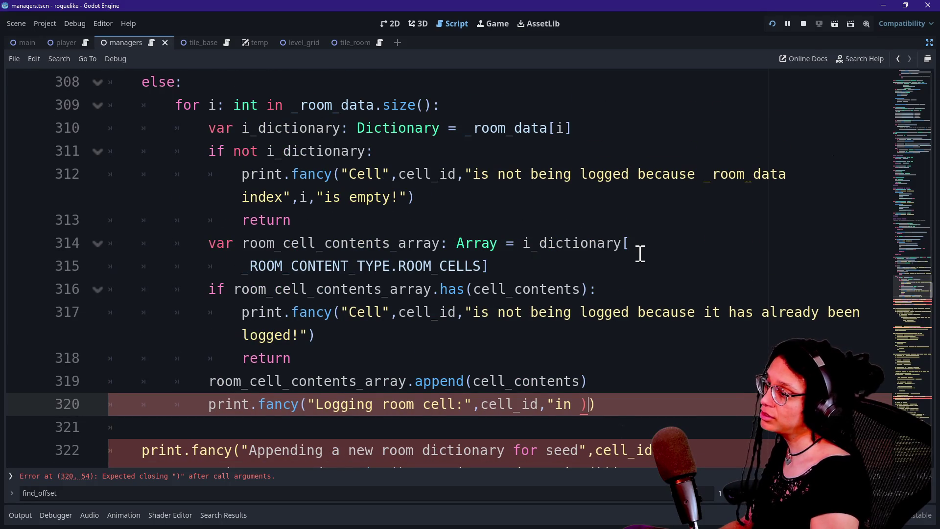
# Remove the extra ')' on line 320 and close its string with a quote and comma
pyautogui.press('BackSpace')
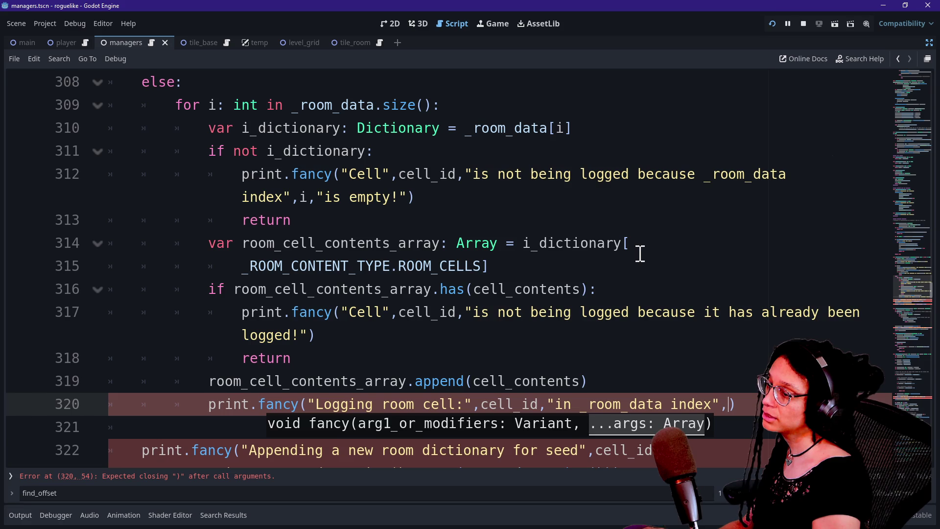
pyautogui.write(',')
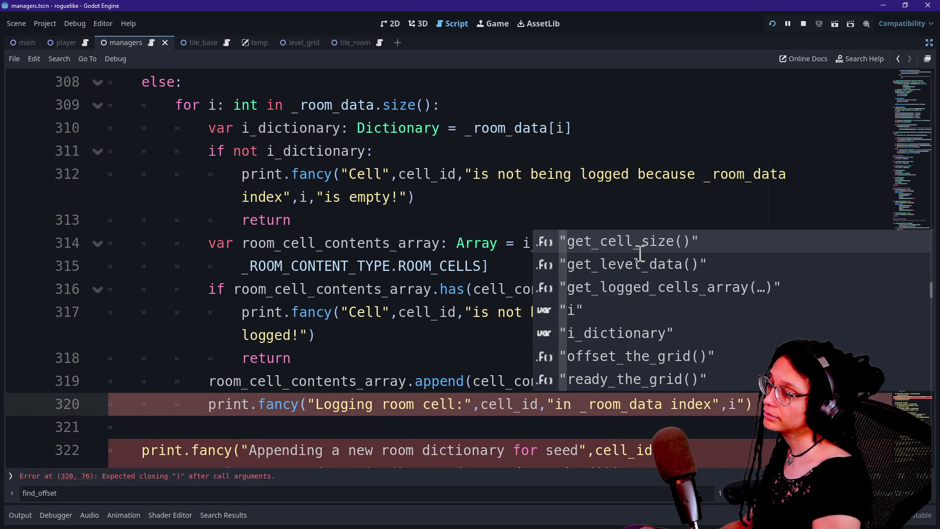
pyautogui.write('"')
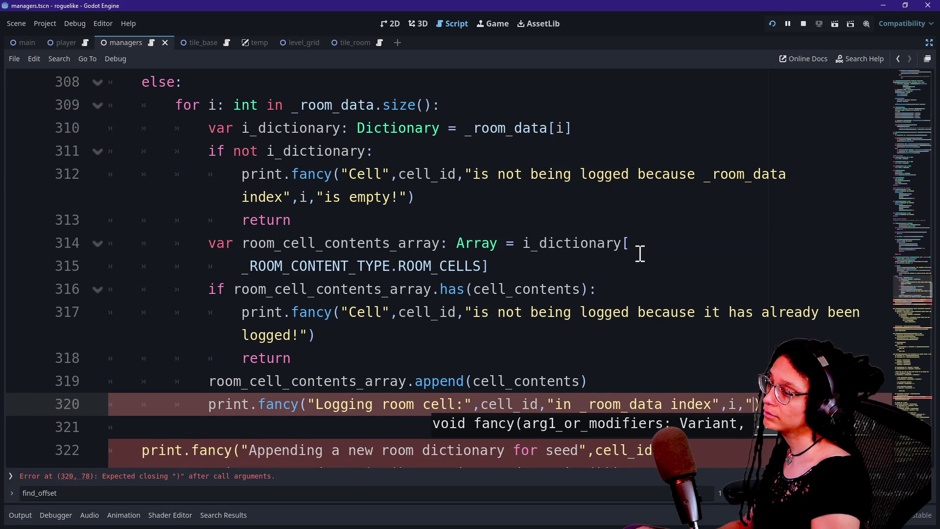
pyautogui.write('!')
pyautogui.click(503, 215)
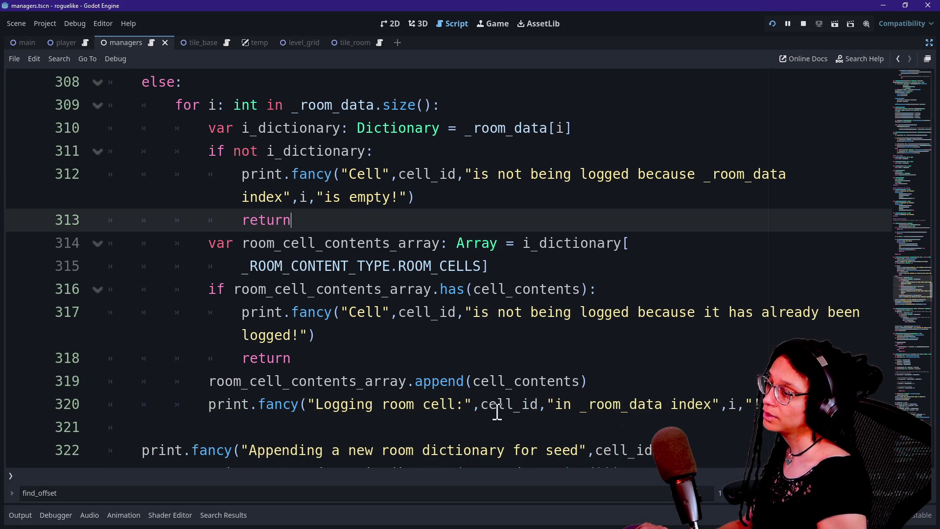
pyautogui.moveTo(546, 404); pyautogui.dragTo(738, 404)
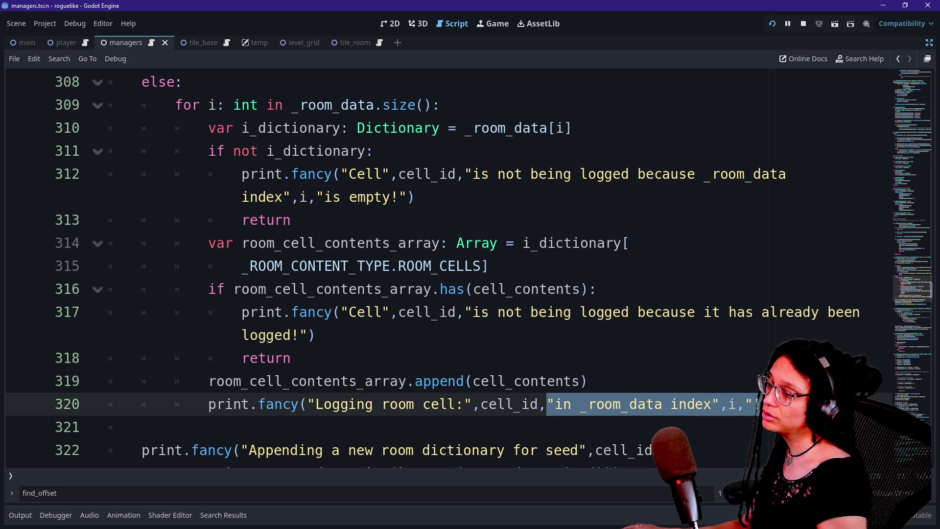
# Turn the stray quote after 'logged' on line 317 into a space
pyautogui.click(629, 313)
pyautogui.moveTo(631, 312); pyautogui.dragTo(639, 300)
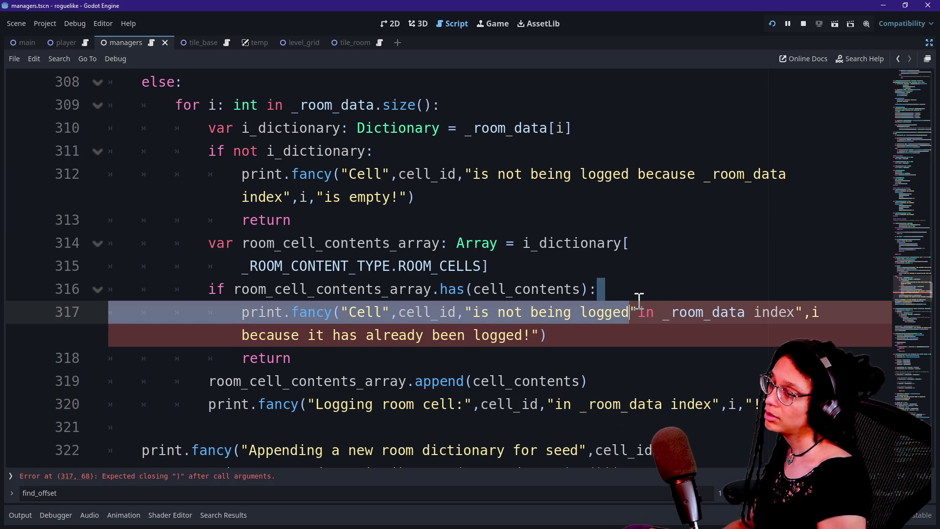
pyautogui.click(638, 301)
pyautogui.press('Delete')
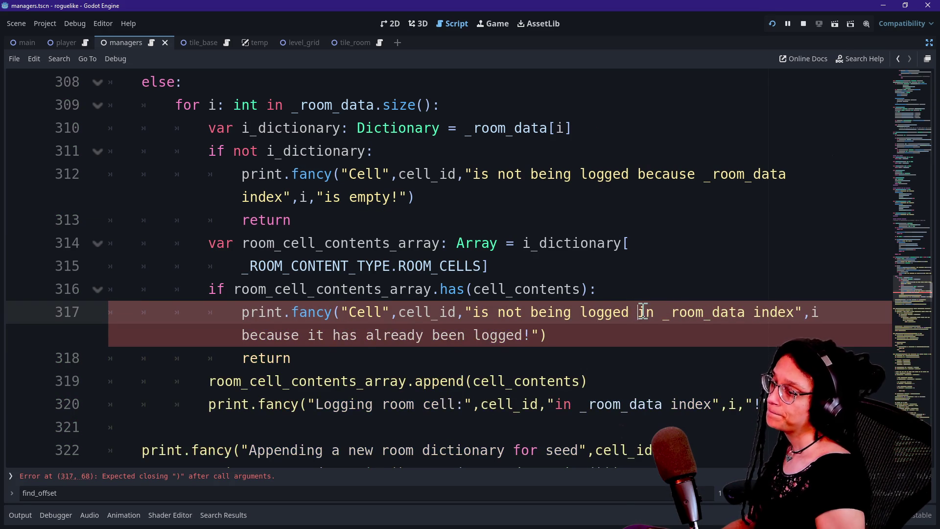
pyautogui.click(670, 313)
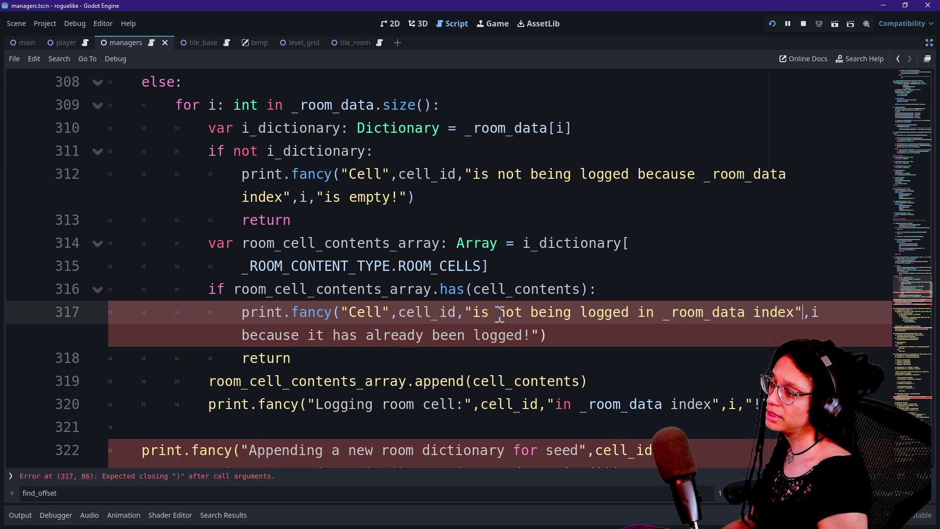
# Break the line 317 message before 'because', adding the i, argument and reopening quote
pyautogui.click(842, 308)
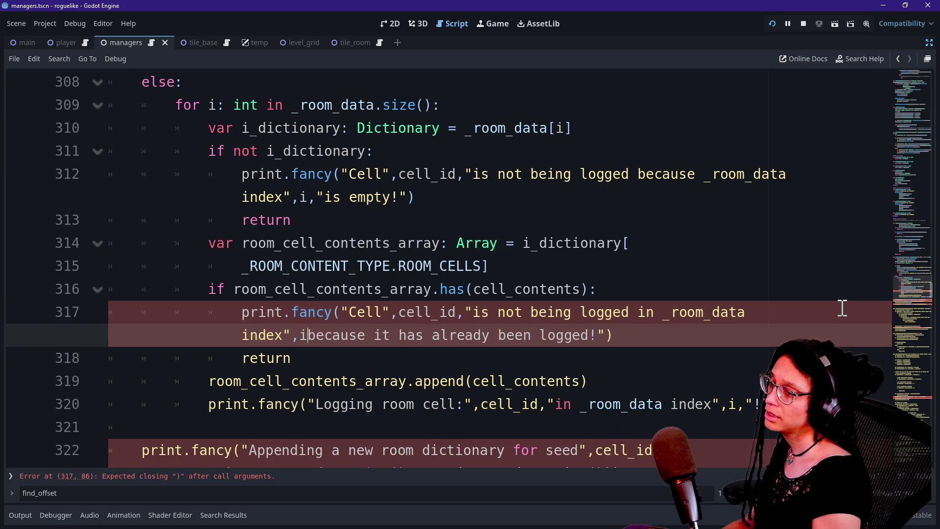
pyautogui.press('BackSpace')
pyautogui.press('Return')
pyautogui.write('u')
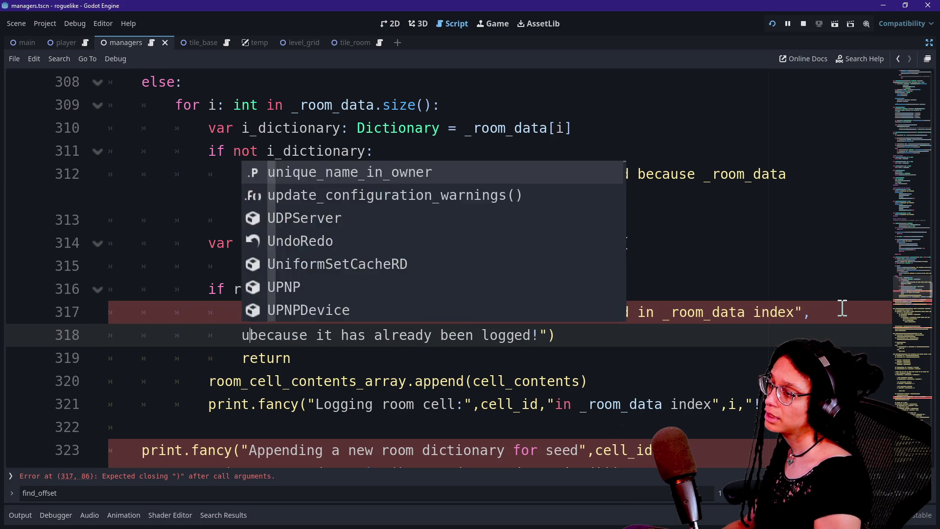
pyautogui.press('BackSpace')
pyautogui.write('i,')
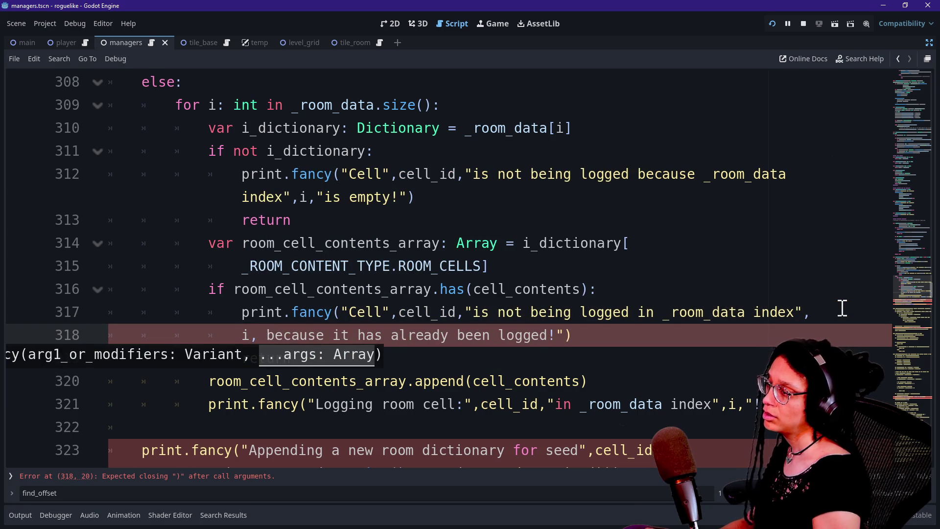
pyautogui.press('BackSpace')
pyautogui.write('"')
pyautogui.click(540, 289)
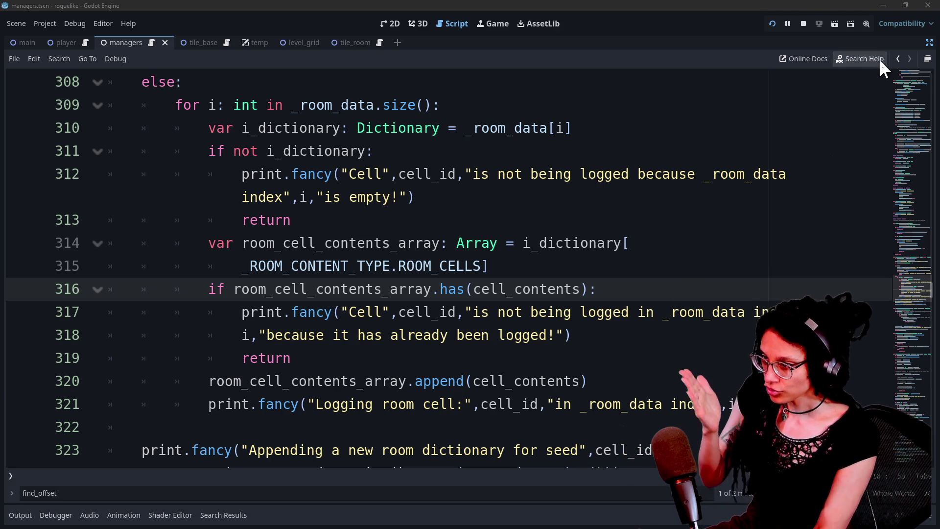
# Rerun the project, check its room-cell log in Output, then go back to the script
pyautogui.click(773, 23)
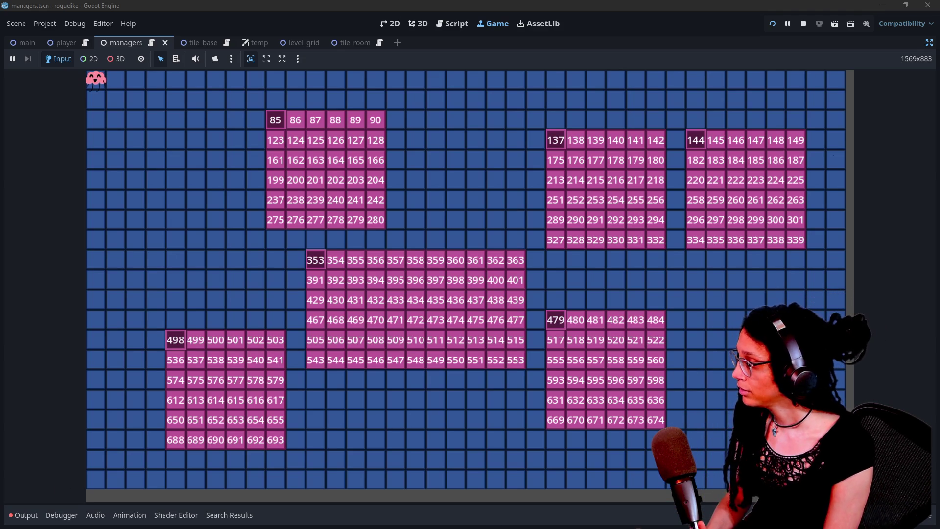
pyautogui.click(40, 511)
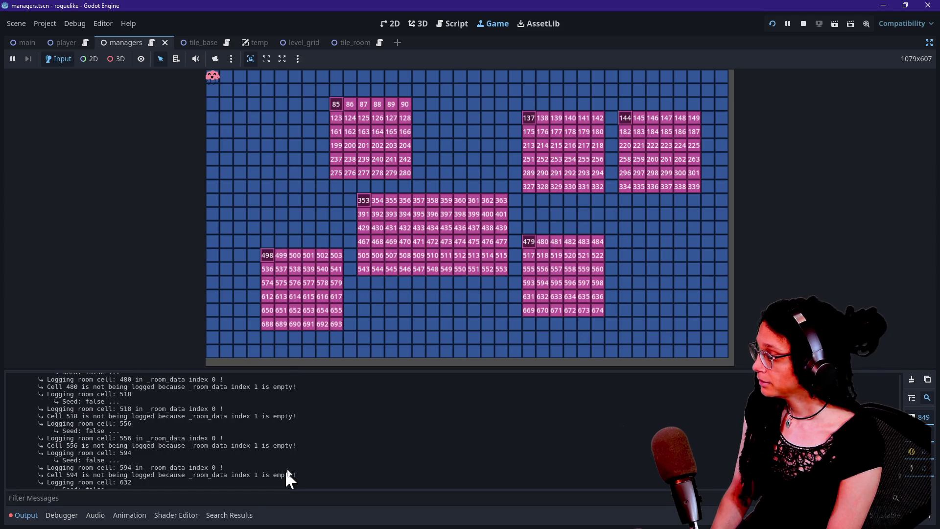
pyautogui.click(460, 24)
# Search for FFX.HIGHLIGHT and delete the [FFX.HIGHLIGHT], argument on lines 342 and 420
pyautogui.click(364, 265)
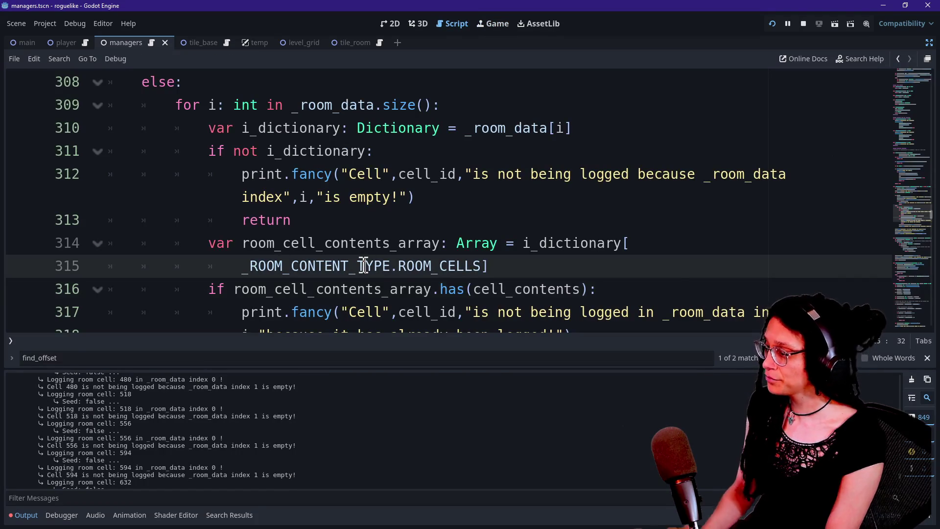
pyautogui.hotkey('ctrl', 'j')
pyautogui.hotkey('ctrl', 'f')
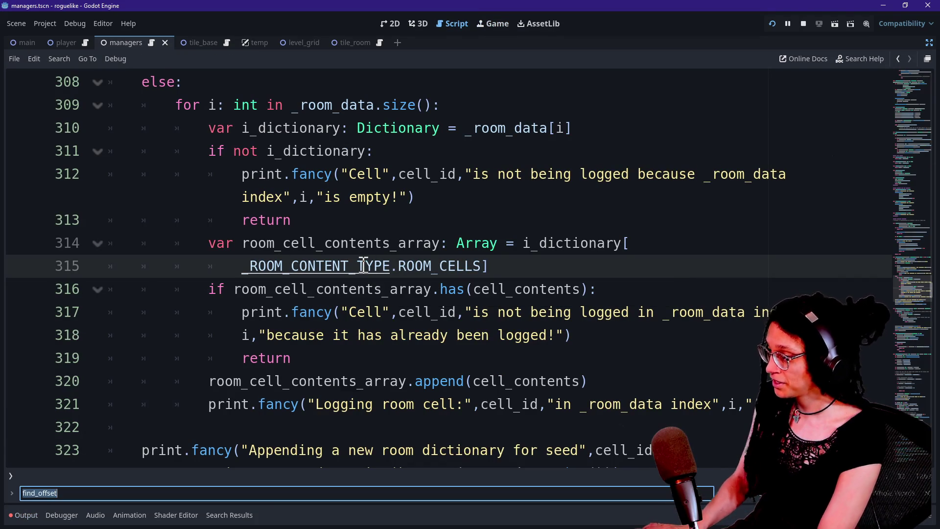
pyautogui.write('FFX')
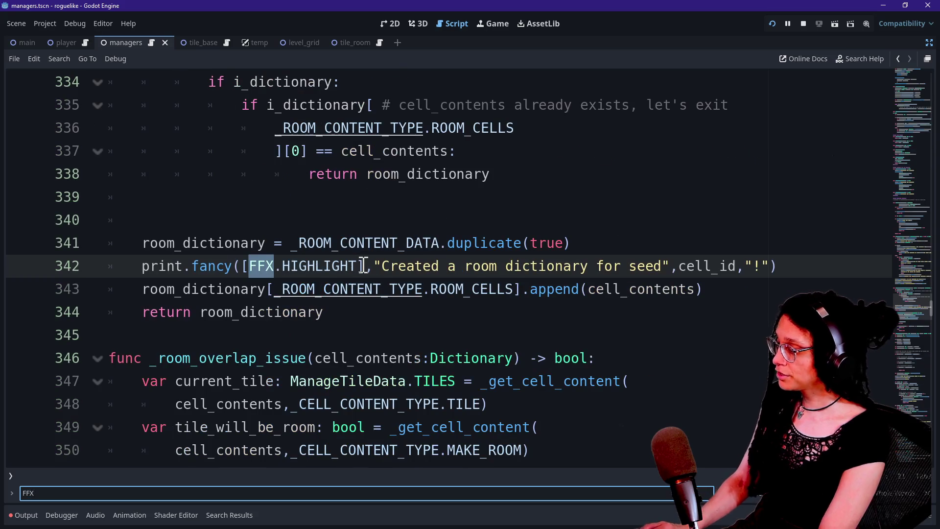
pyautogui.write('.HIGHLIGHT')
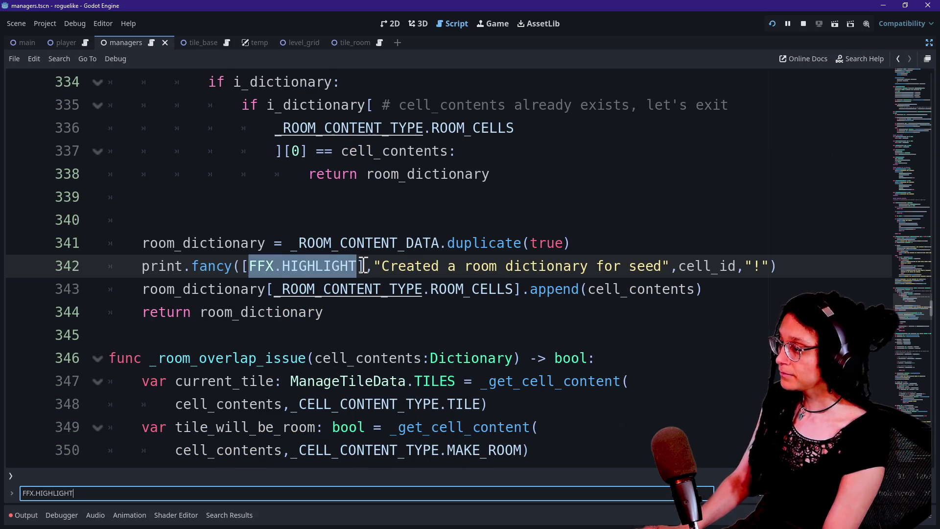
pyautogui.moveTo(244, 266); pyautogui.dragTo(367, 268)
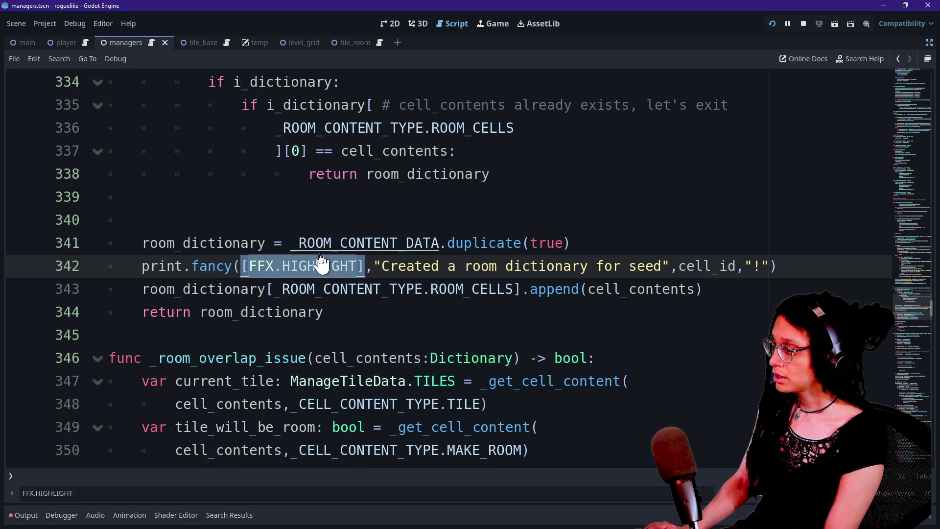
pyautogui.hotkey('ctrl', 'x')
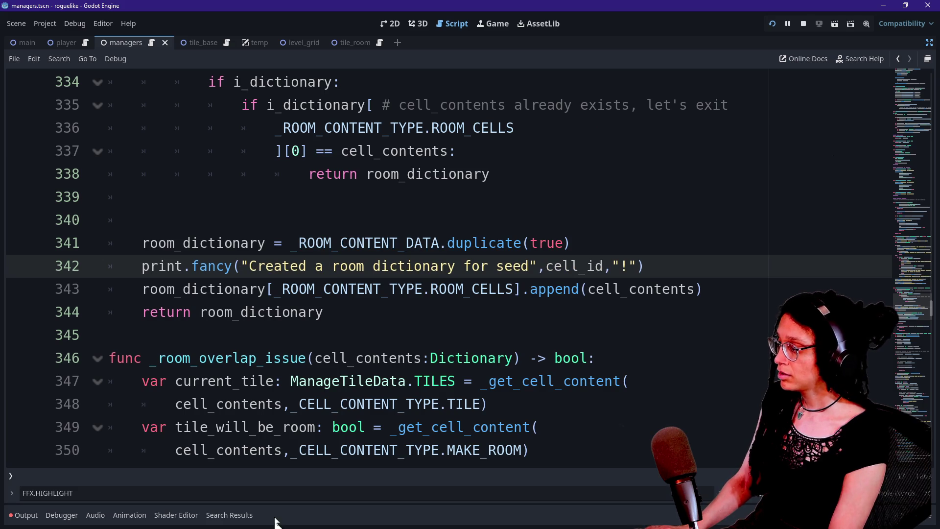
pyautogui.hotkey('ctrl', 'f')
pyautogui.press('Return')
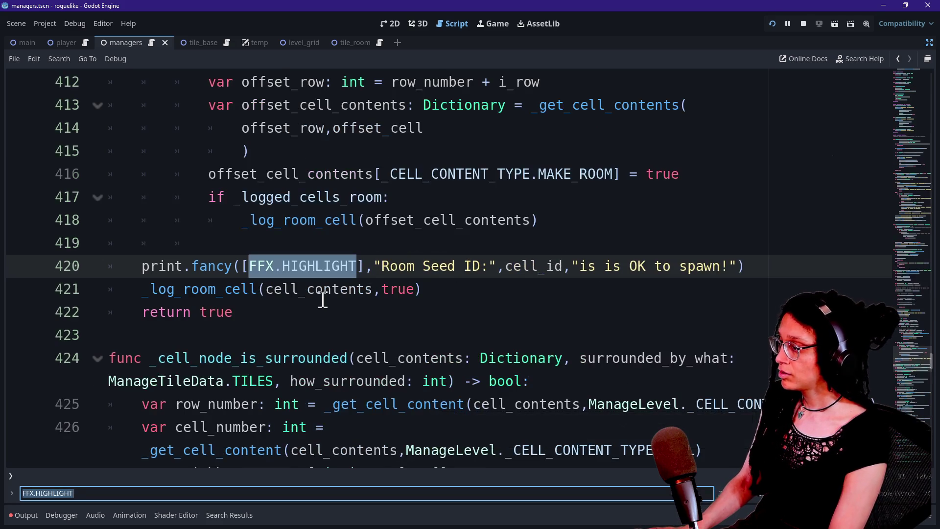
pyautogui.press('BackSpace')
pyautogui.click(274, 266)
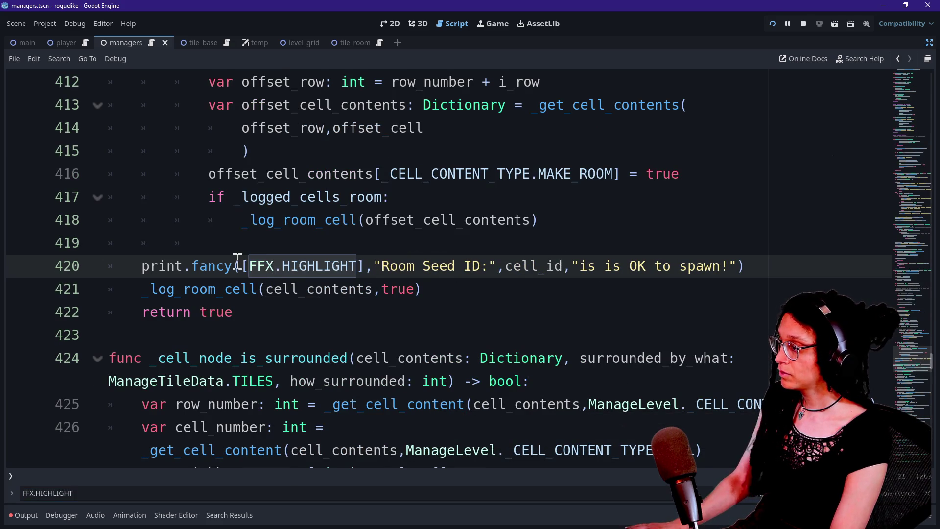
pyautogui.moveTo(244, 265); pyautogui.dragTo(361, 267)
pyautogui.press('BackSpace')
pyautogui.press('Delete')
# Delete the [FFX.HIGHLIGHT], argument from the print calls on lines 464 and 302
pyautogui.click(229, 493)
pyautogui.press('Return')
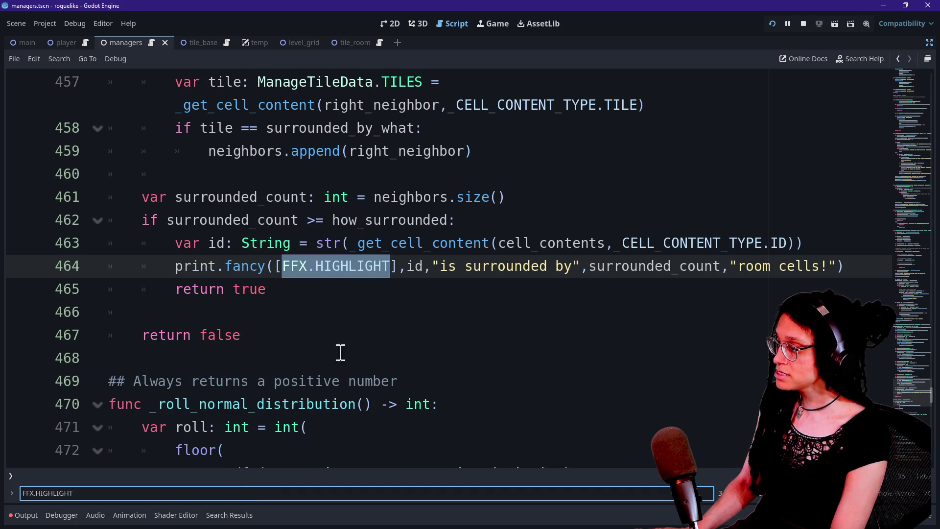
pyautogui.click(343, 267)
pyautogui.moveTo(277, 267)
pyautogui.mouseDown()
pyautogui.moveTo(411, 279)
pyautogui.moveTo(399, 279)
pyautogui.mouseUp()
pyautogui.press('BackSpace')
pyautogui.press('Delete')
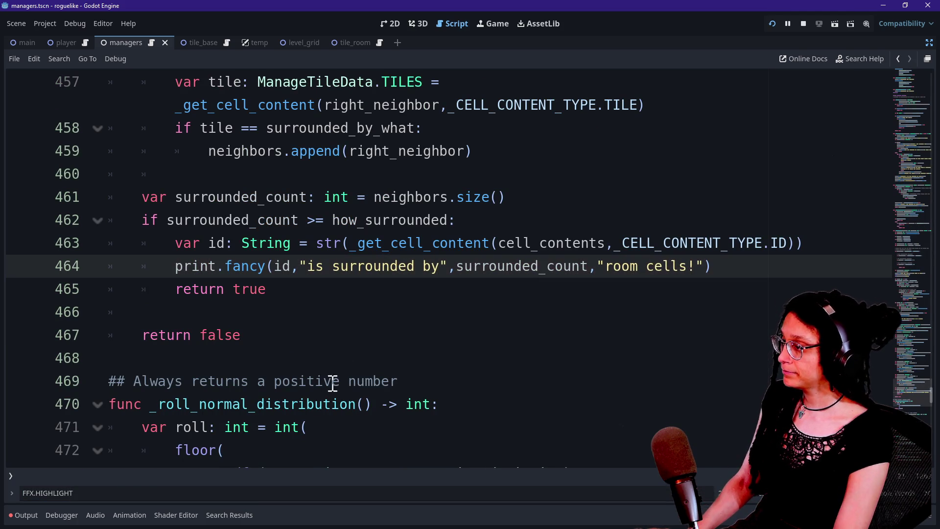
pyautogui.click(249, 492)
pyautogui.press('Return')
pyautogui.press('Return')
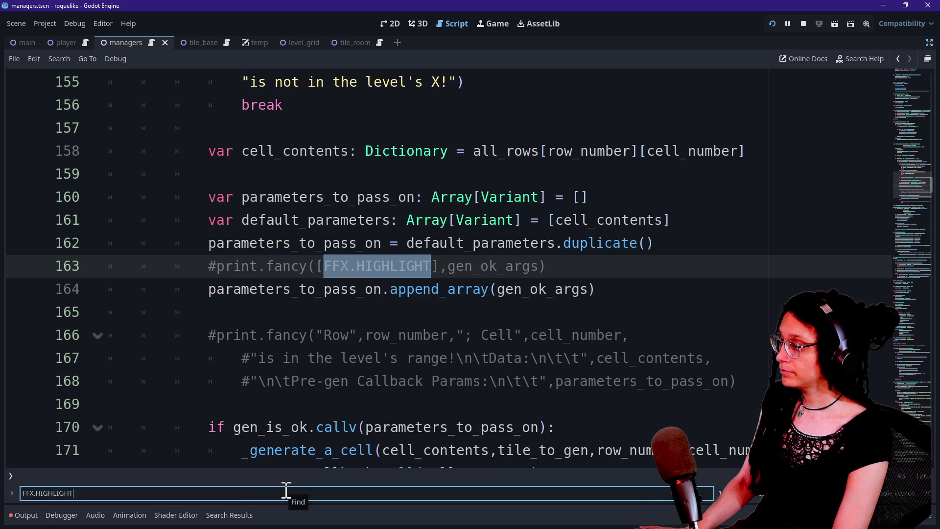
pyautogui.click(267, 312)
pyautogui.moveTo(275, 267); pyautogui.dragTo(404, 274)
pyautogui.press('Delete')
pyautogui.click(300, 266)
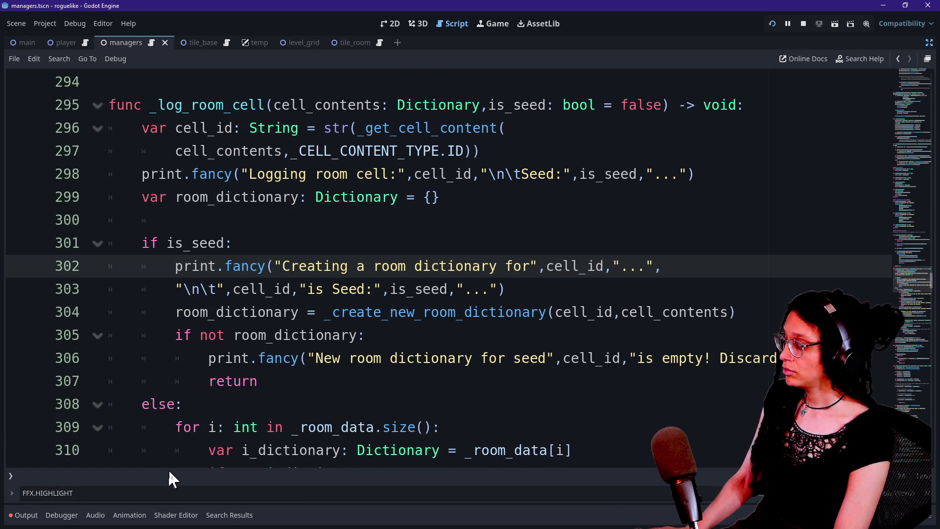
pyautogui.click(203, 428)
pyautogui.hotkey('ctrl', 'f')
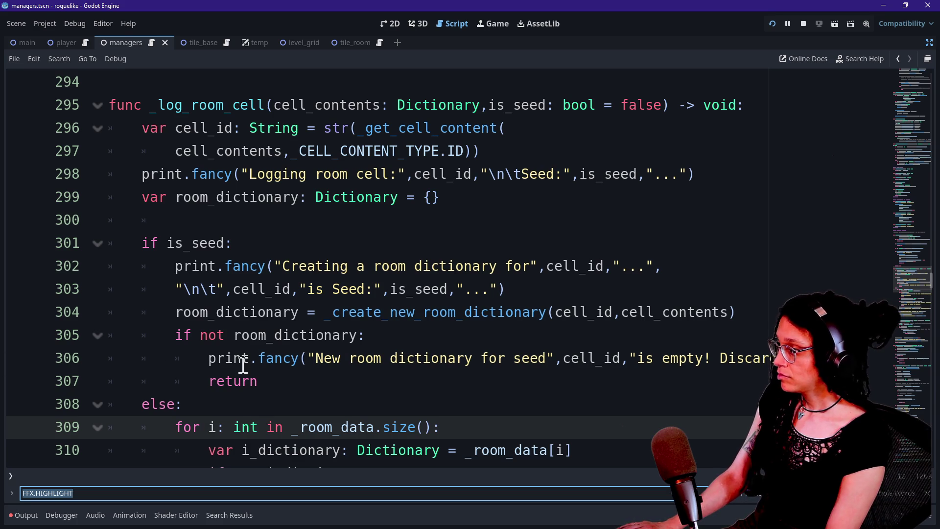
# Paste [FFX.HIGHLIGHT], before "Logging room cell:" on line 298 and run the project
pyautogui.scroll(-5, 241, 365)
pyautogui.click(504, 398)
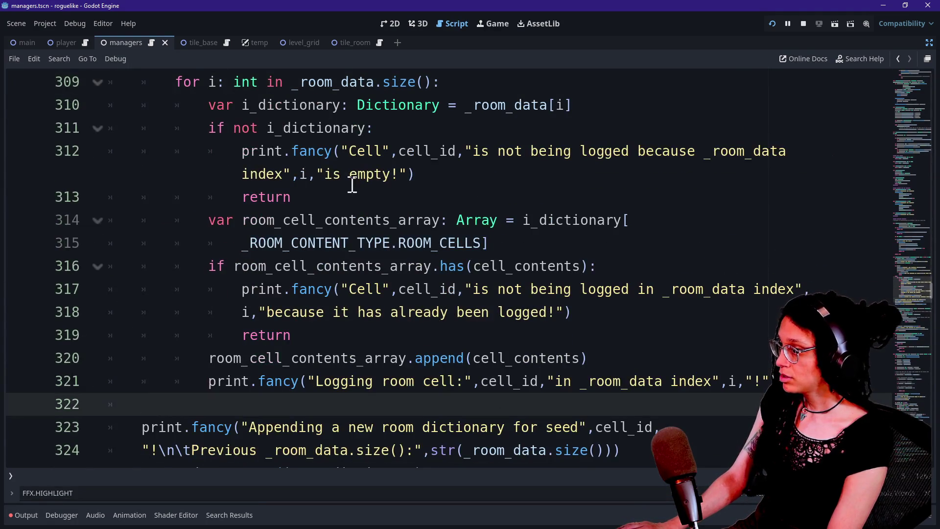
pyautogui.scroll(3, 345, 165)
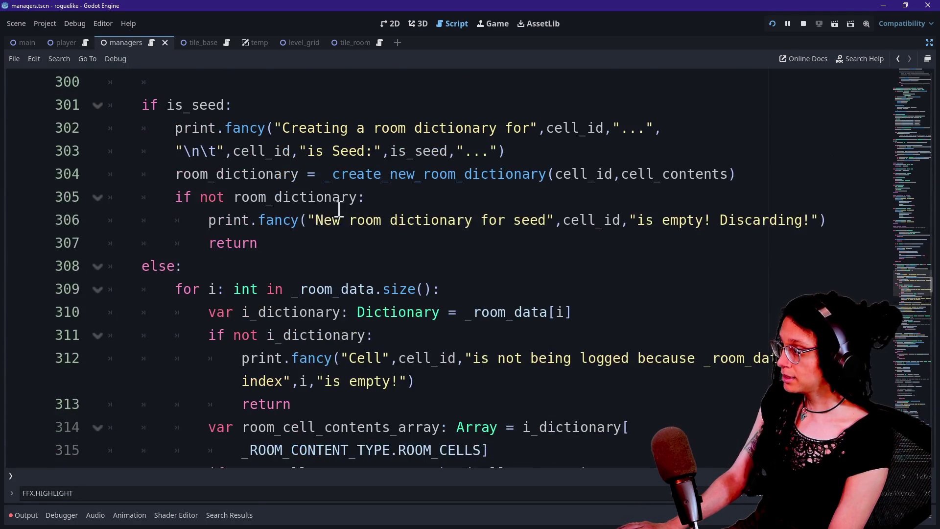
pyautogui.click(309, 218)
pyautogui.scroll(2, 402, 237)
pyautogui.scroll(-2, 403, 238)
pyautogui.scroll(-1, 327, 337)
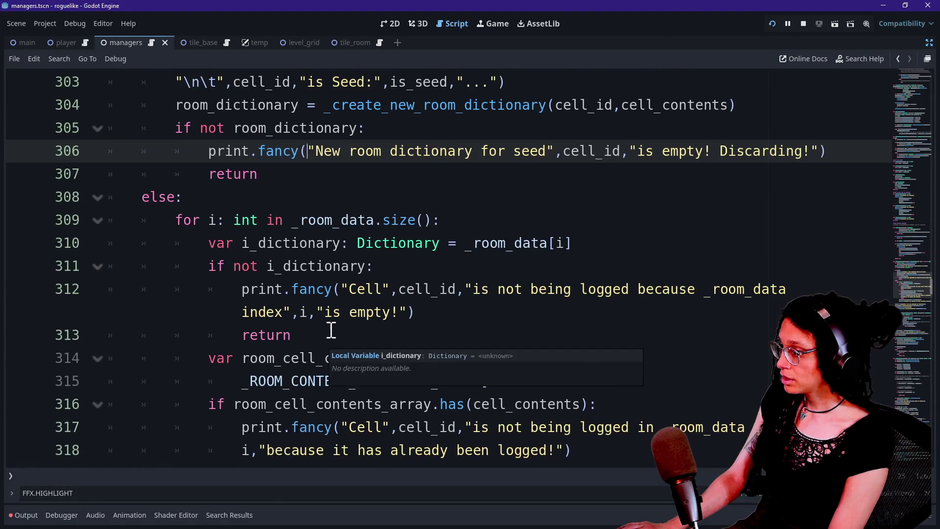
pyautogui.scroll(4, 333, 326)
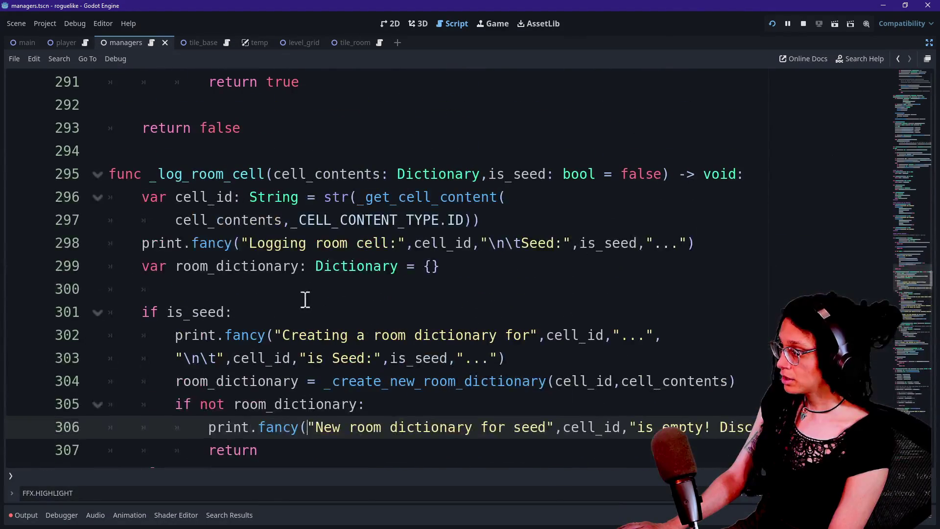
pyautogui.scroll(-1, 298, 295)
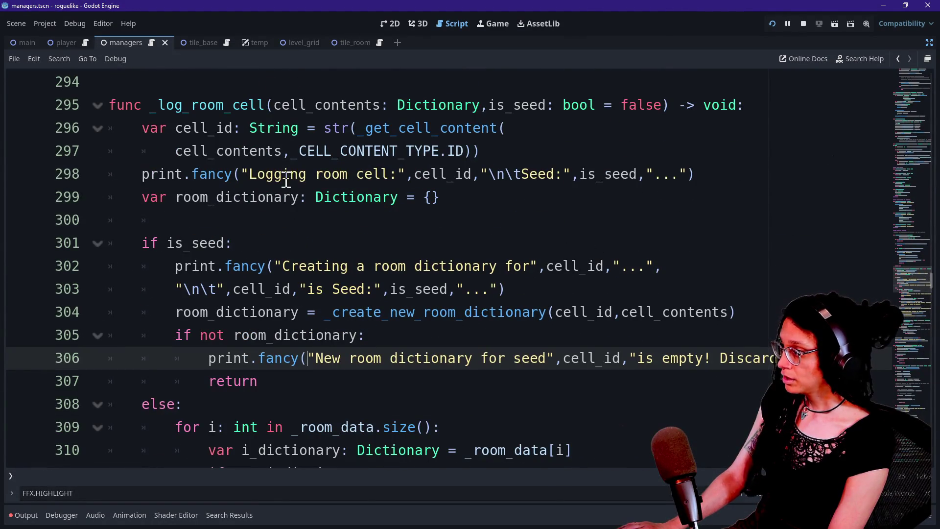
pyautogui.click(243, 175)
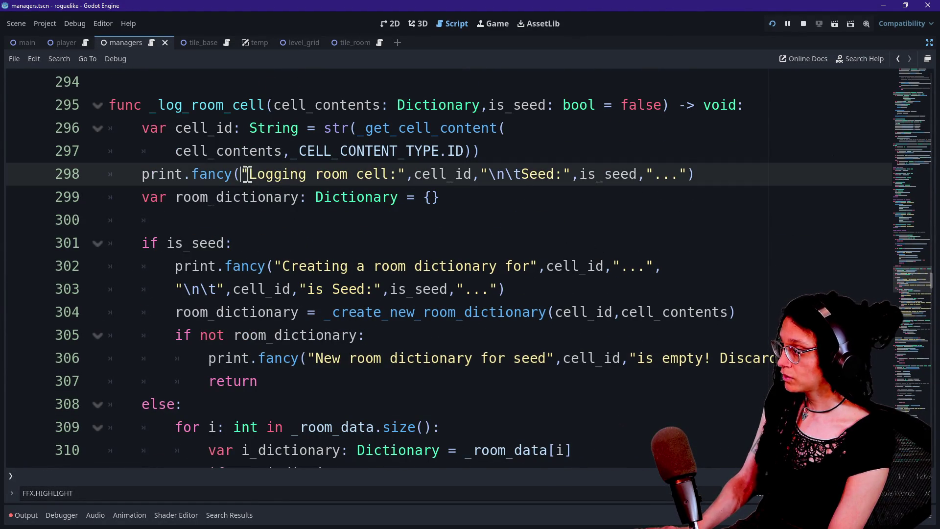
pyautogui.hotkey('ctrl', 'v')
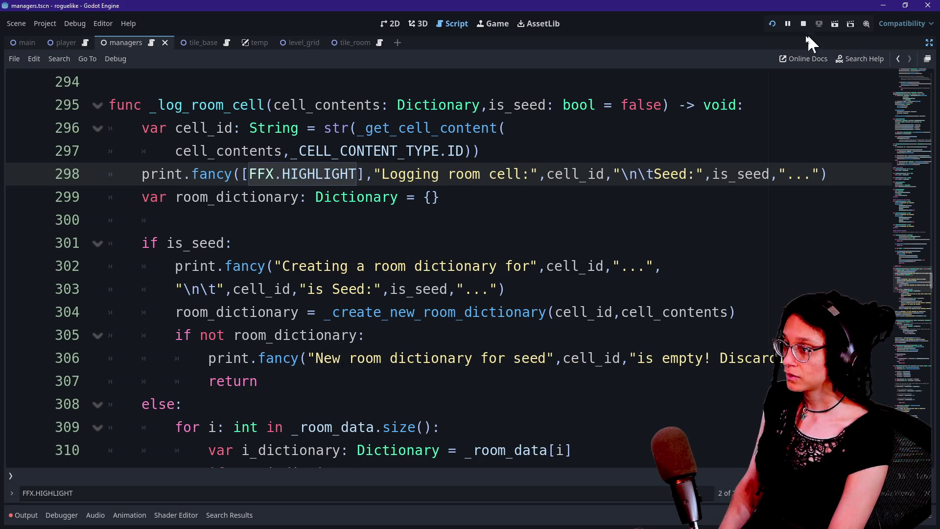
pyautogui.click(772, 23)
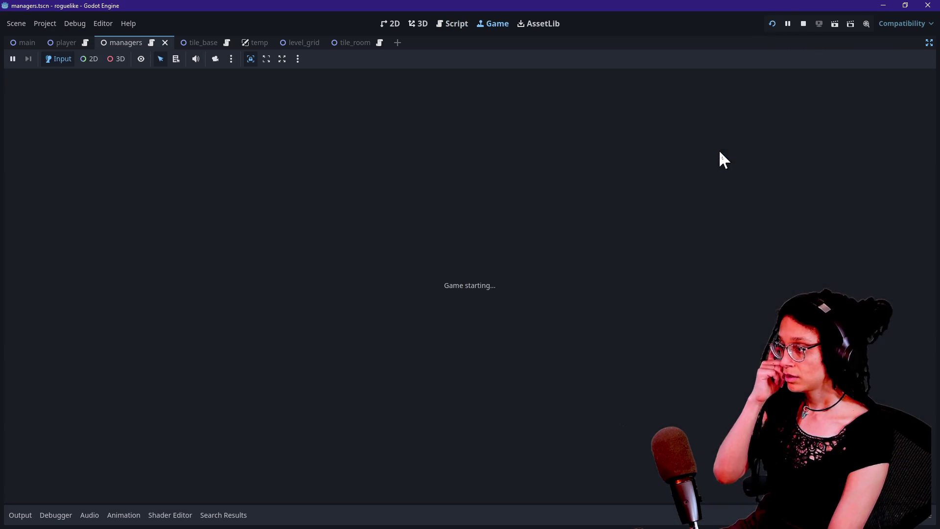
# Open the output log and read through the Cell 445 room-cell entries
pyautogui.click(25, 514)
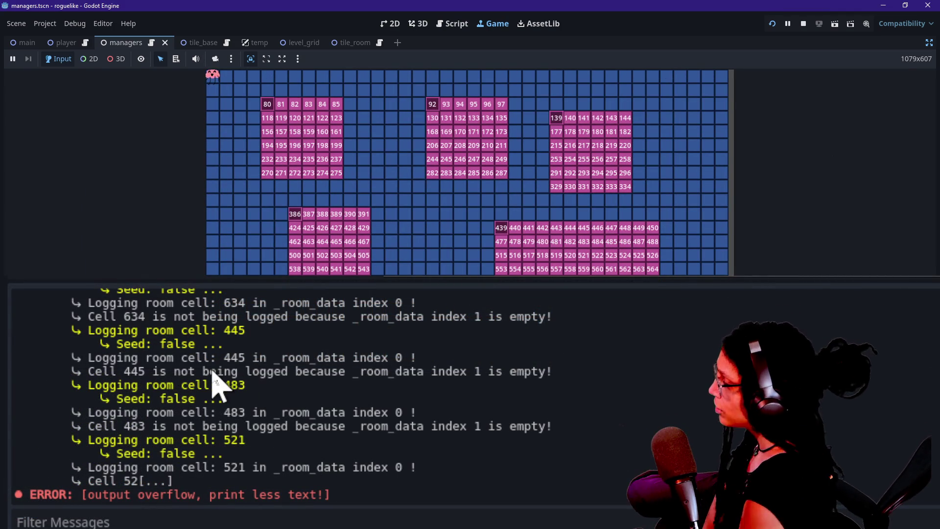
pyautogui.moveTo(184, 365); pyautogui.dragTo(262, 377)
pyautogui.click(272, 387)
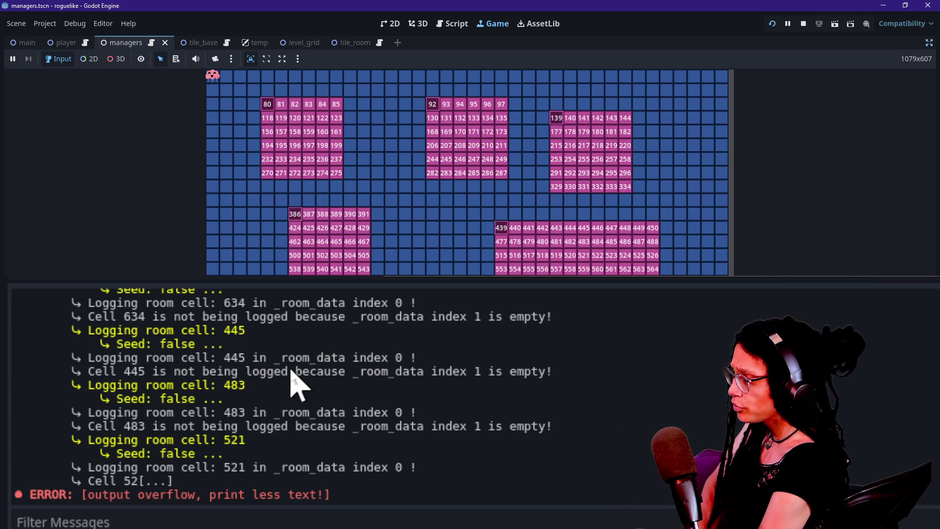
pyautogui.moveTo(291, 371); pyautogui.dragTo(387, 355)
pyautogui.click(398, 379)
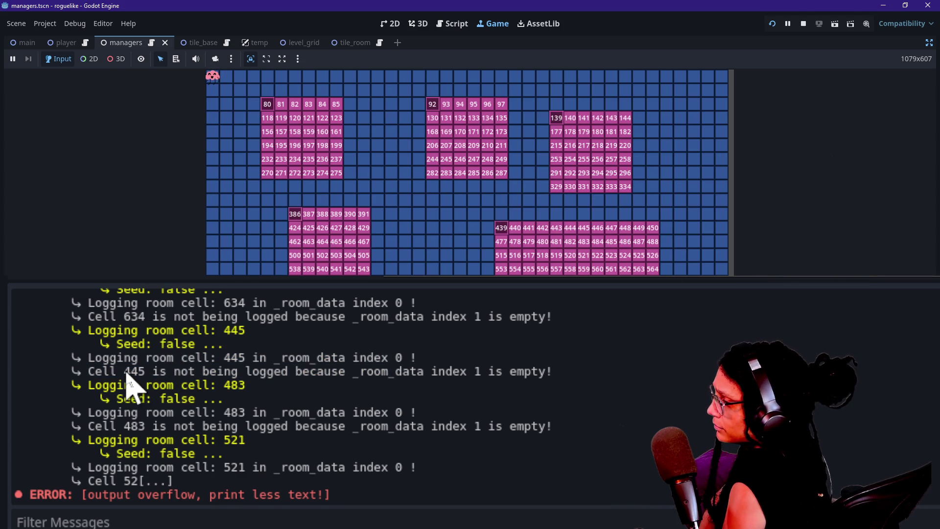
pyautogui.moveTo(147, 387); pyautogui.dragTo(248, 399)
pyautogui.click(247, 398)
pyautogui.moveTo(138, 372); pyautogui.dragTo(211, 375)
pyautogui.tripleClick(212, 374)
pyautogui.click(451, 377)
pyautogui.moveTo(474, 377); pyautogui.dragTo(437, 377)
pyautogui.click(435, 386)
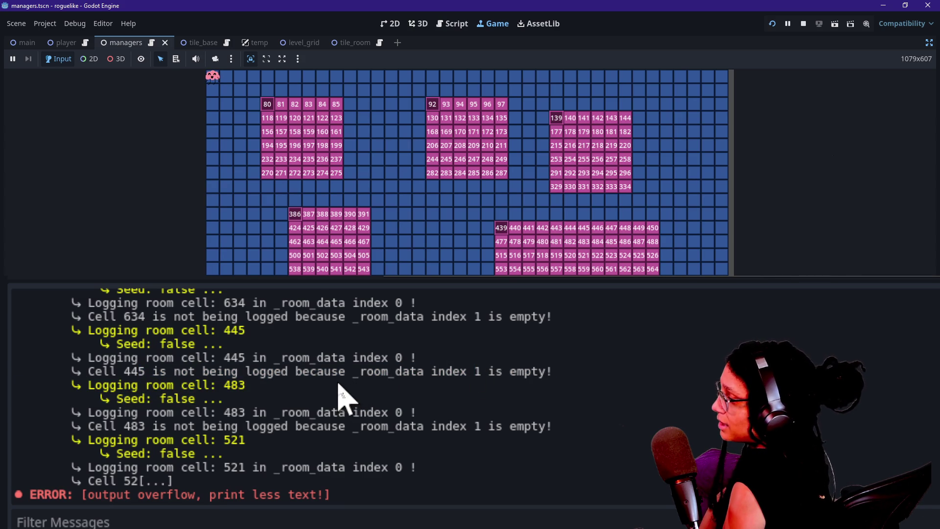
# Scroll the log and select the room cell 92 lines through 'Seed: false'
pyautogui.scroll(1, 323, 392)
pyautogui.scroll(20, 323, 399)
pyautogui.scroll(20, 321, 388)
pyautogui.scroll(-10, 325, 399)
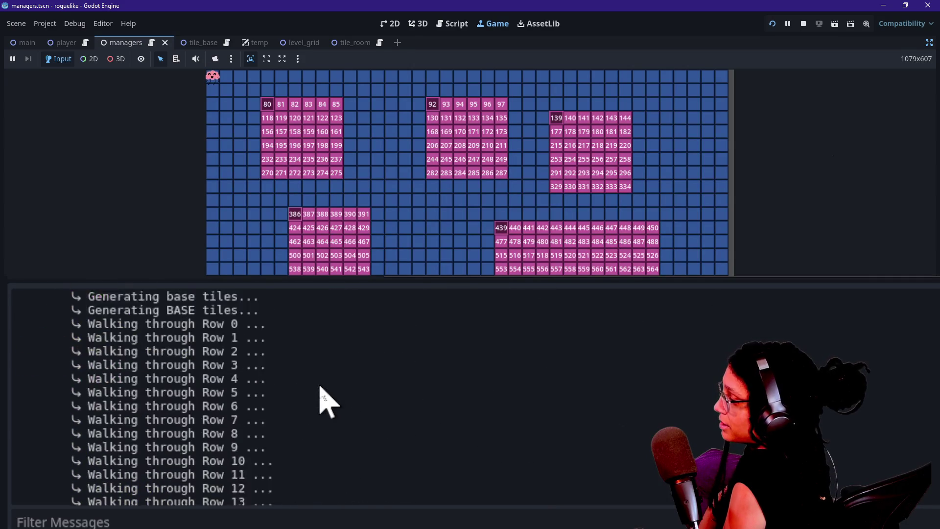
pyautogui.scroll(-1, 325, 399)
pyautogui.scroll(3, 325, 398)
pyautogui.scroll(-2, 325, 399)
pyautogui.scroll(-5, 321, 391)
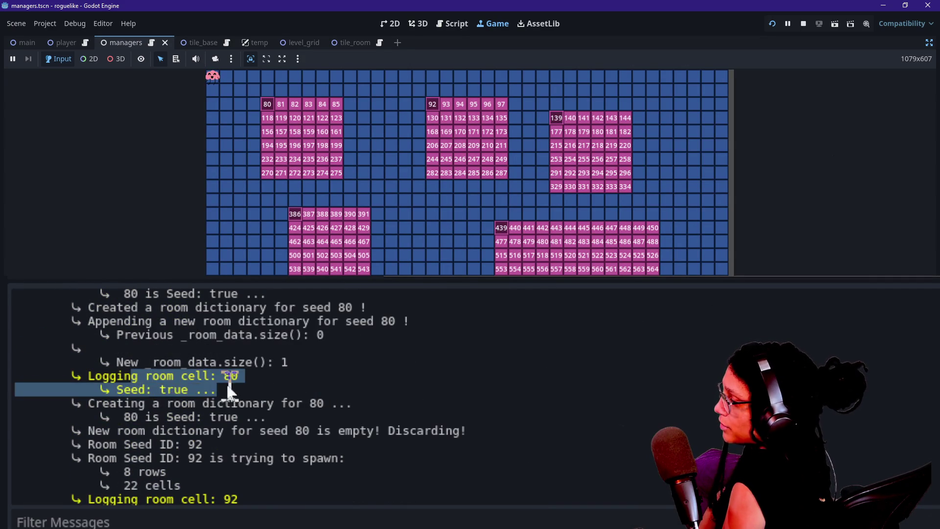
pyautogui.moveTo(173, 396); pyautogui.dragTo(218, 418)
pyautogui.scroll(-3, 218, 418)
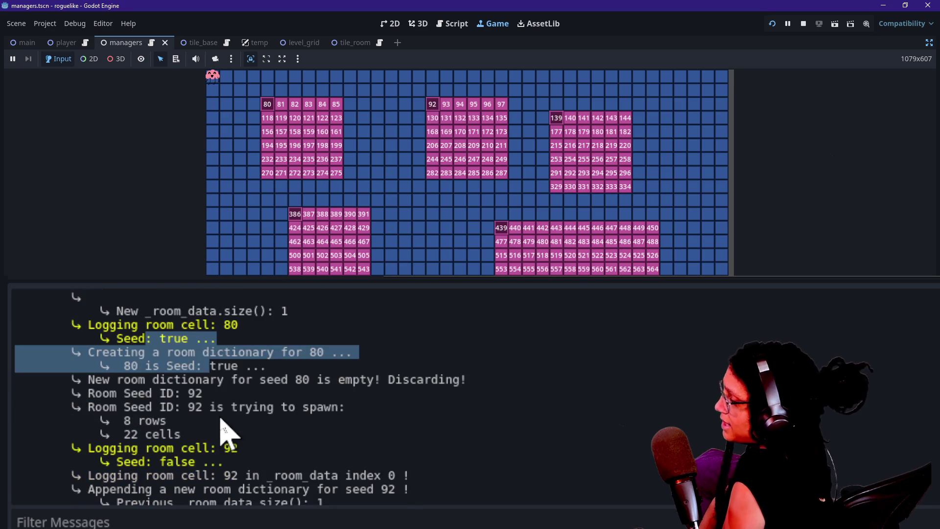
pyautogui.moveTo(138, 371); pyautogui.dragTo(219, 386)
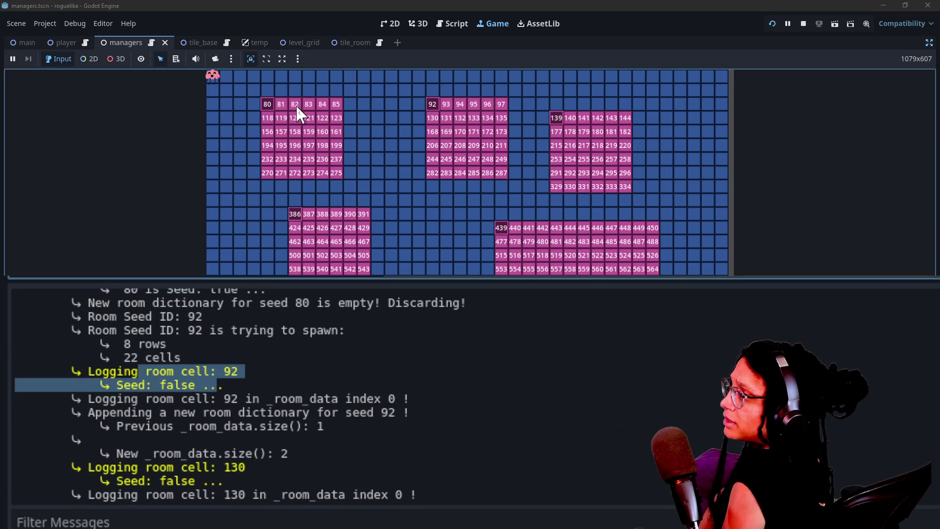
pyautogui.moveTo(173, 373)
pyautogui.mouseDown()
pyautogui.moveTo(265, 392)
pyautogui.moveTo(287, 384)
pyautogui.moveTo(166, 380)
pyautogui.moveTo(227, 392)
pyautogui.moveTo(196, 371)
pyautogui.mouseUp()
pyautogui.click(268, 409)
pyautogui.click(203, 385)
pyautogui.click(685, 269)
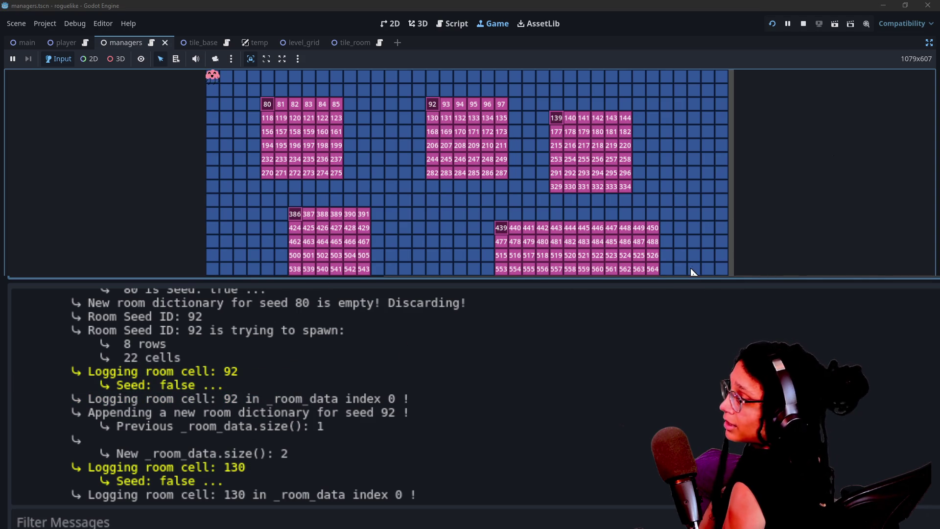
# Restore the docks and select the live Main > Managers > ManageLevel node in the Remote tree
pyautogui.click(929, 43)
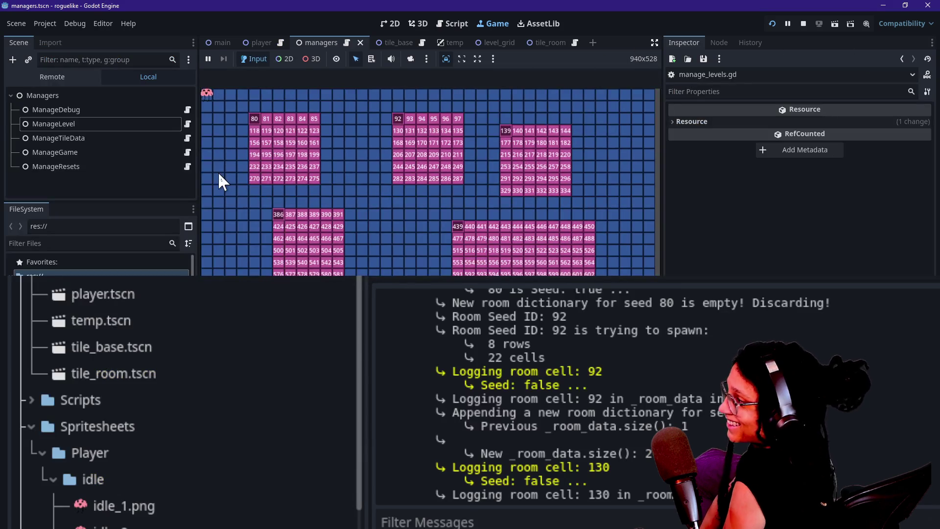
pyautogui.click(84, 125)
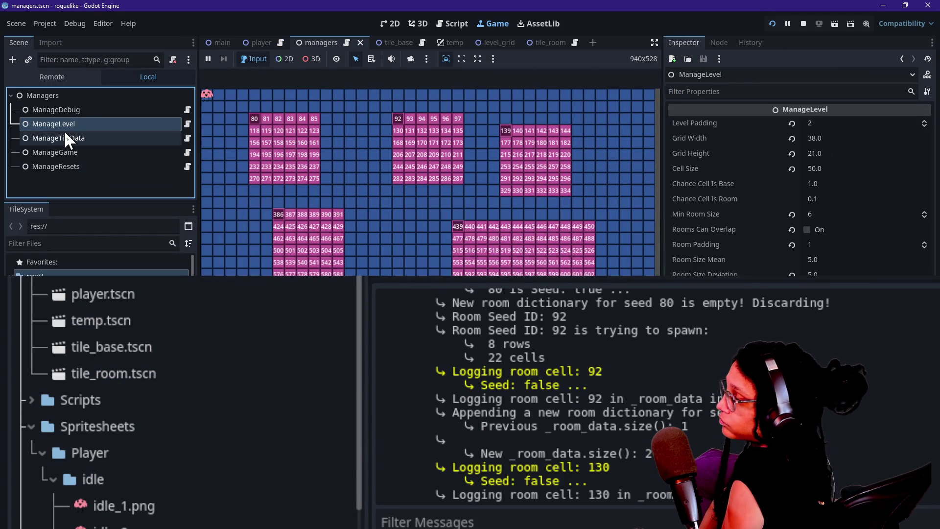
pyautogui.click(61, 139)
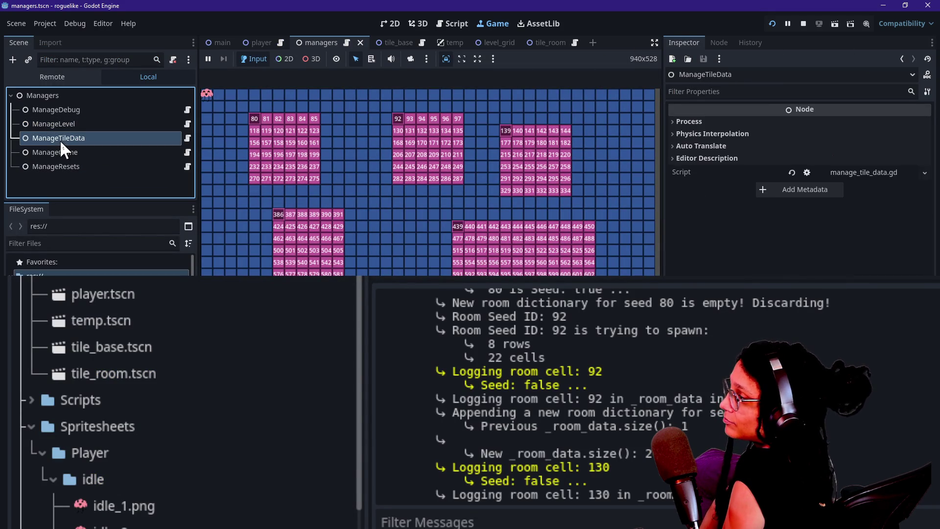
pyautogui.click(110, 124)
pyautogui.click(35, 74)
pyautogui.click(16, 138)
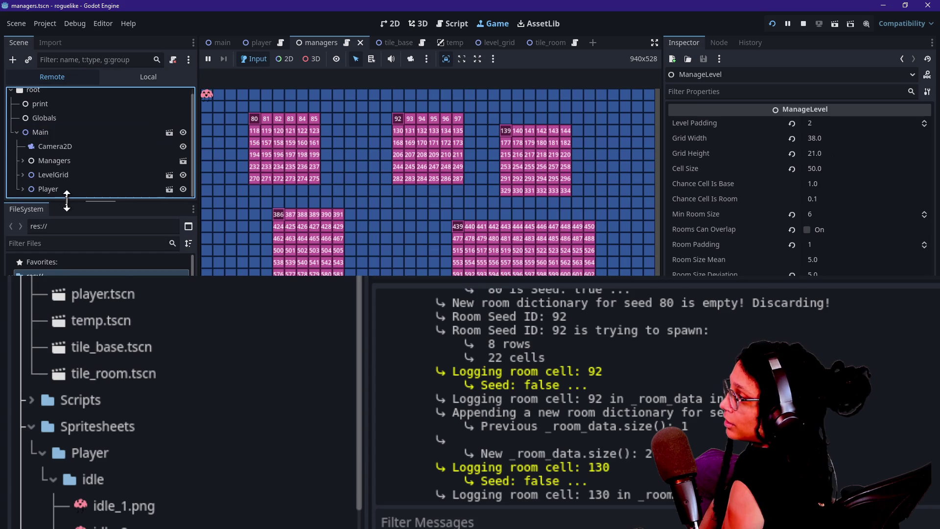
pyautogui.doubleClick(81, 160)
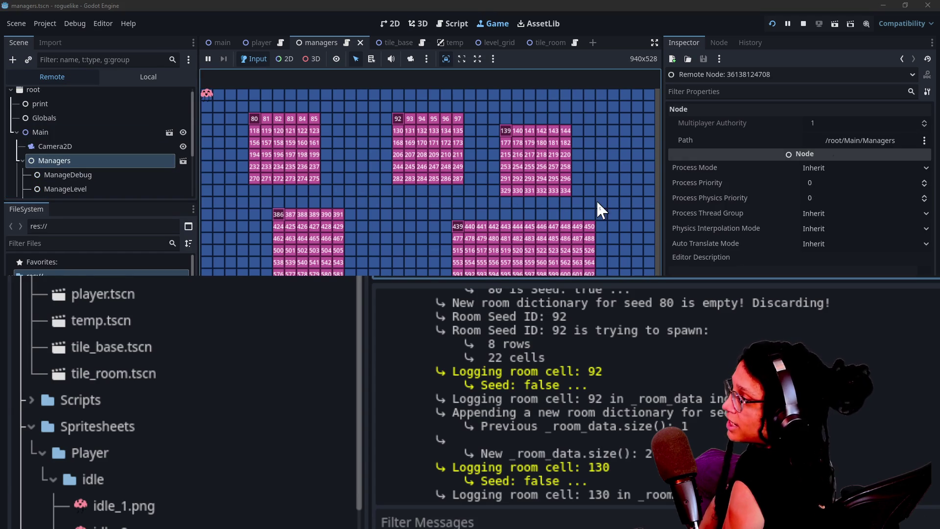
pyautogui.scroll(-1, 92, 189)
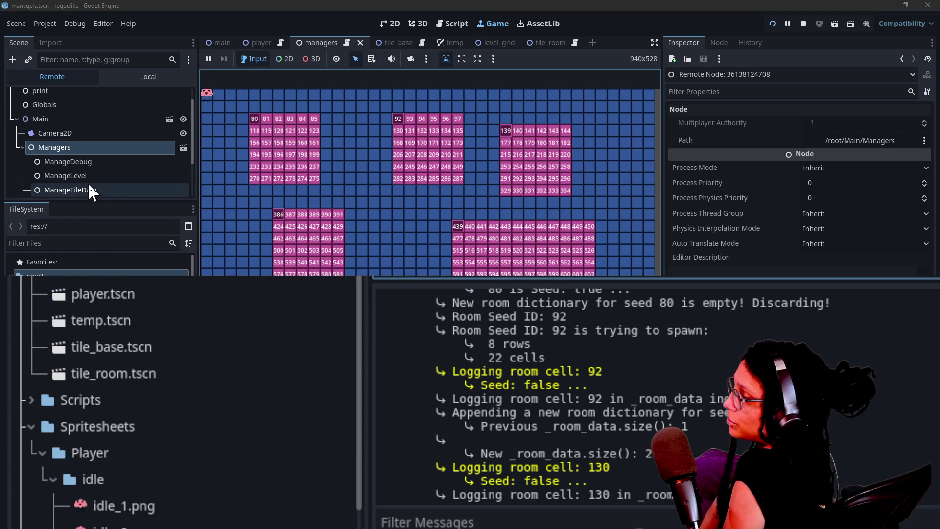
pyautogui.click(89, 175)
# Expand Room Data element 2 and its nested dictionary to show seed 92's cell data
pyautogui.scroll(-3, 701, 258)
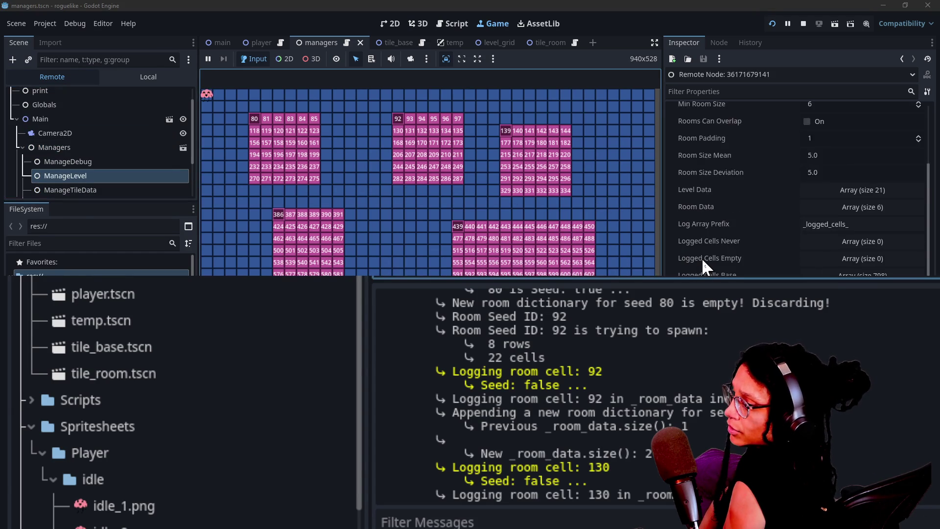
pyautogui.click(864, 159)
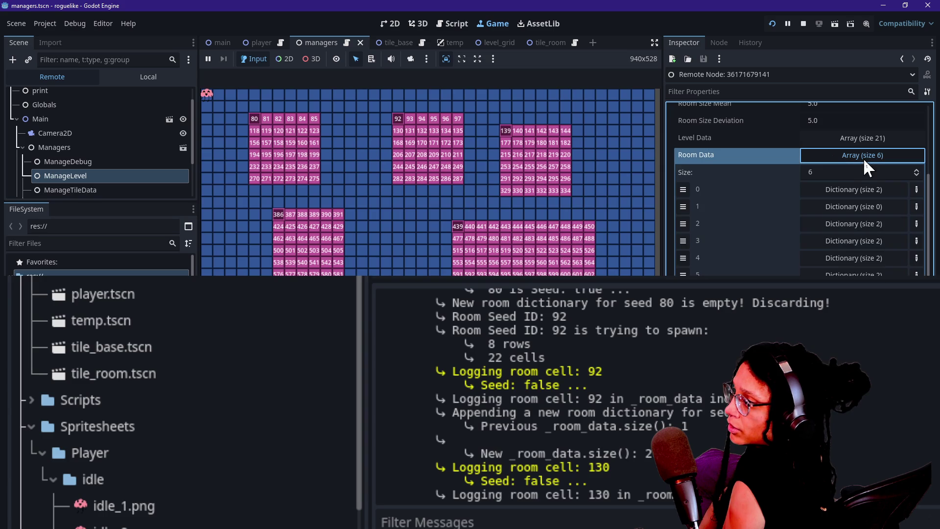
pyautogui.scroll(-1, 733, 236)
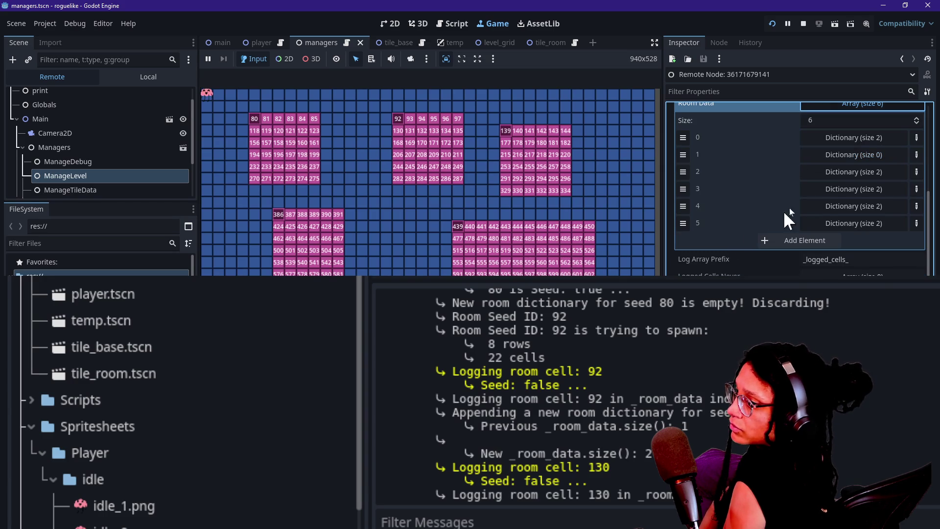
pyautogui.click(821, 177)
pyautogui.click(813, 188)
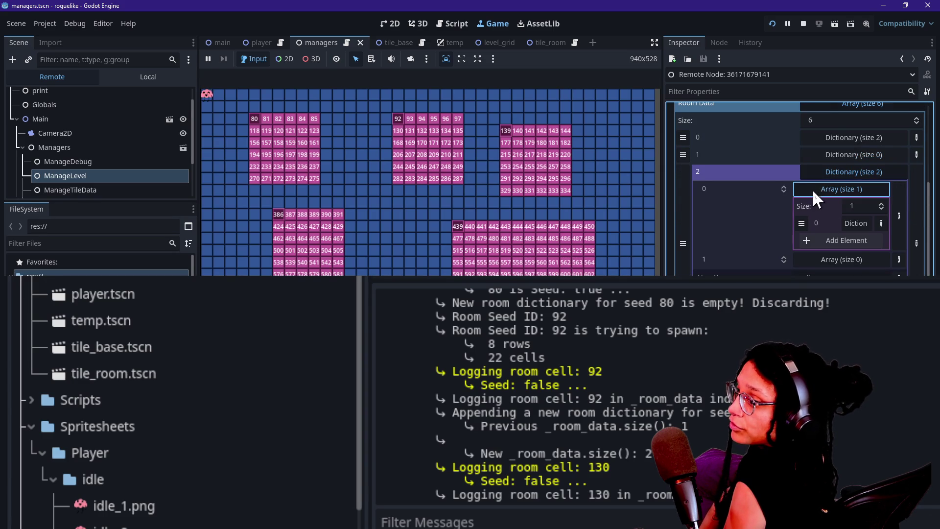
pyautogui.click(856, 223)
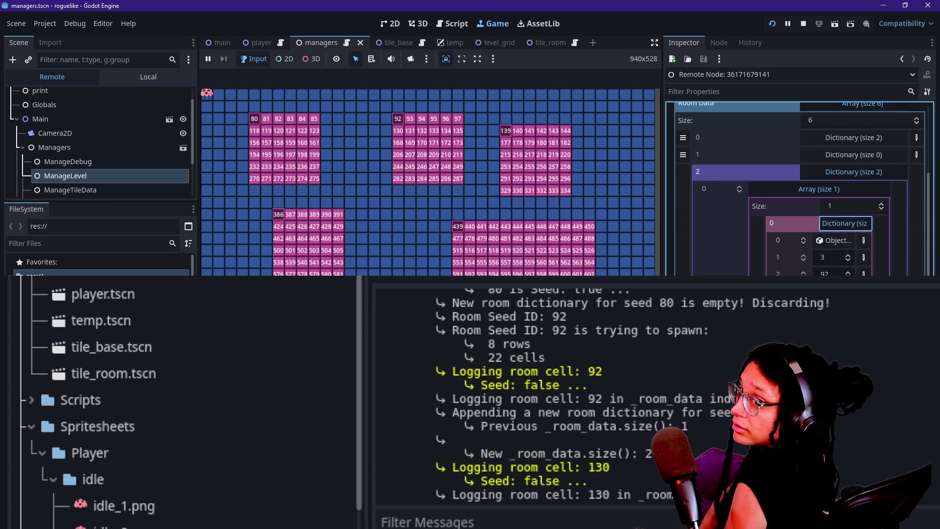
pyautogui.scroll(-1, 856, 222)
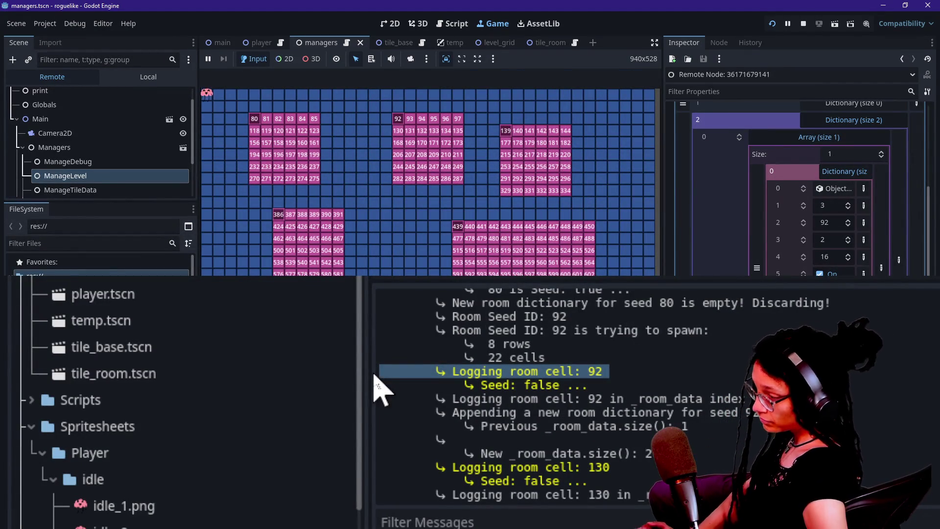
pyautogui.hotkey('ctrl', 'shift', 'F11')
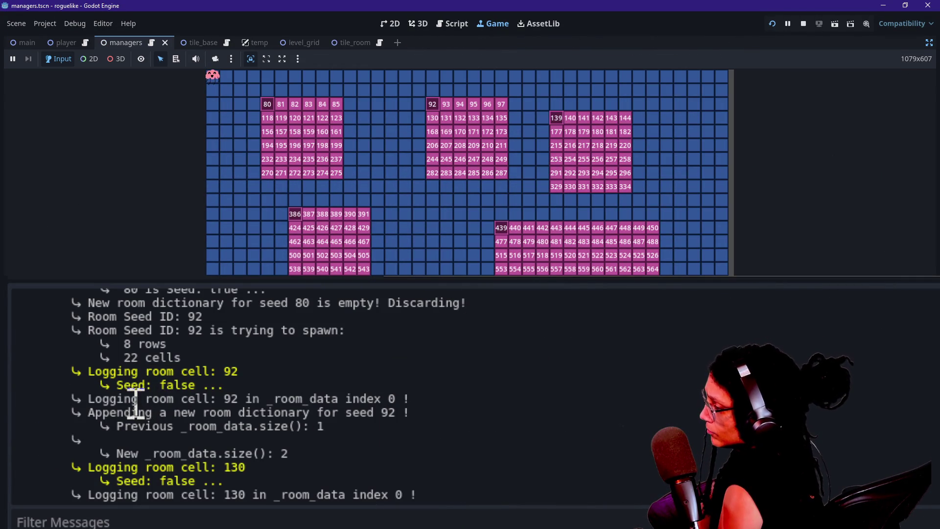
pyautogui.moveTo(224, 400); pyautogui.dragTo(340, 420)
pyautogui.click(280, 403)
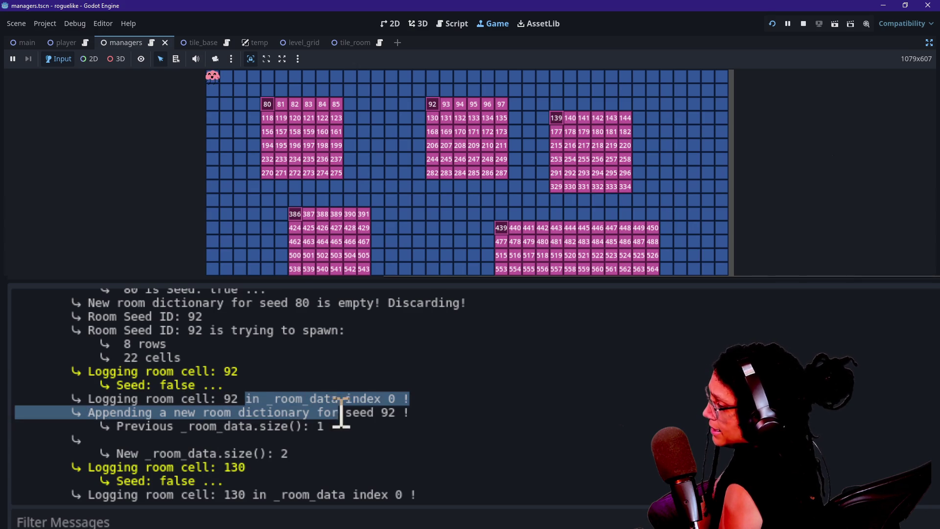
pyautogui.click(377, 411)
pyautogui.moveTo(407, 397); pyautogui.dragTo(314, 398)
pyautogui.click(311, 413)
pyautogui.moveTo(159, 399)
pyautogui.mouseDown()
pyautogui.moveTo(253, 427)
pyautogui.moveTo(380, 414)
pyautogui.moveTo(393, 399)
pyautogui.mouseUp()
pyautogui.scroll(1, 109, 408)
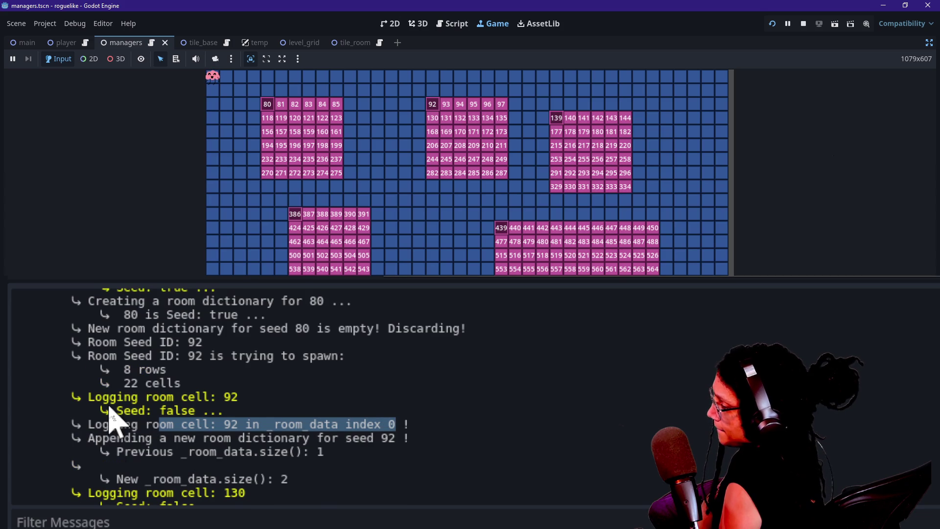
pyautogui.scroll(2, 109, 411)
pyautogui.scroll(2, 213, 394)
pyautogui.scroll(4, 211, 392)
pyautogui.scroll(-4, 211, 393)
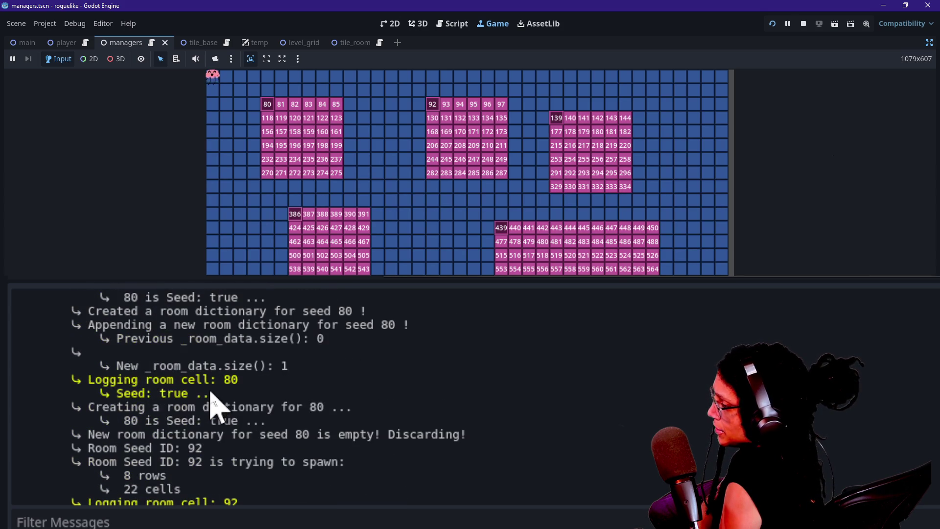
pyautogui.moveTo(129, 381); pyautogui.dragTo(196, 392)
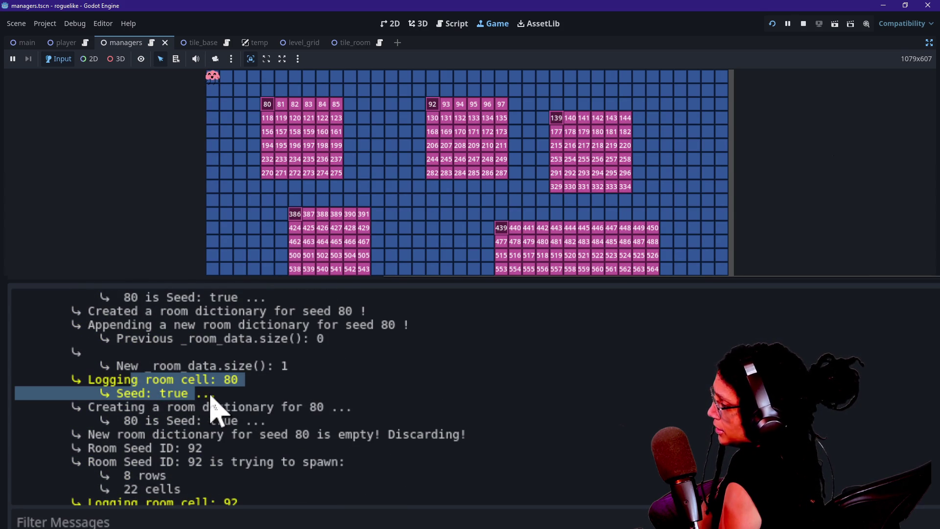
pyautogui.scroll(-6, 213, 410)
pyautogui.moveTo(135, 422); pyautogui.dragTo(212, 437)
pyautogui.click(218, 443)
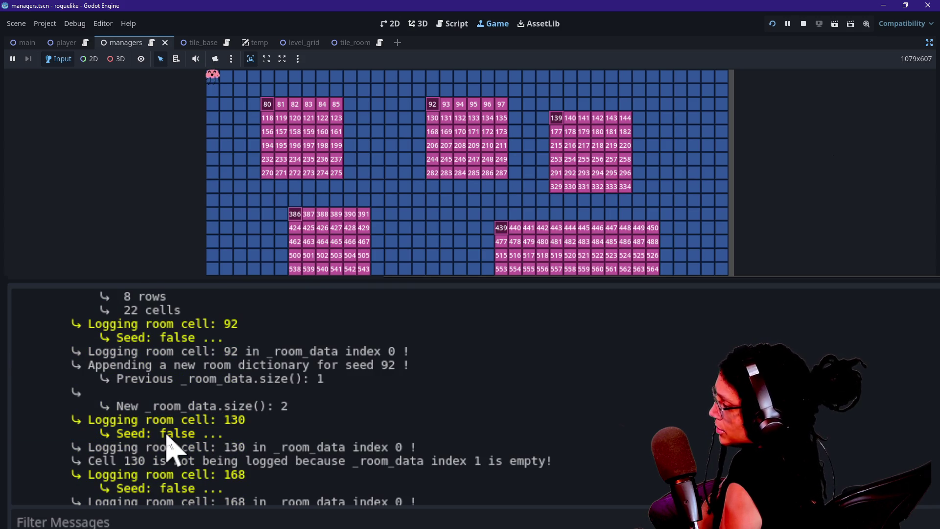
pyautogui.scroll(-1, 169, 443)
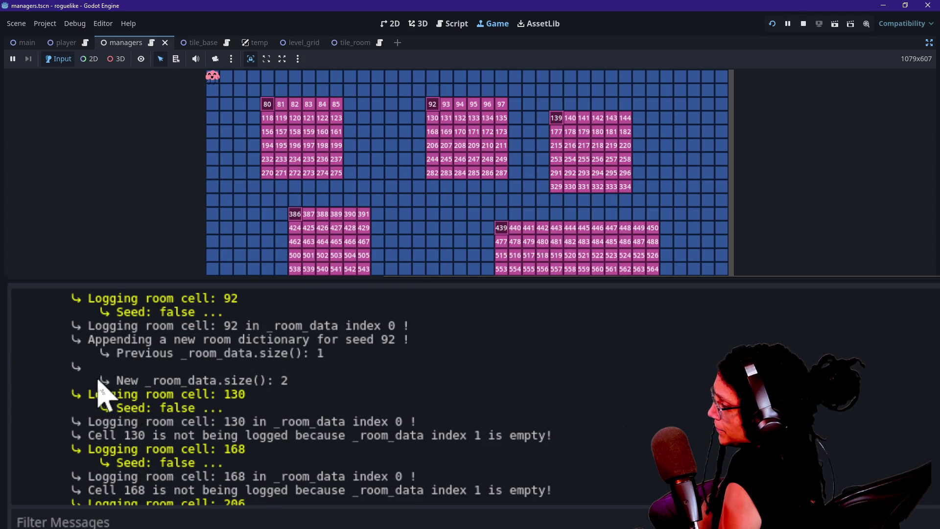
pyautogui.scroll(-1, 189, 465)
pyautogui.click(479, 92)
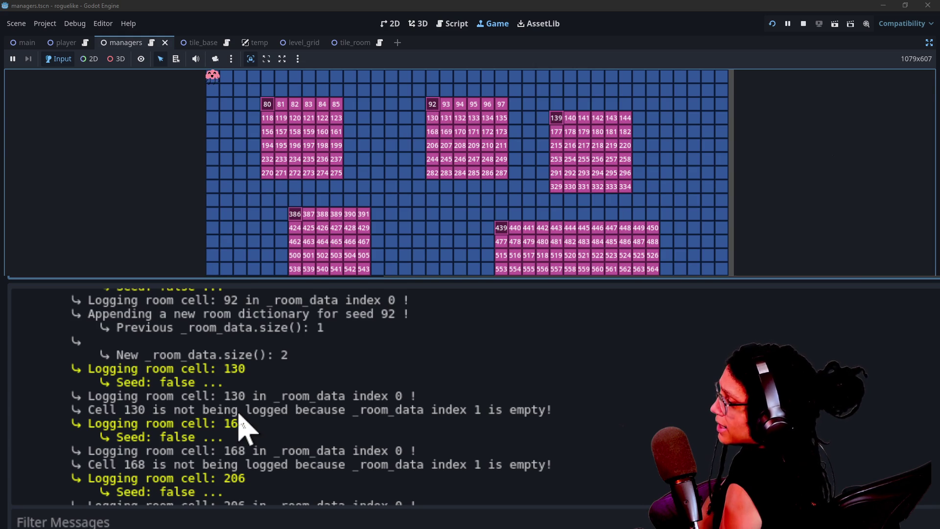
pyautogui.scroll(1, 240, 425)
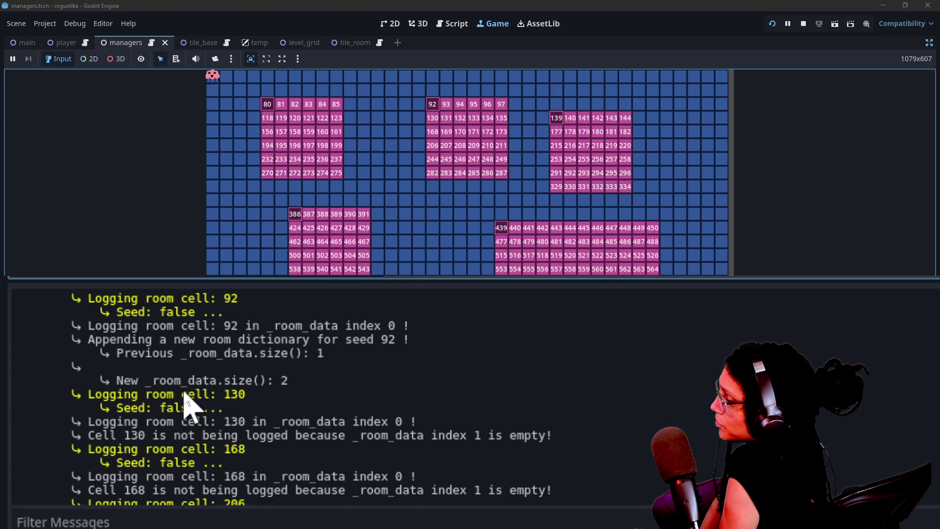
pyautogui.scroll(-3, 188, 396)
pyautogui.scroll(1, 185, 394)
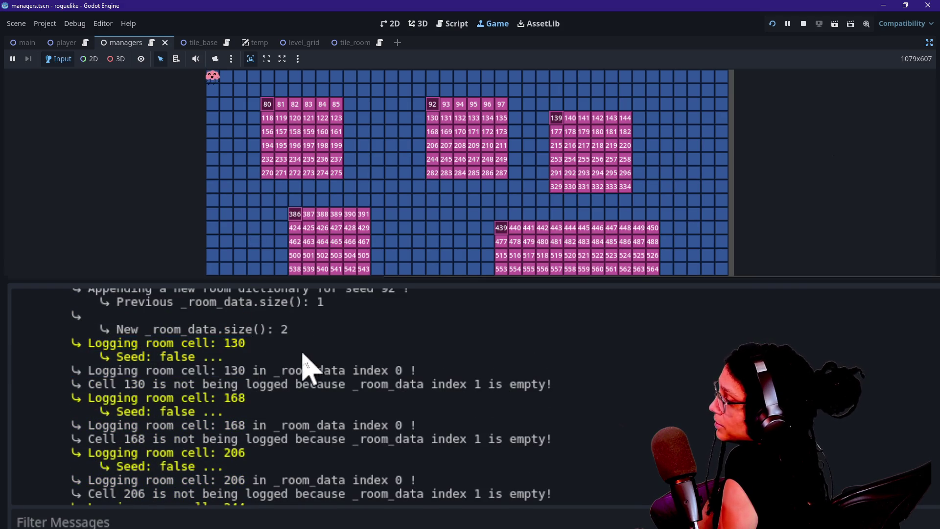
pyautogui.moveTo(145, 356)
pyautogui.mouseDown()
pyautogui.moveTo(195, 356)
pyautogui.moveTo(178, 378)
pyautogui.moveTo(189, 367)
pyautogui.moveTo(388, 377)
pyautogui.mouseUp()
pyautogui.click(269, 385)
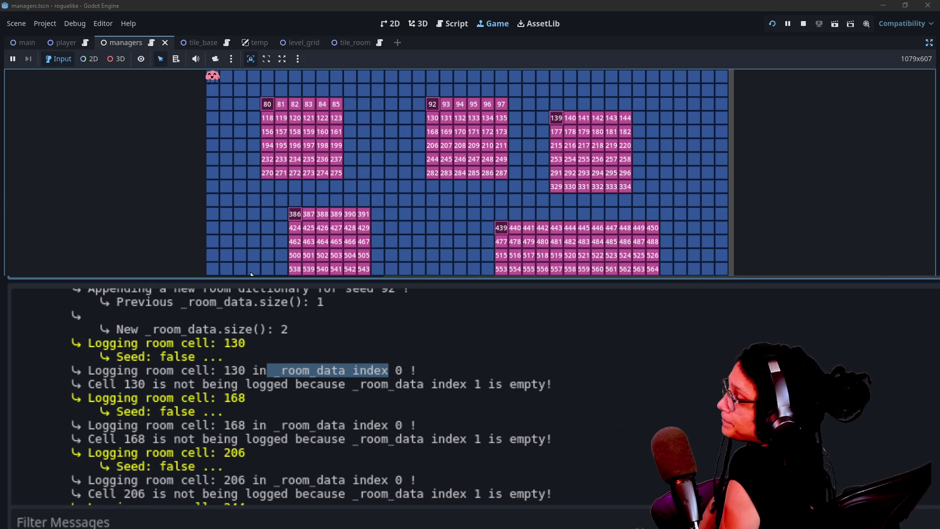
pyautogui.scroll(5, 247, 398)
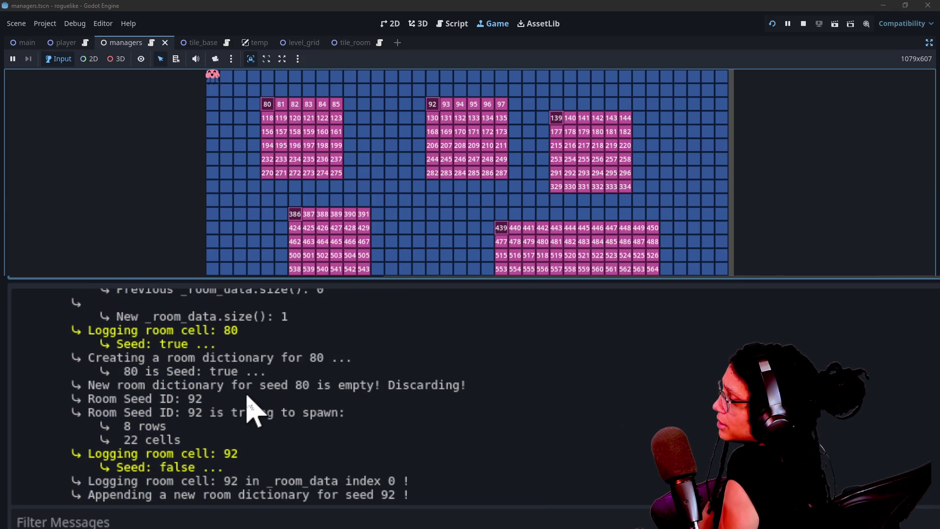
pyautogui.click(207, 520)
pyautogui.write('81')
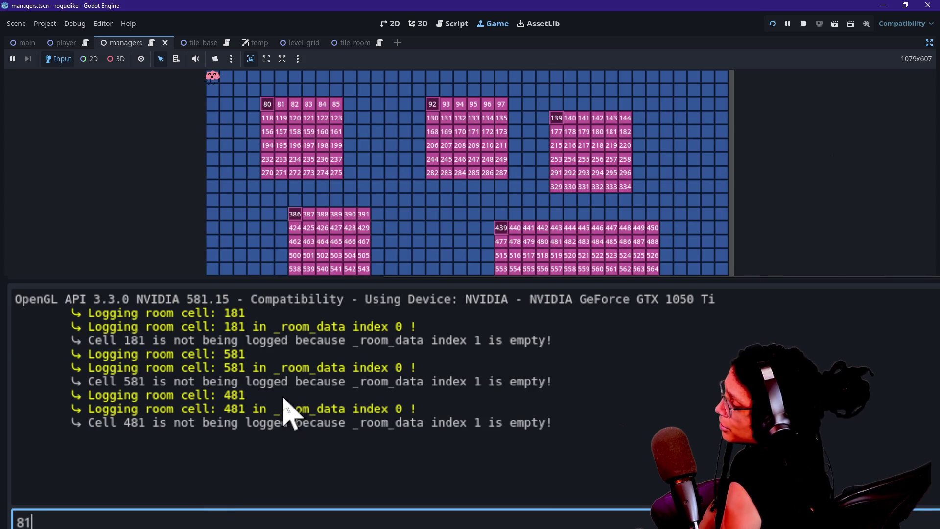
pyautogui.press('BackSpace')
pyautogui.press('BackSpace')
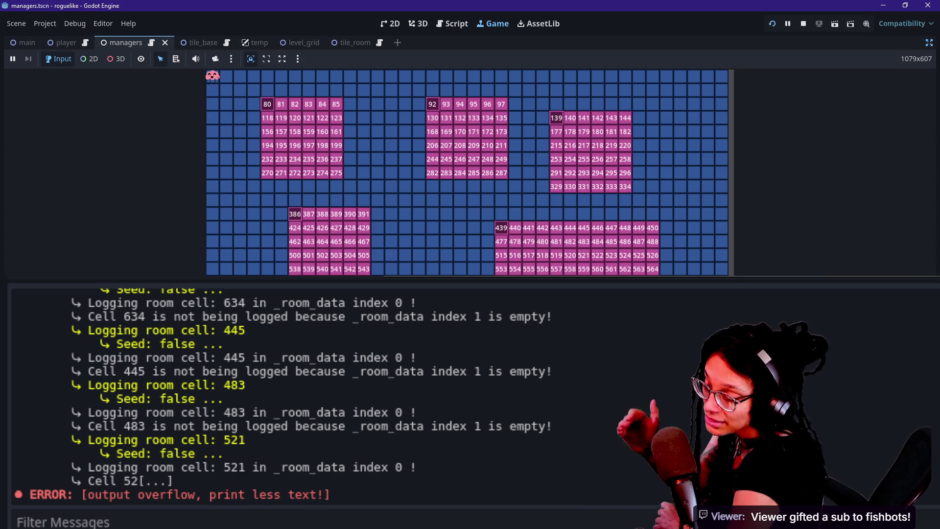
# Select the cell 483 and 521 log lines, then switch to the Notepad window
pyautogui.moveTo(17, 399)
pyautogui.mouseDown()
pyautogui.moveTo(224, 453)
pyautogui.moveTo(17, 357)
pyautogui.mouseUp()
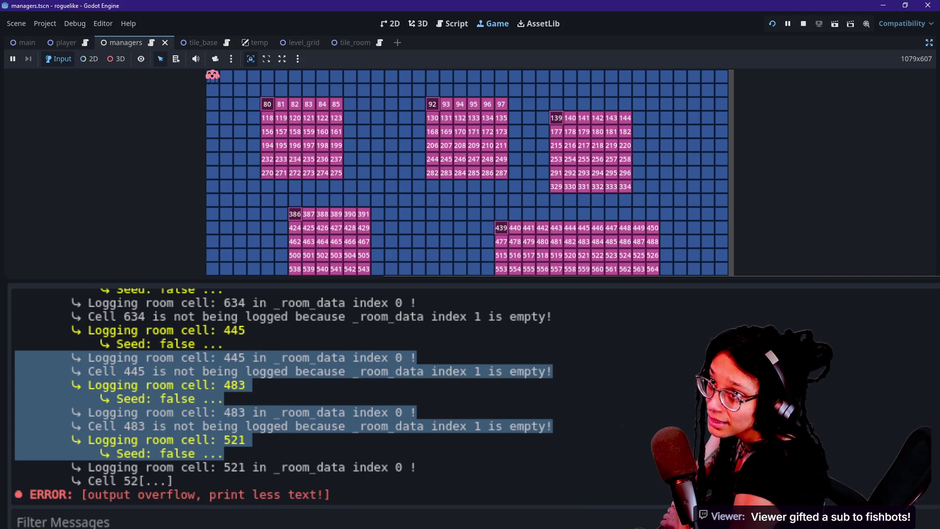
pyautogui.hotkey('alt', 'Tab')
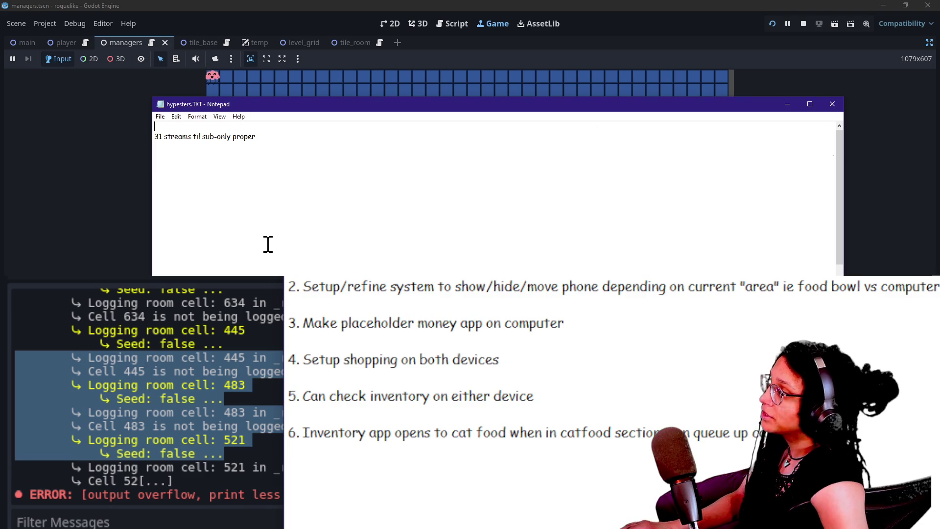
# Change 31 to 30 in hypesters.TXT, save the note, and bring Godot back to the front
pyautogui.scroll(10, 268, 244)
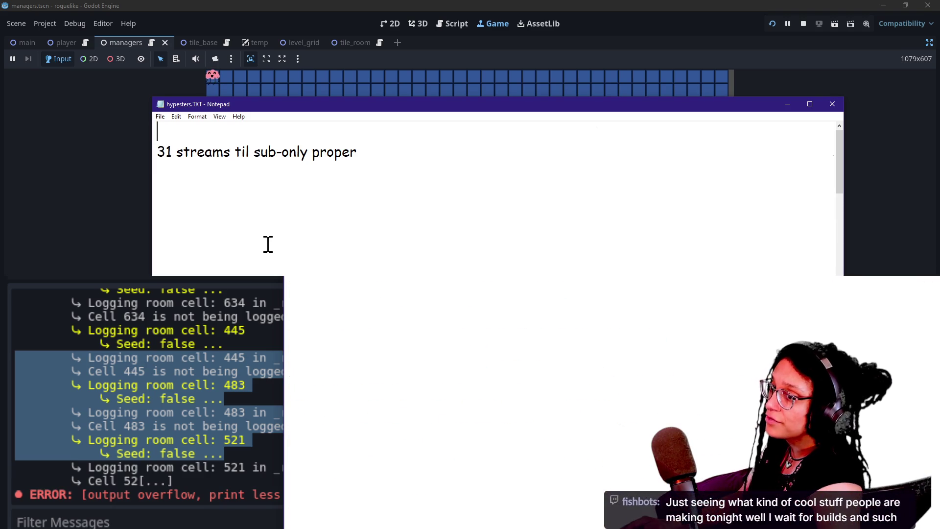
pyautogui.click(178, 157)
pyautogui.press('BackSpace')
pyautogui.press('BackSpace')
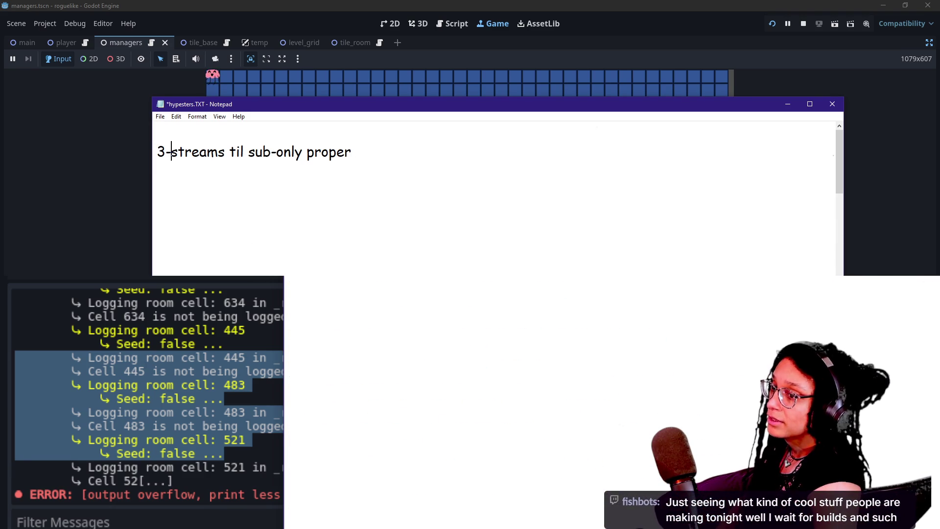
pyautogui.write('-')
pyautogui.press('BackSpace')
pyautogui.write('0')
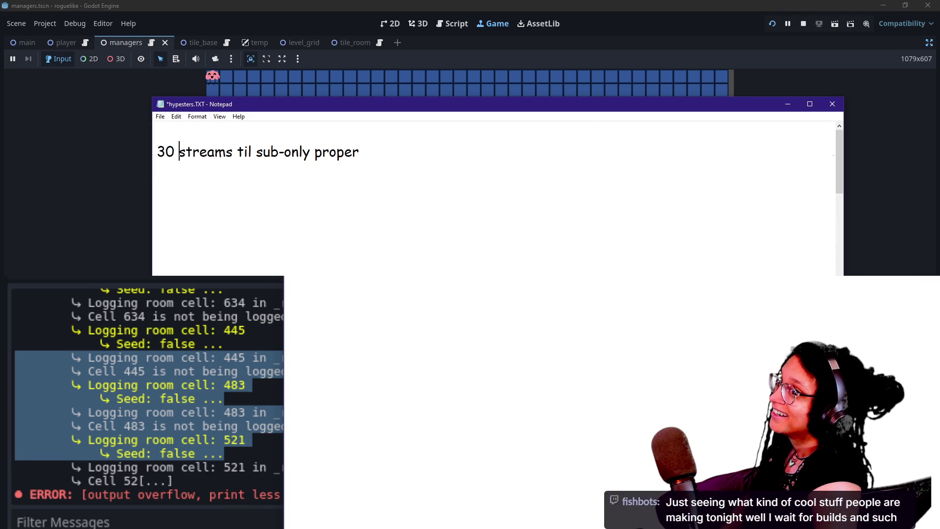
pyautogui.hotkey('ctrl', 's')
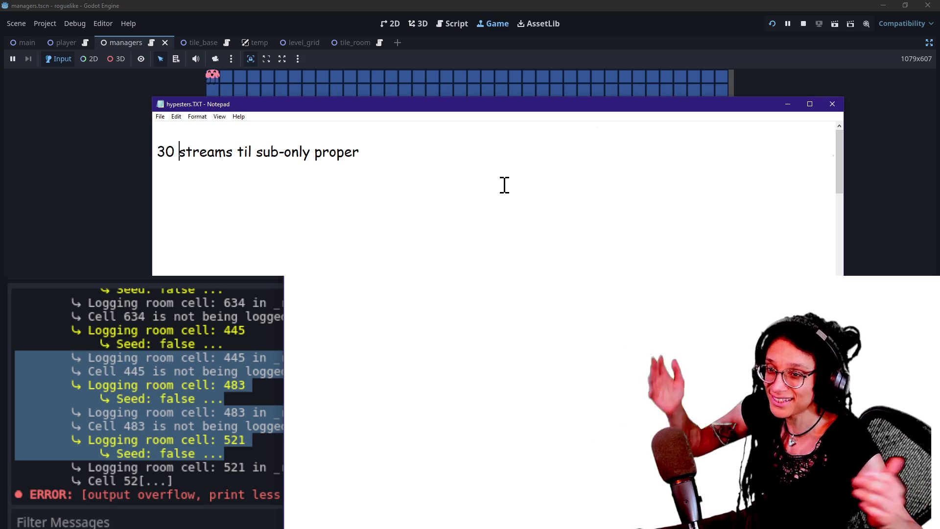
pyautogui.click(631, 13)
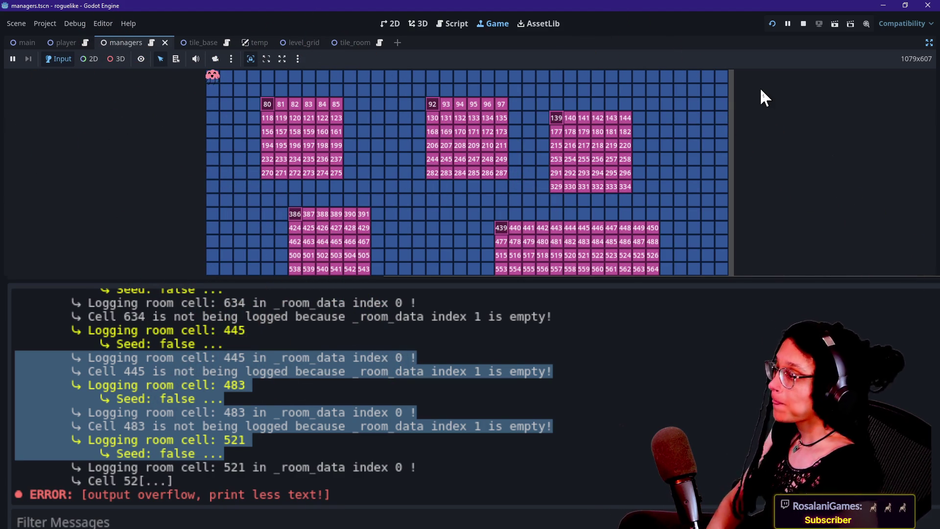
pyautogui.click(853, 264)
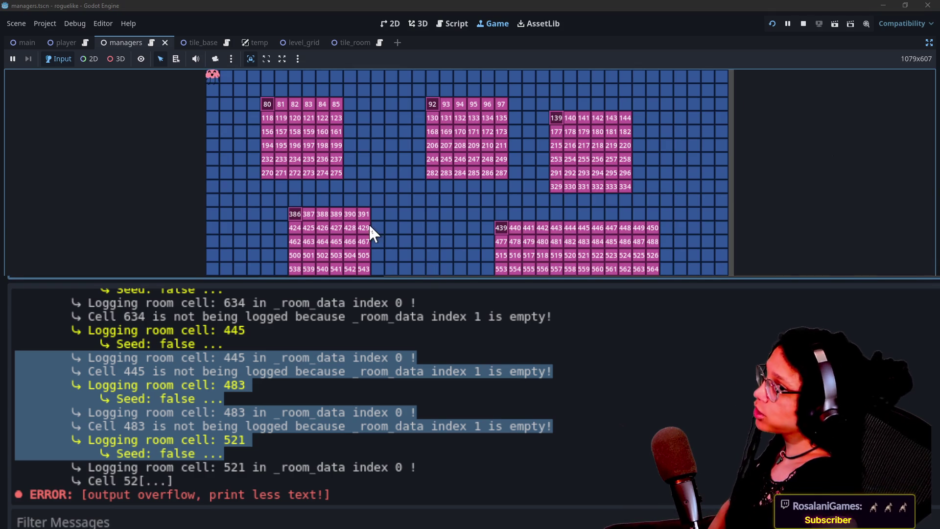
pyautogui.moveTo(589, 327); pyautogui.dragTo(620, 478)
pyautogui.click(687, 353)
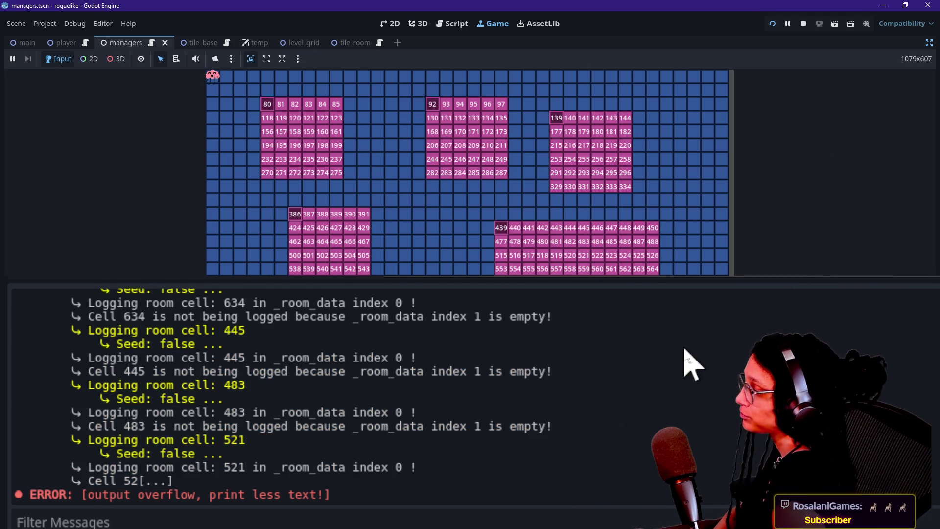
pyautogui.scroll(2, 687, 355)
pyautogui.tripleClick(610, 366)
pyautogui.click(617, 378)
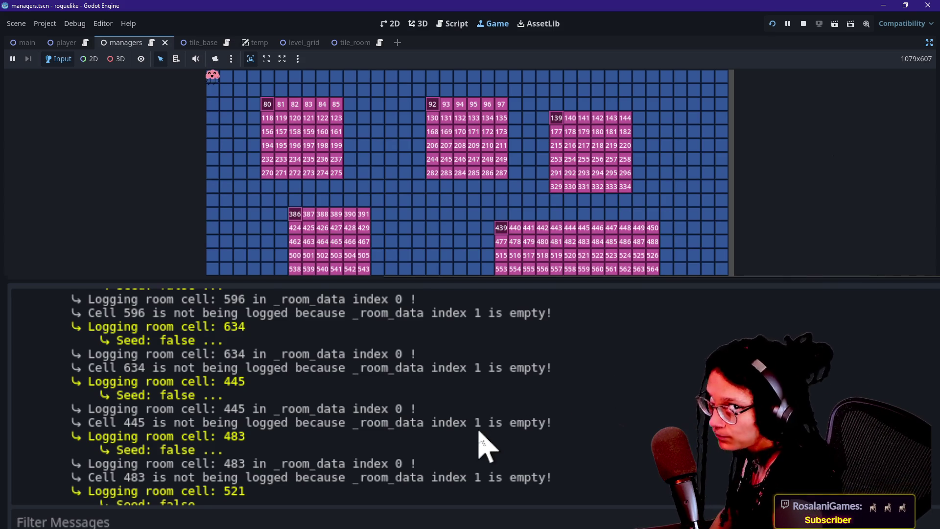
pyautogui.moveTo(474, 422); pyautogui.dragTo(478, 399)
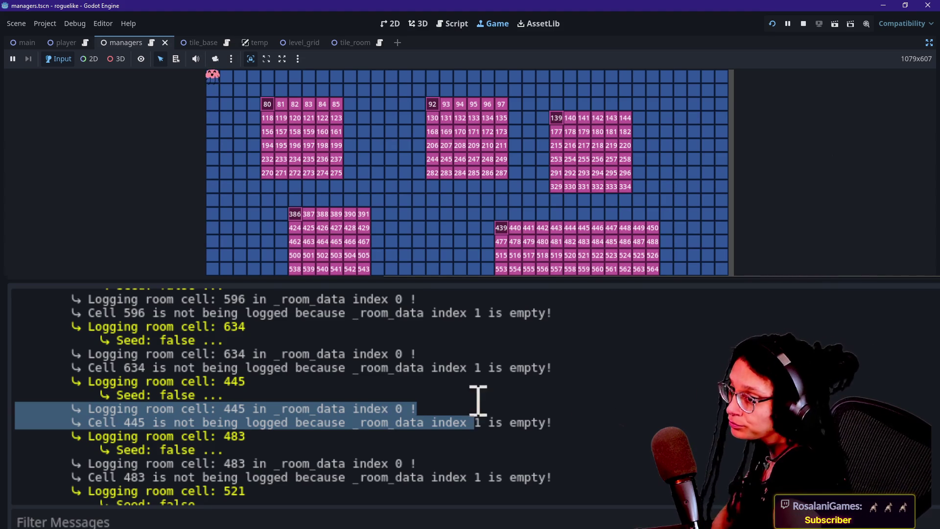
pyautogui.click(446, 394)
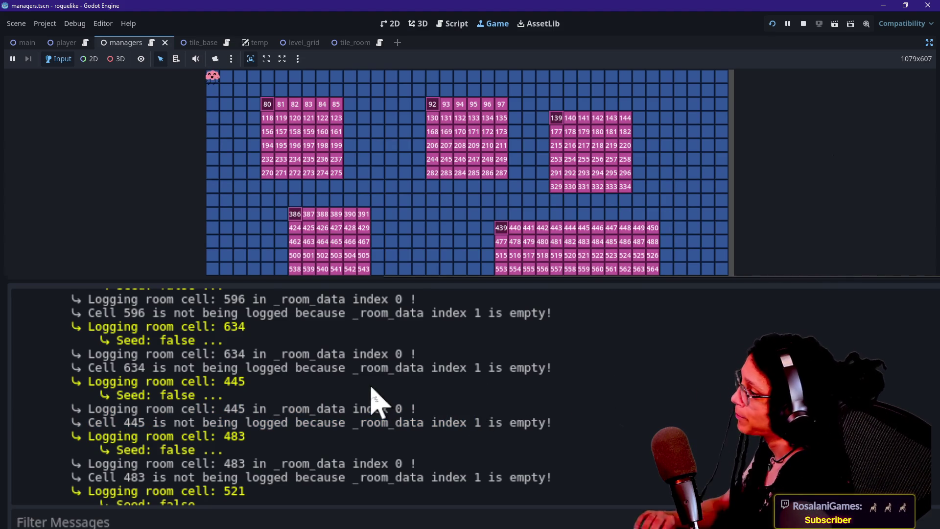
pyautogui.moveTo(318, 367); pyautogui.dragTo(378, 384)
pyautogui.click(377, 384)
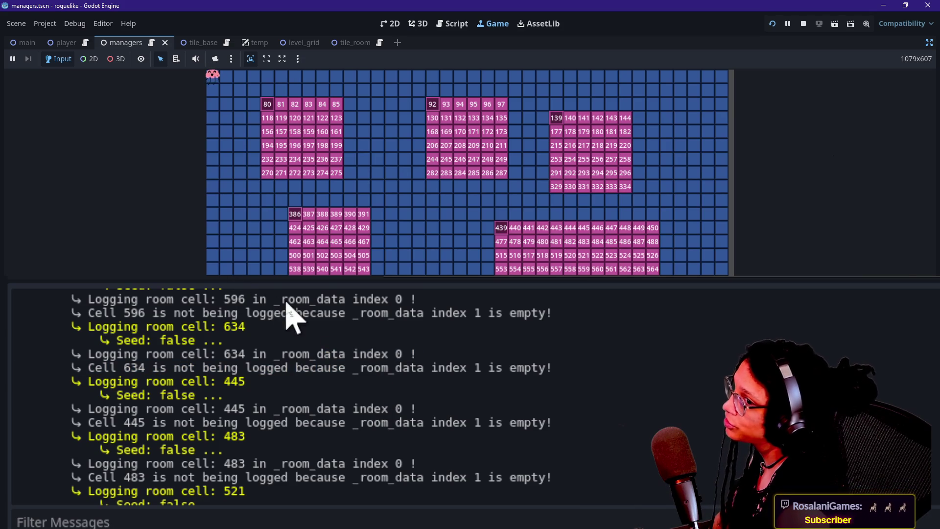
pyautogui.moveTo(287, 367)
pyautogui.mouseDown()
pyautogui.moveTo(373, 424)
pyautogui.moveTo(329, 377)
pyautogui.mouseUp()
pyautogui.click(374, 425)
pyautogui.click(329, 378)
pyautogui.moveTo(169, 313); pyautogui.dragTo(273, 385)
pyautogui.click(272, 386)
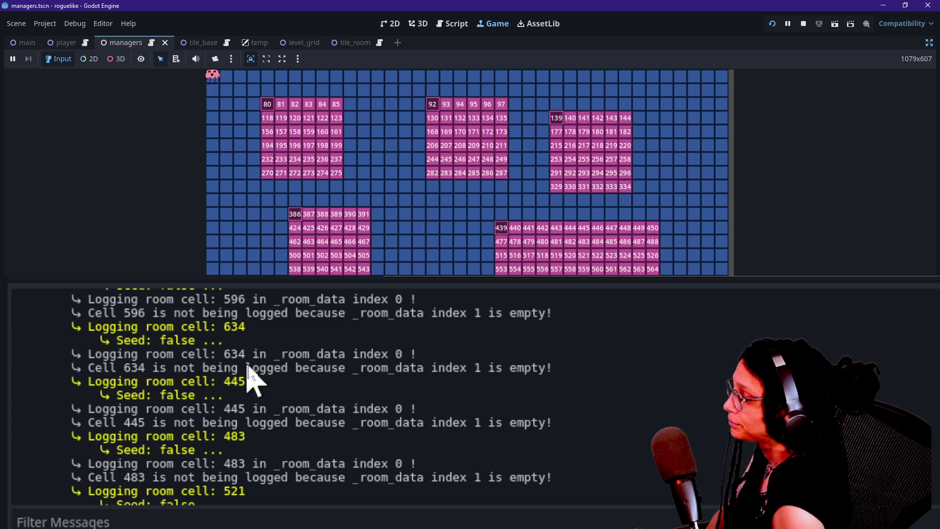
pyautogui.moveTo(489, 438); pyautogui.dragTo(497, 406)
pyautogui.click(502, 401)
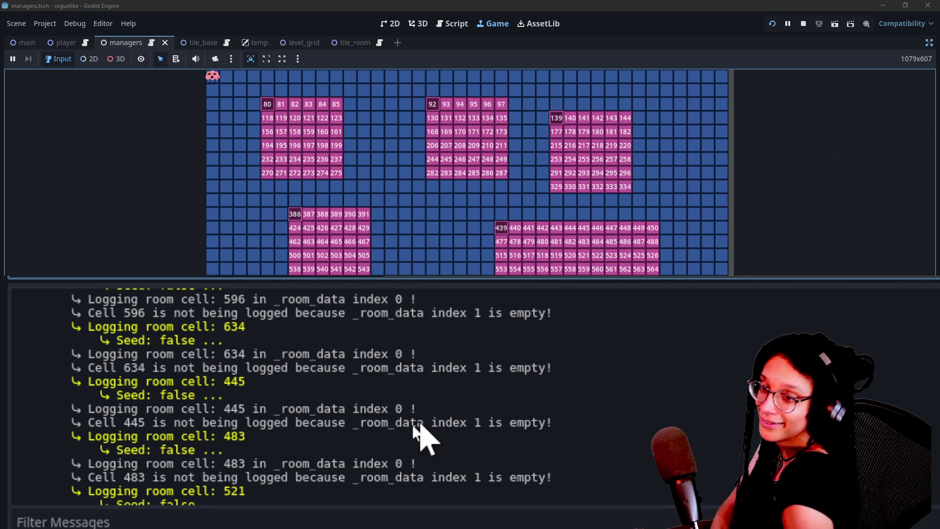
pyautogui.click(451, 447)
pyautogui.moveTo(331, 411); pyautogui.dragTo(404, 426)
pyautogui.click(411, 431)
pyautogui.moveTo(249, 384)
pyautogui.mouseDown()
pyautogui.moveTo(361, 370)
pyautogui.moveTo(352, 353)
pyautogui.mouseUp()
pyautogui.click(322, 349)
pyautogui.click(403, 397)
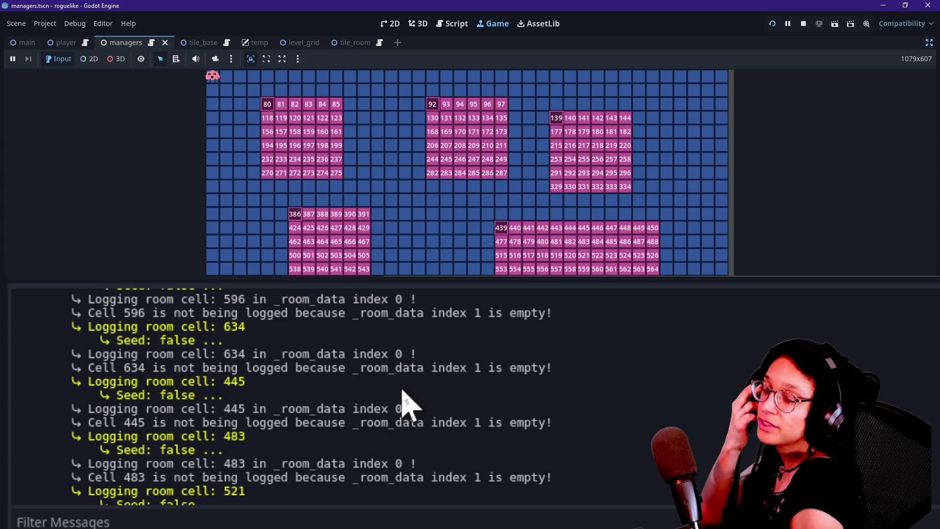
pyautogui.moveTo(402, 397); pyautogui.dragTo(587, 405)
pyautogui.moveTo(621, 449); pyautogui.dragTo(440, 318)
pyautogui.moveTo(445, 353)
pyautogui.mouseDown()
pyautogui.moveTo(504, 455)
pyautogui.moveTo(480, 399)
pyautogui.moveTo(482, 439)
pyautogui.moveTo(702, 416)
pyautogui.moveTo(692, 459)
pyautogui.mouseUp()
pyautogui.click(483, 438)
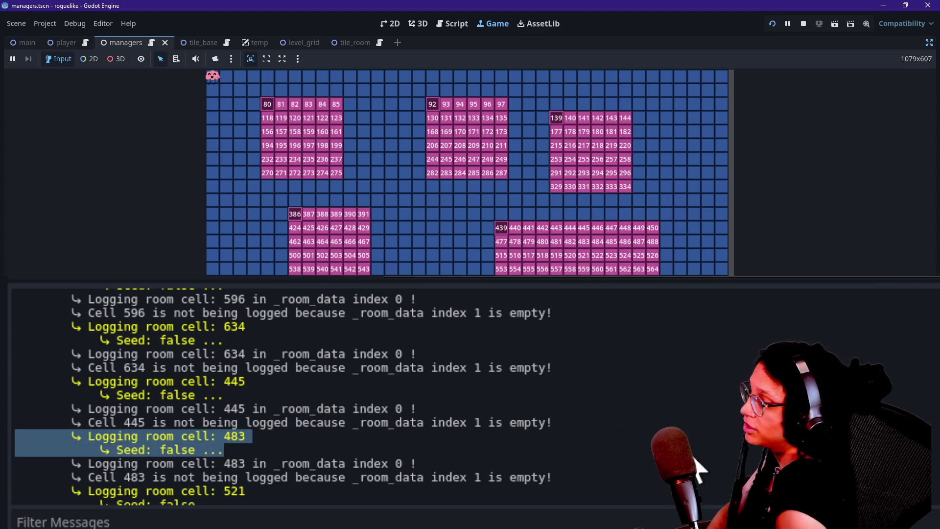
pyautogui.click(698, 467)
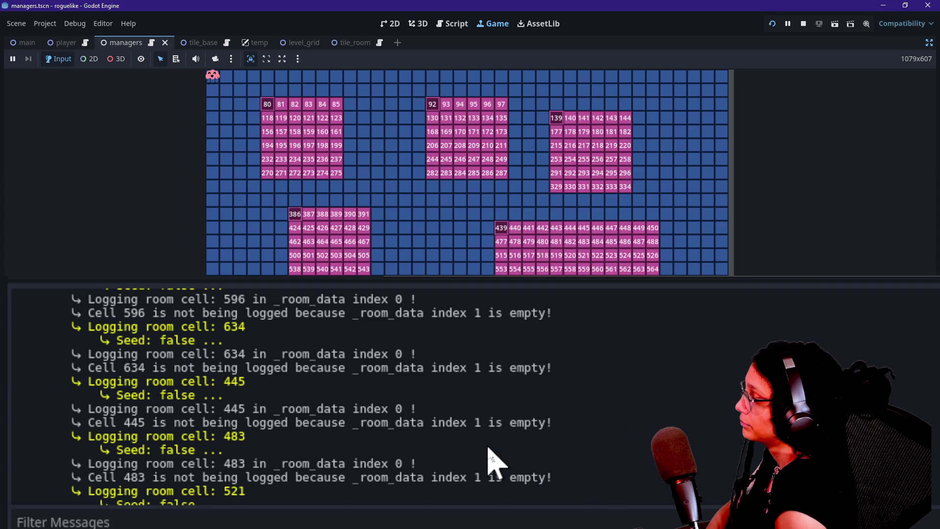
# Review the cell 596 and 634 log lines, then switch to the managers script
pyautogui.scroll(2, 492, 460)
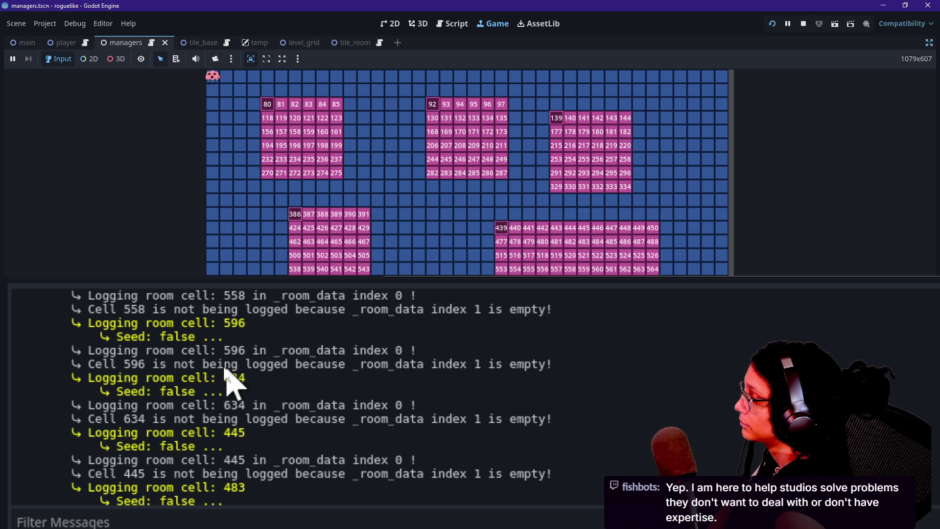
pyautogui.moveTo(203, 364)
pyautogui.mouseDown()
pyautogui.moveTo(374, 377)
pyautogui.moveTo(496, 374)
pyautogui.moveTo(497, 363)
pyautogui.moveTo(448, 384)
pyautogui.mouseUp()
pyautogui.click(514, 377)
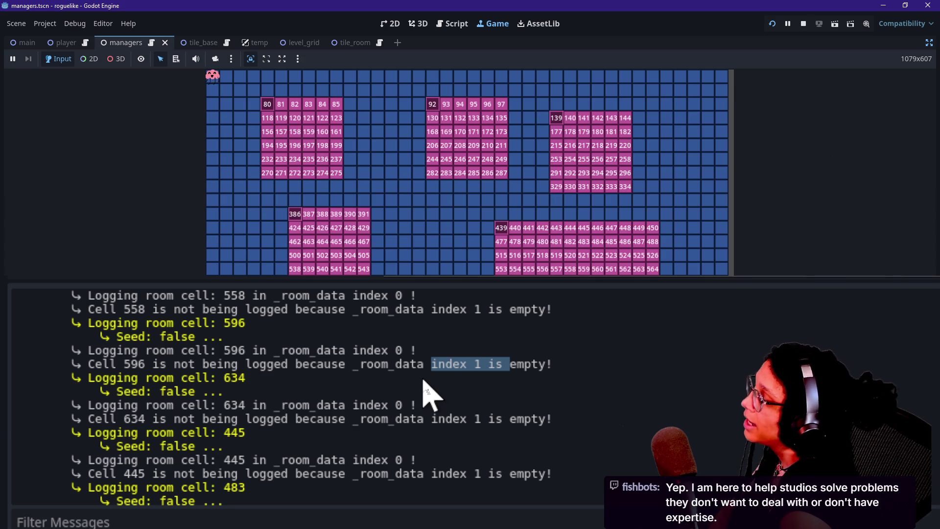
pyautogui.scroll(20, 538, 463)
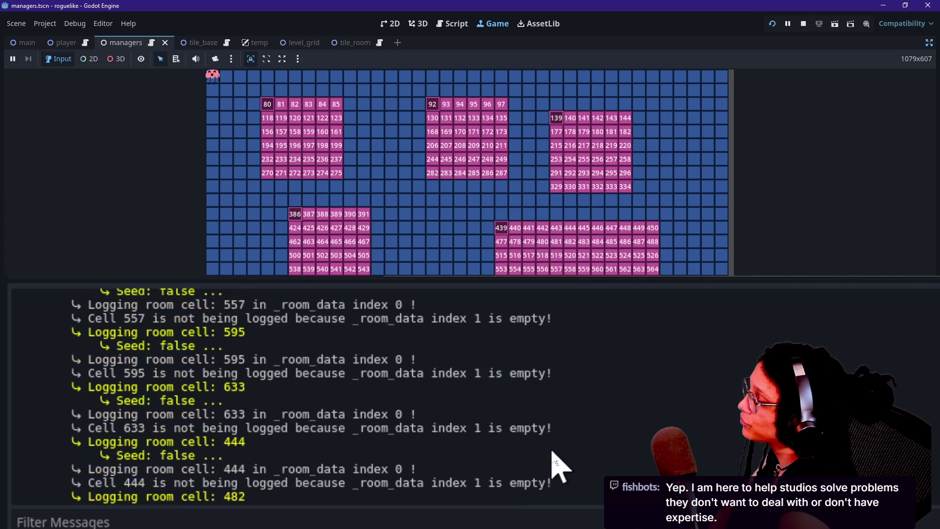
pyautogui.scroll(-20, 554, 465)
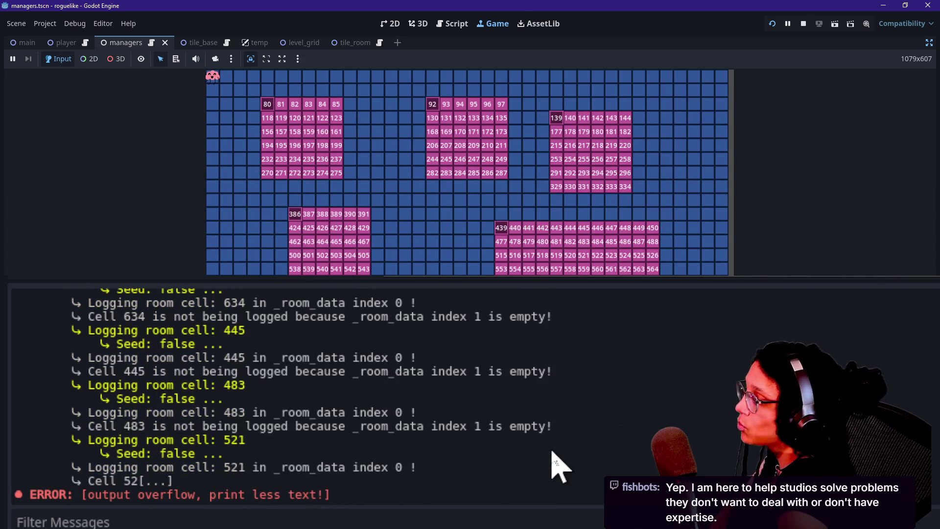
pyautogui.scroll(3, 558, 465)
pyautogui.click(455, 24)
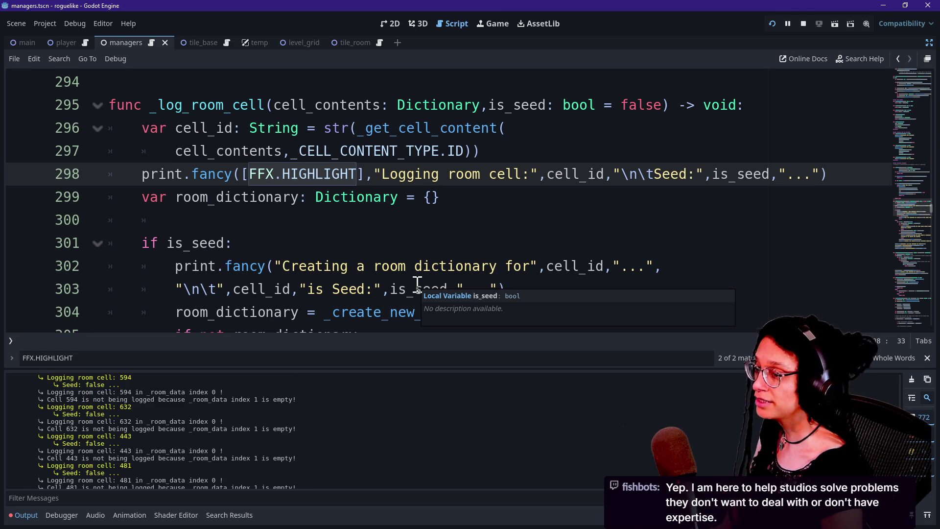
# Delete the stray tab indentation on blank line 300 of _log_room_cell
pyautogui.press('Left')
pyautogui.press('Left')
pyautogui.press('Left')
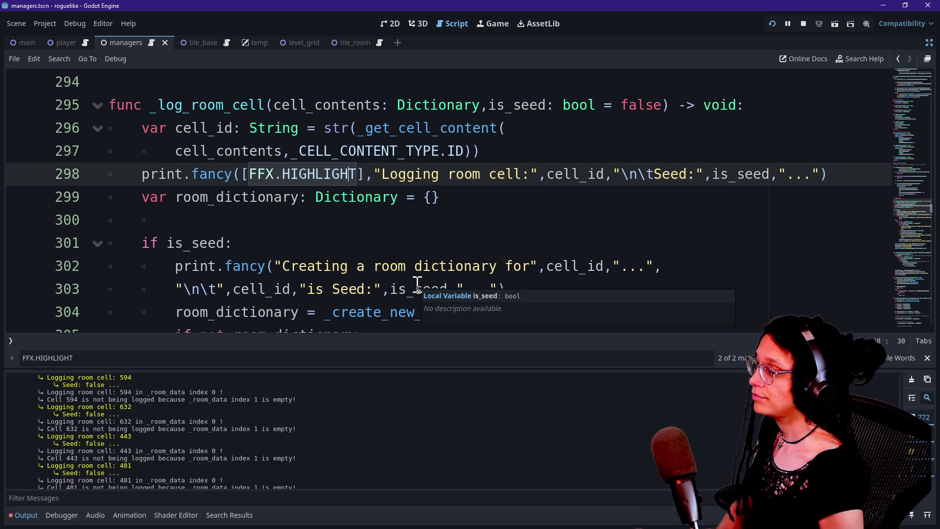
pyautogui.press('Down')
pyautogui.press('Down')
pyautogui.press('Down')
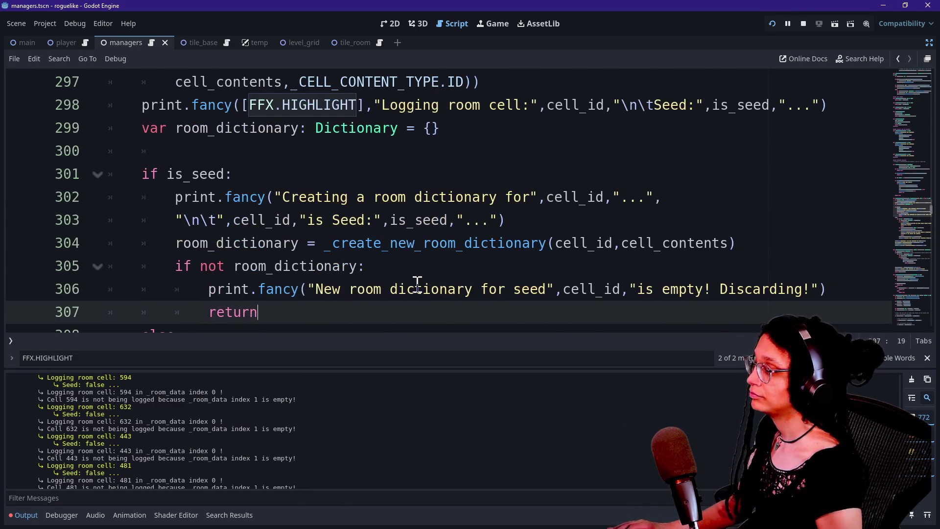
pyautogui.click(397, 284)
pyautogui.hotkey('ctrl', 'j')
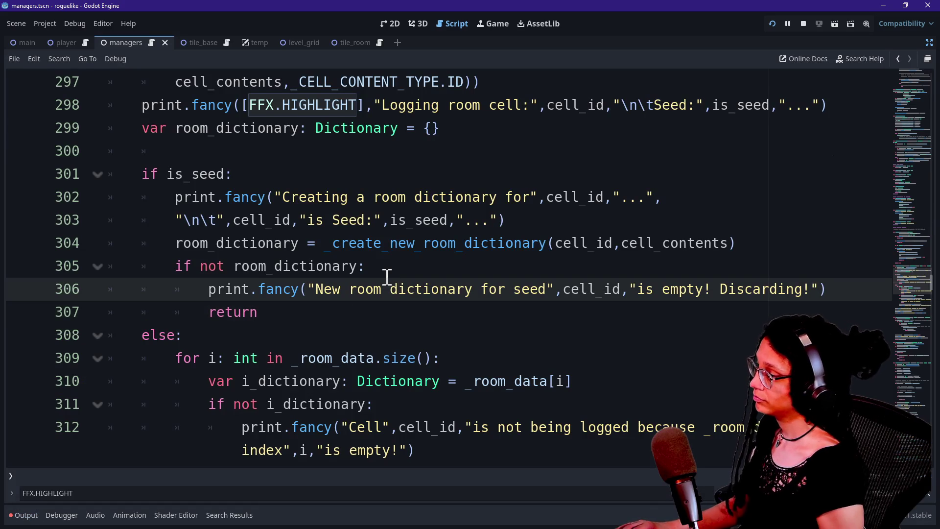
pyautogui.moveTo(387, 337); pyautogui.dragTo(313, 105)
pyautogui.click(314, 105)
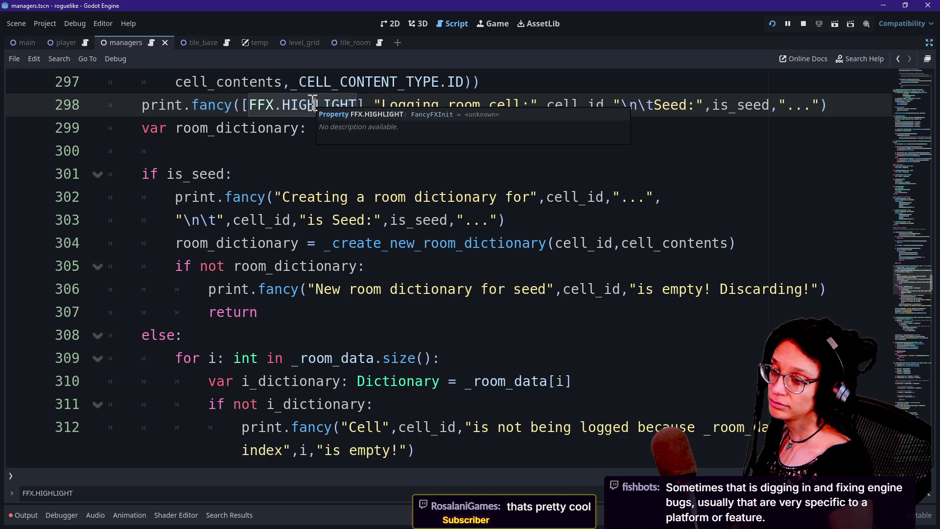
pyautogui.click(266, 131)
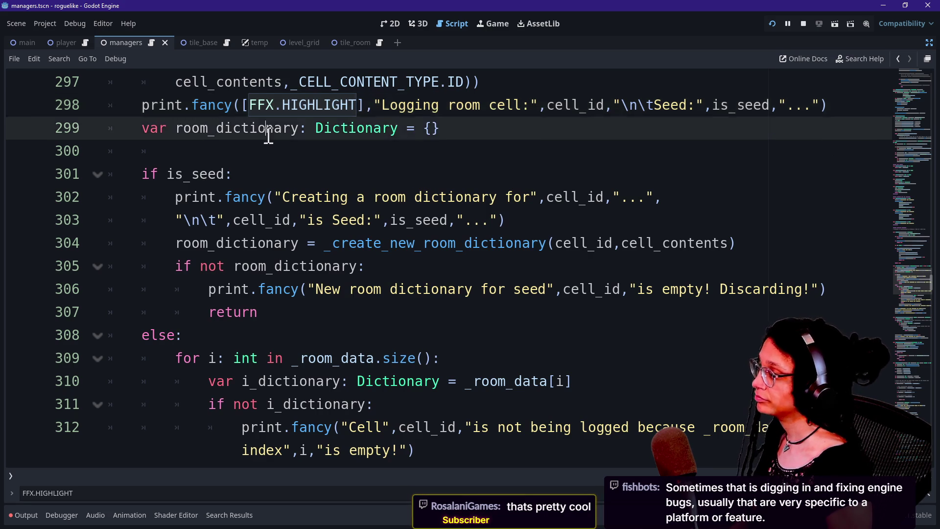
pyautogui.click(279, 147)
pyautogui.press('BackSpace')
pyautogui.press('BackSpace')
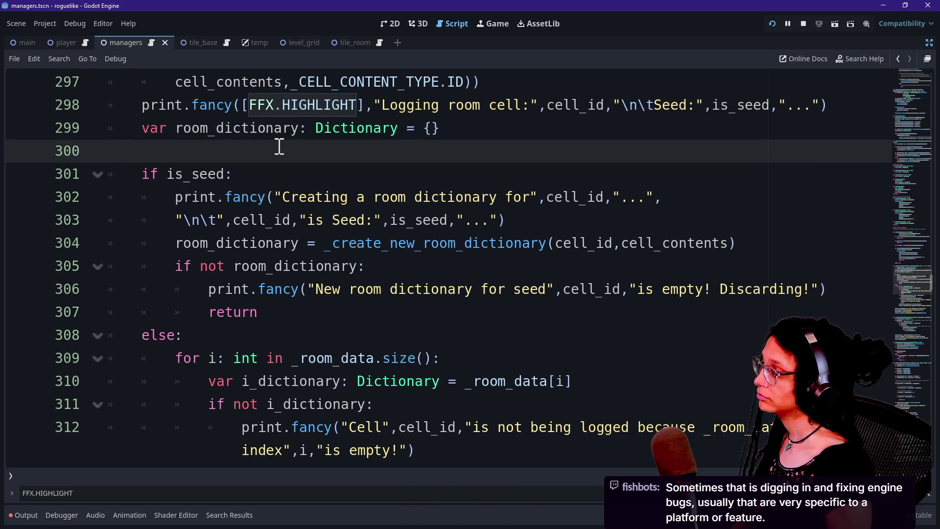
pyautogui.press('Down')
pyautogui.press('Down')
pyautogui.press('Down')
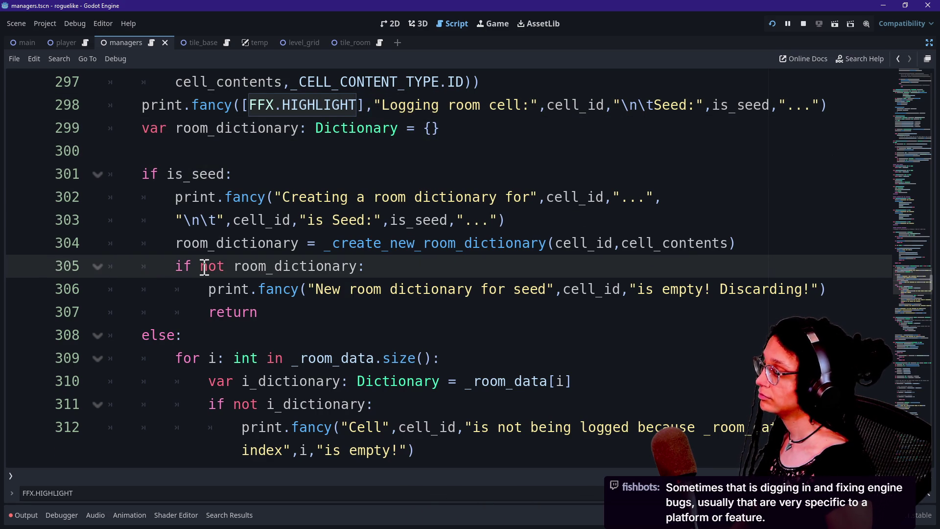
# Bring back the Output log and focus its Filter Messages field
pyautogui.scroll(-9, 204, 267)
pyautogui.scroll(-3, 204, 266)
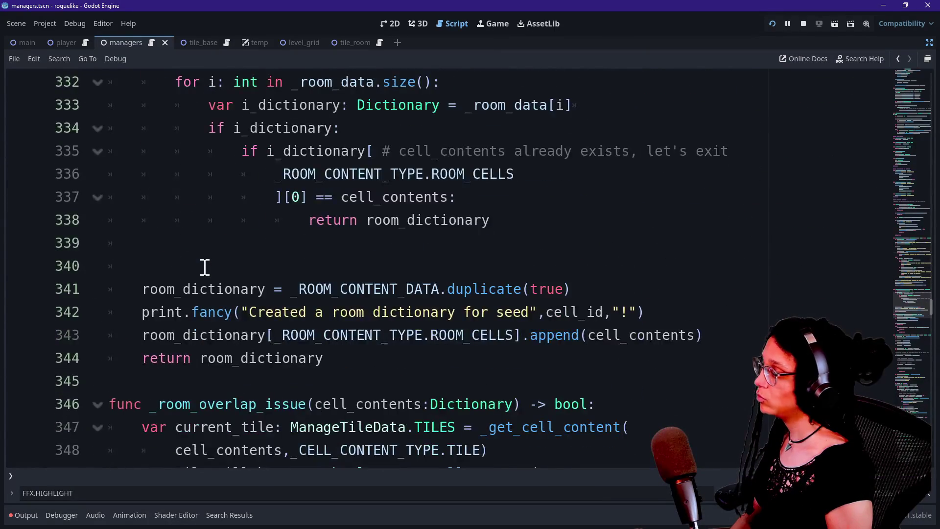
pyautogui.scroll(-8, 204, 266)
pyautogui.scroll(17, 205, 266)
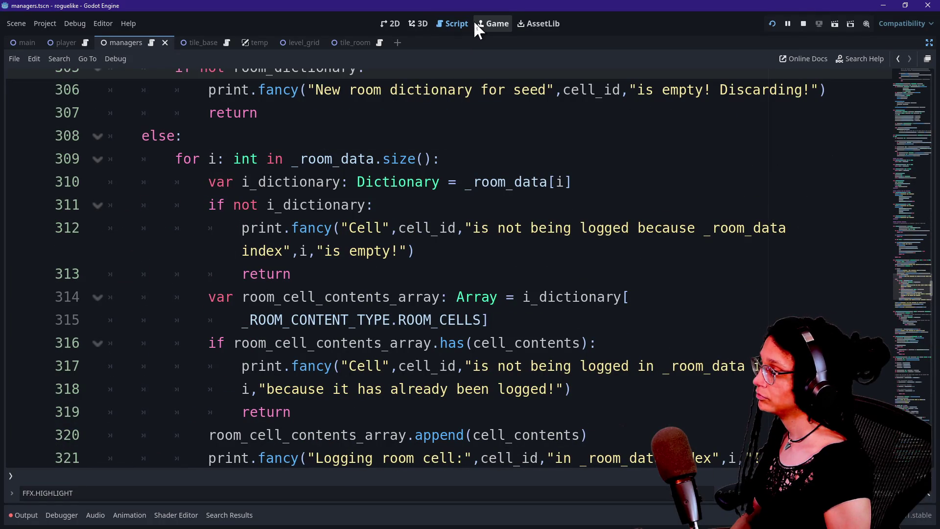
pyautogui.scroll(8, 448, 189)
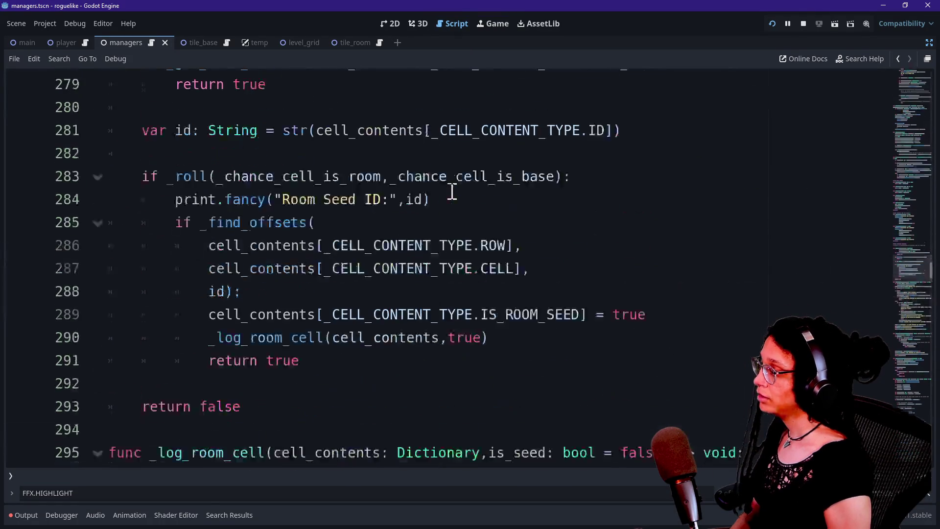
pyautogui.scroll(-2, 451, 192)
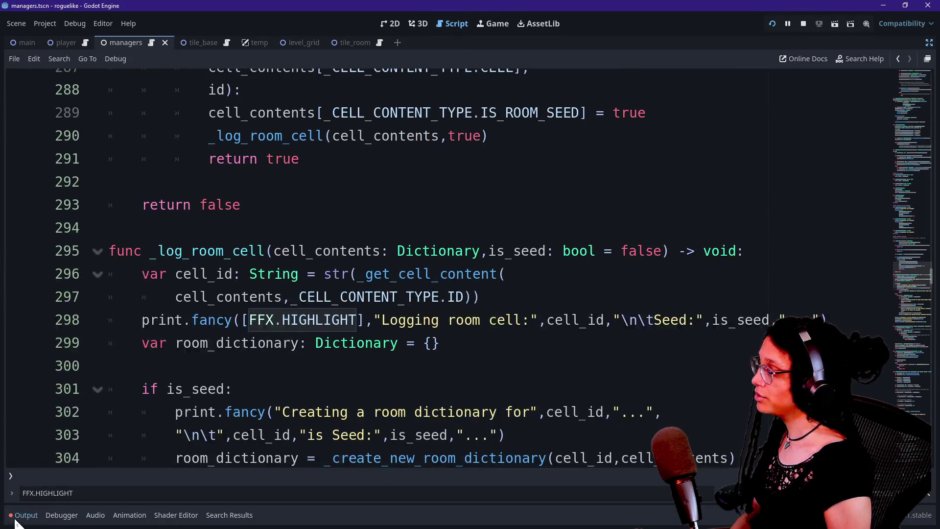
pyautogui.click(23, 515)
pyautogui.click(96, 497)
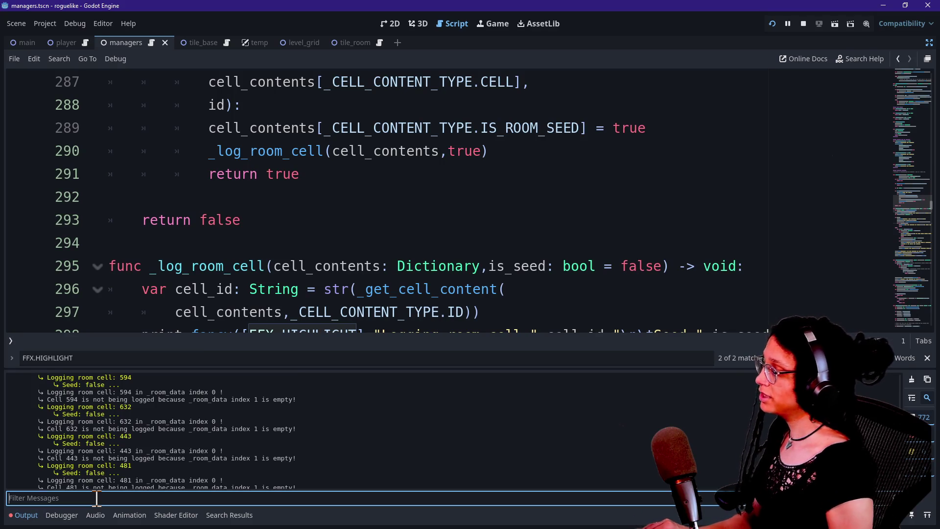
# Filter the output log on 'dictiona' and glance at the running game's room grid
pyautogui.write('dictiona')
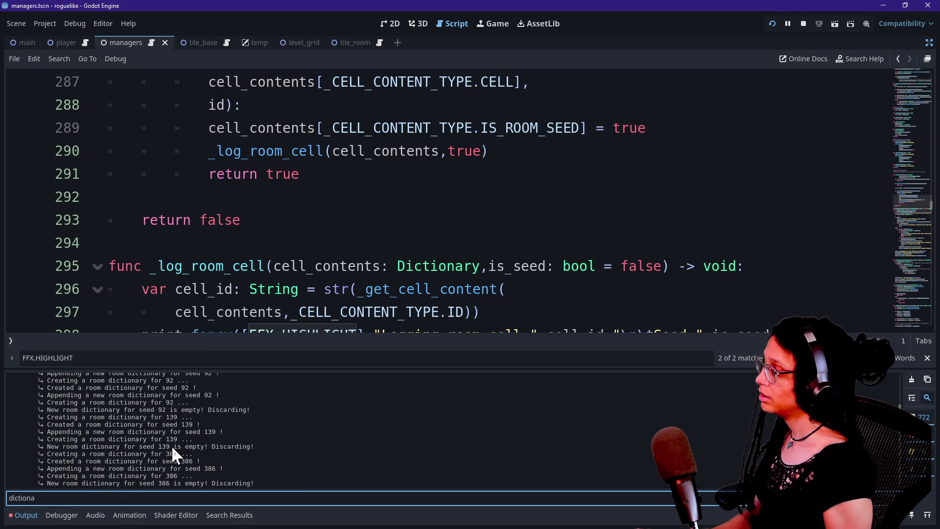
pyautogui.scroll(2, 171, 444)
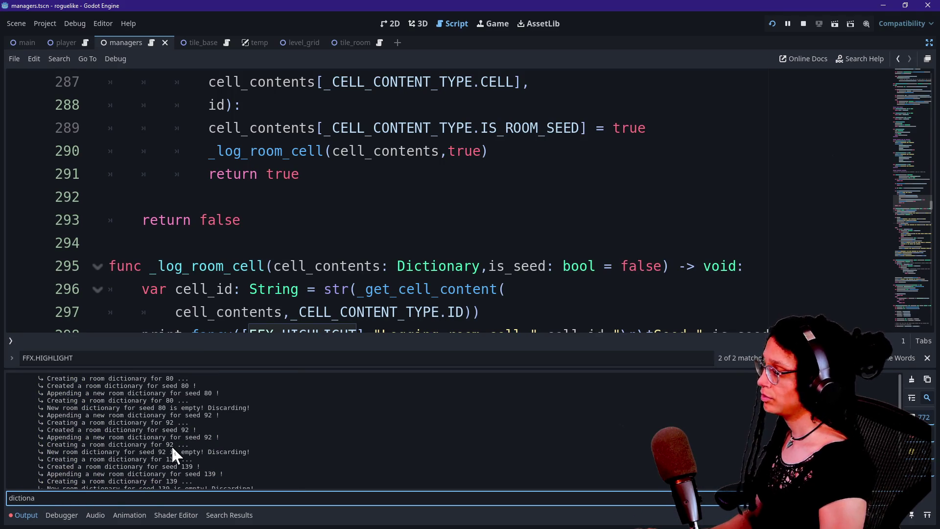
pyautogui.moveTo(68, 377); pyautogui.dragTo(201, 378)
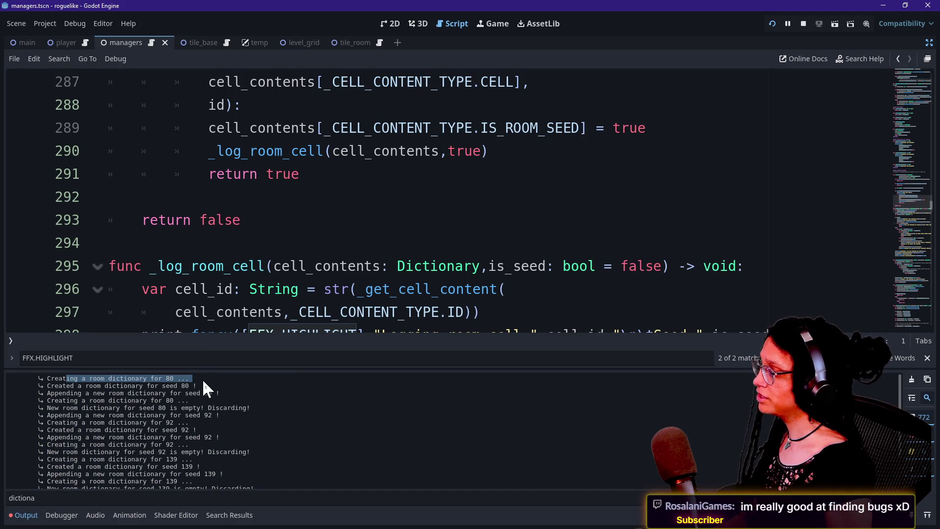
pyautogui.click(75, 403)
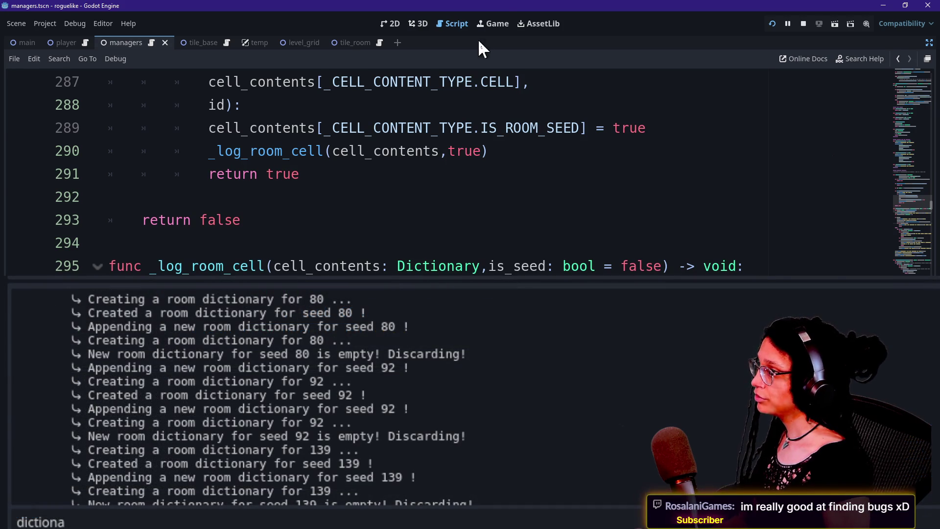
pyautogui.click(486, 24)
pyautogui.click(479, 137)
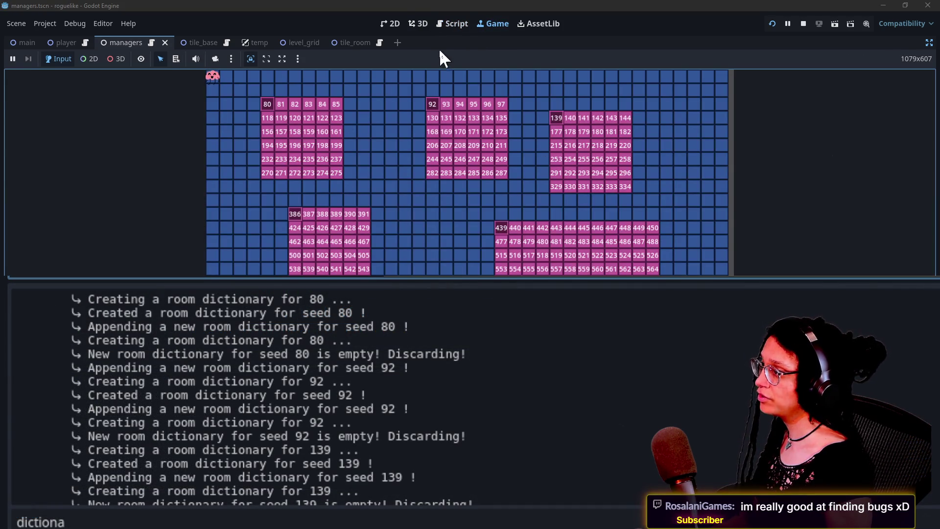
pyautogui.click(452, 24)
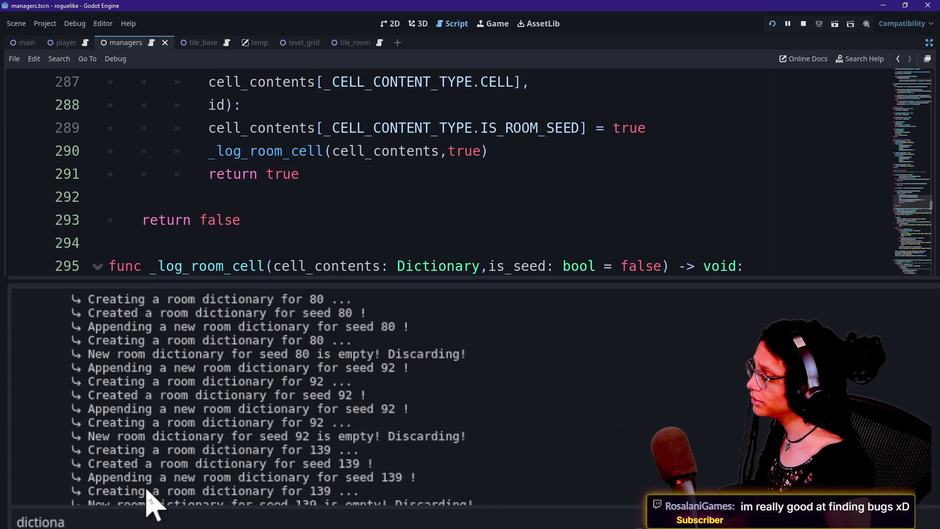
# Read the filtered room dictionary lines for seeds 80, 92, 139 and 386, each discarded as empty
pyautogui.scroll(-2, 210, 304)
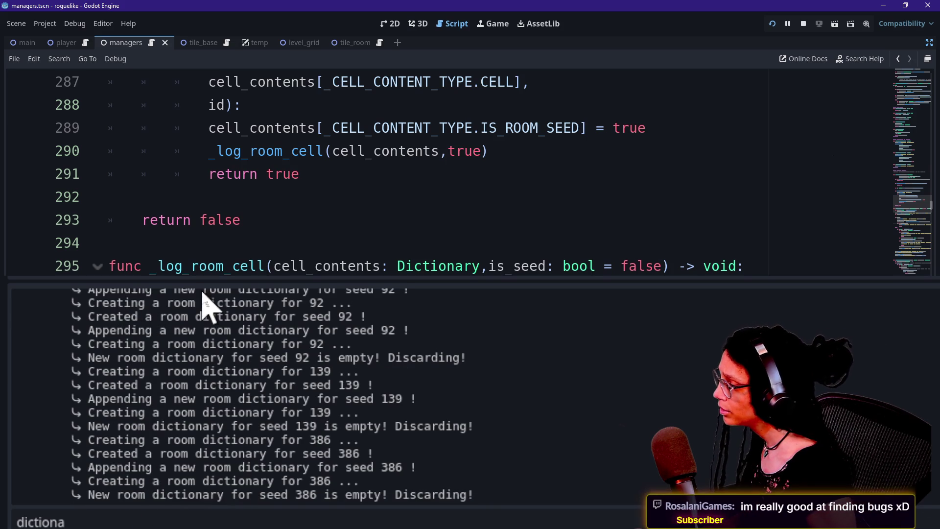
pyautogui.scroll(2, 215, 377)
pyautogui.rightClick(214, 365)
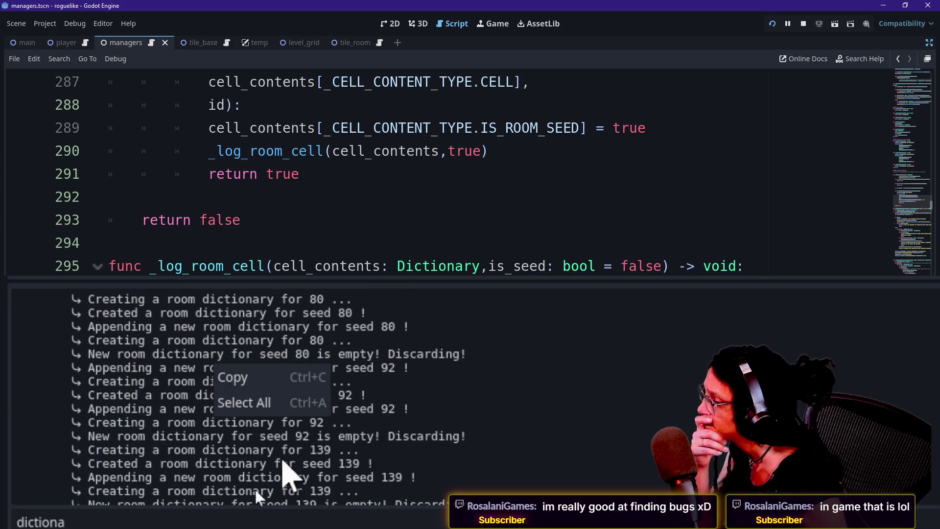
pyautogui.click(205, 372)
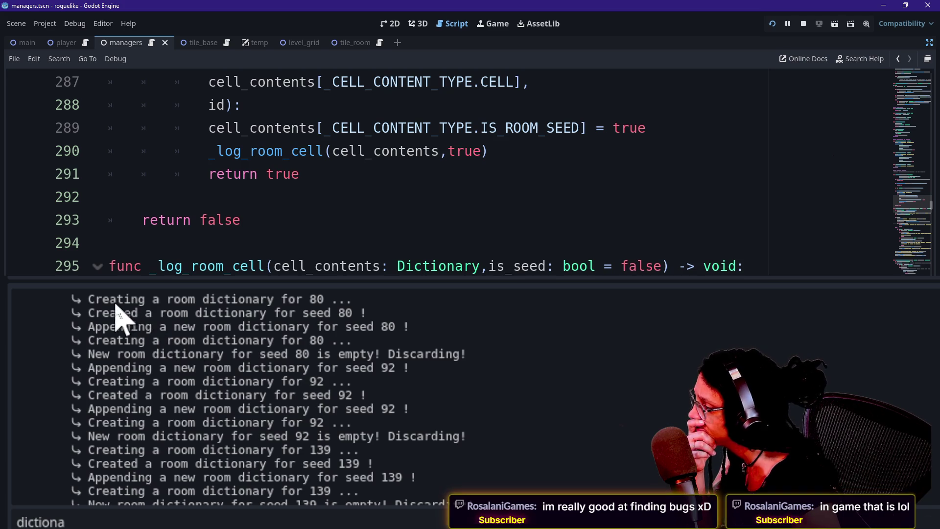
pyautogui.moveTo(109, 299); pyautogui.dragTo(302, 313)
pyautogui.click(304, 315)
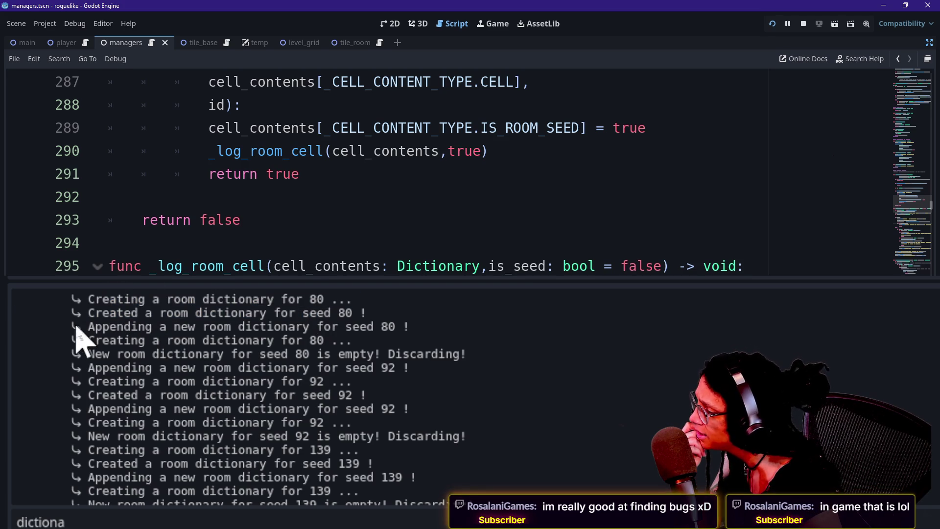
pyautogui.moveTo(146, 367); pyautogui.dragTo(294, 393)
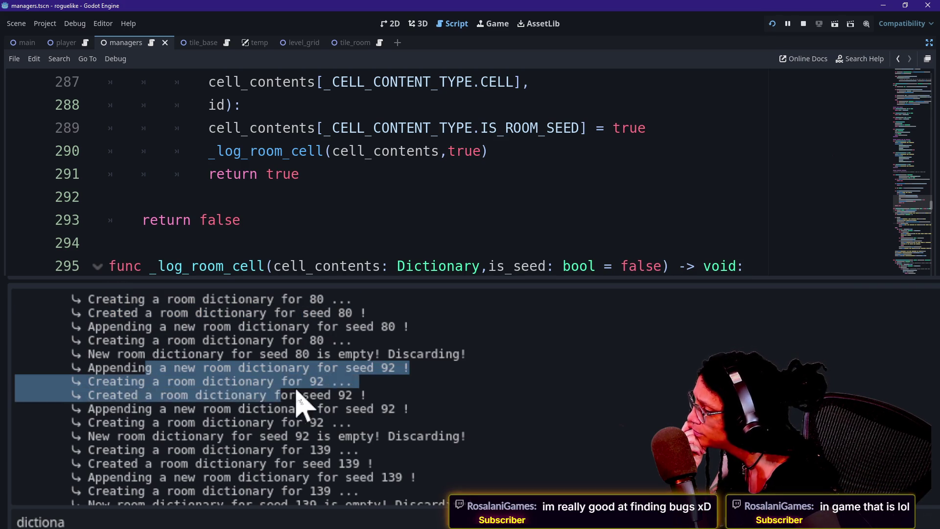
pyautogui.scroll(-2, 295, 393)
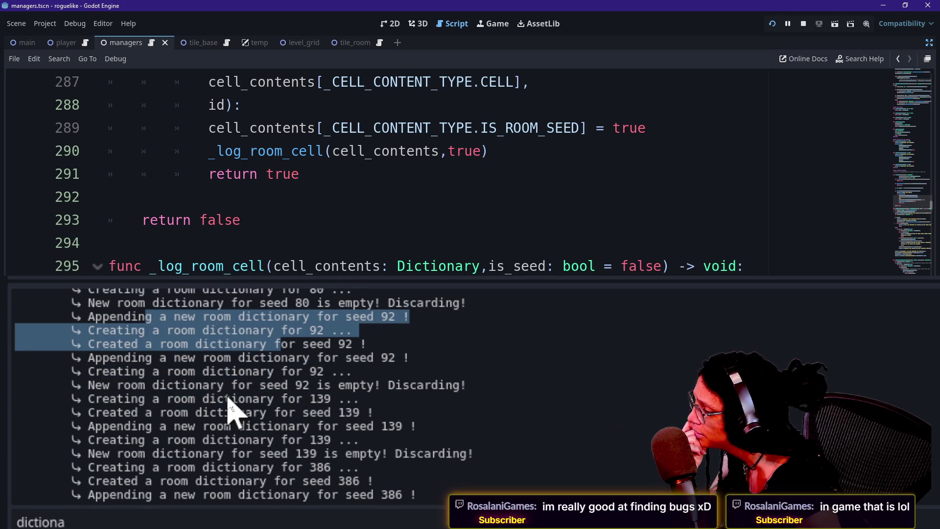
pyautogui.moveTo(226, 398); pyautogui.dragTo(281, 426)
pyautogui.scroll(-2, 284, 425)
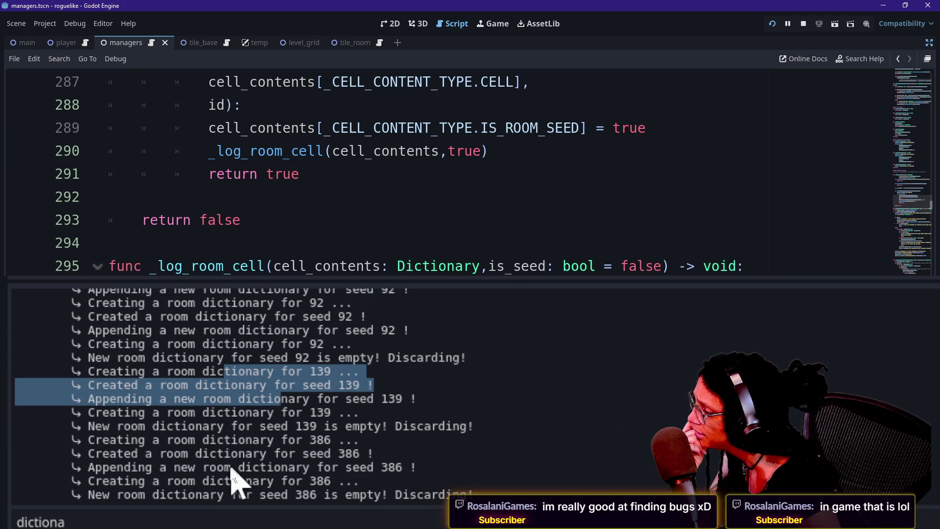
pyautogui.moveTo(206, 433); pyautogui.dragTo(258, 465)
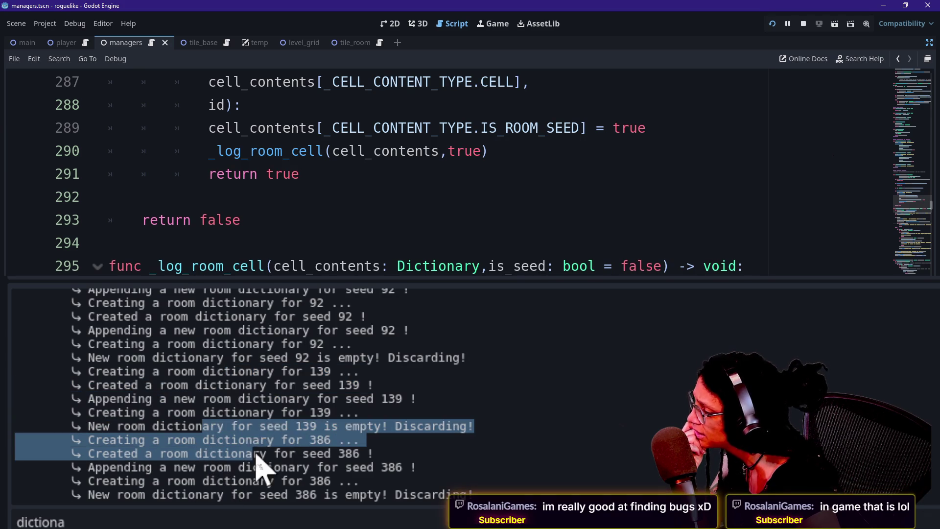
pyautogui.click(259, 468)
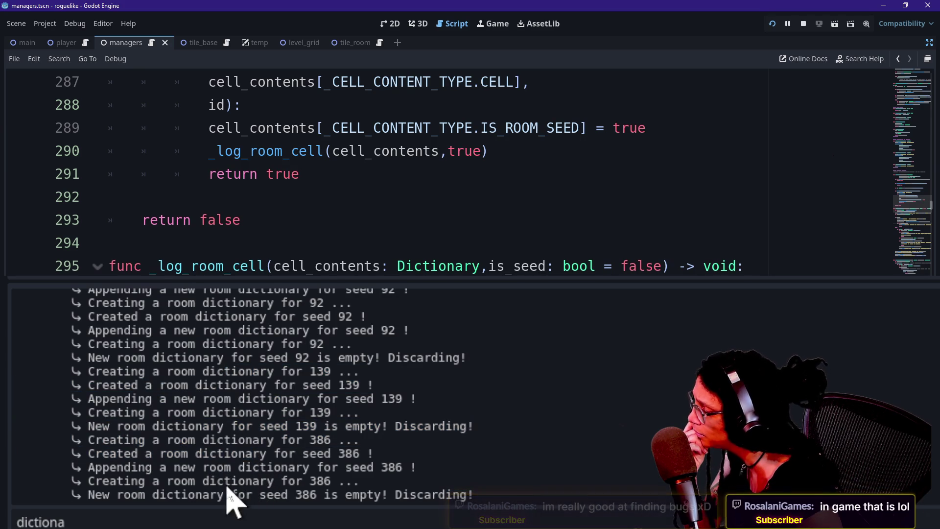
# Comment out the line 326 _room_data.size() print, save the script, and rerun the game
pyautogui.moveTo(210, 495); pyautogui.dragTo(289, 495)
pyautogui.click(394, 492)
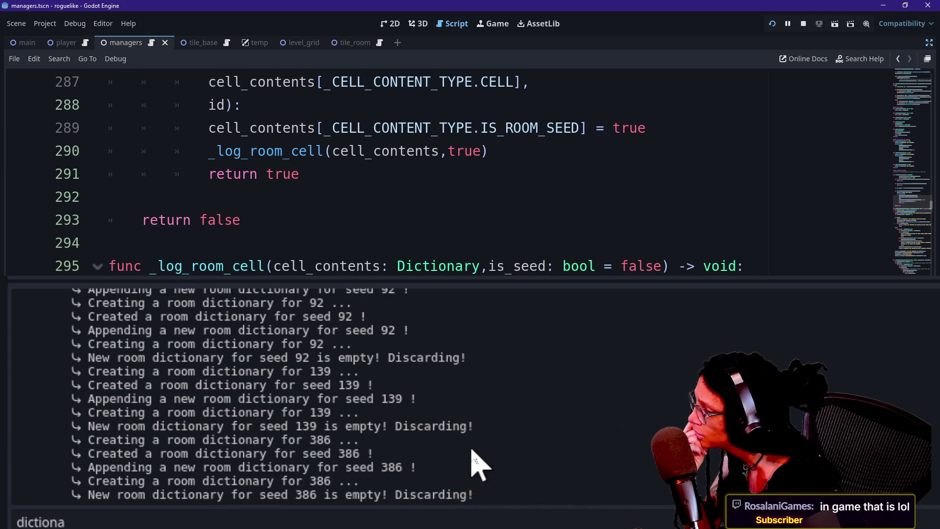
pyautogui.click(299, 137)
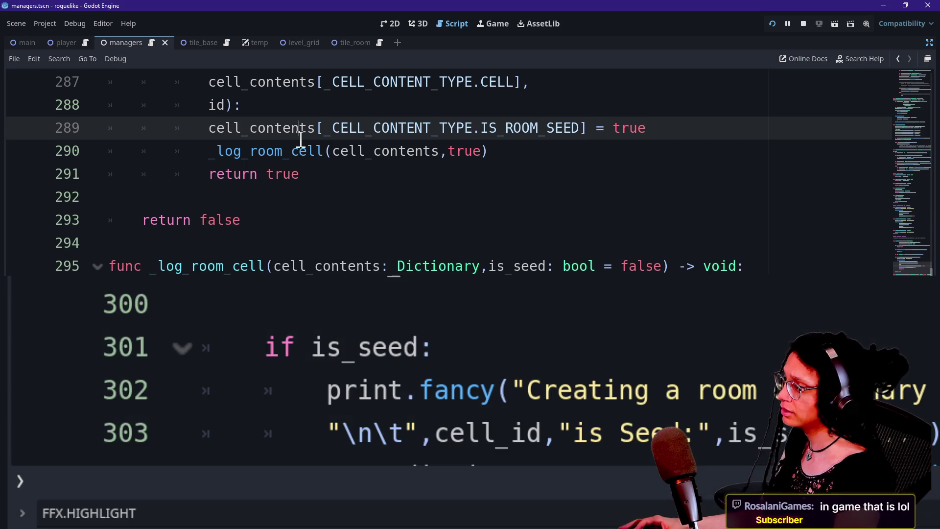
pyautogui.scroll(-3, 338, 240)
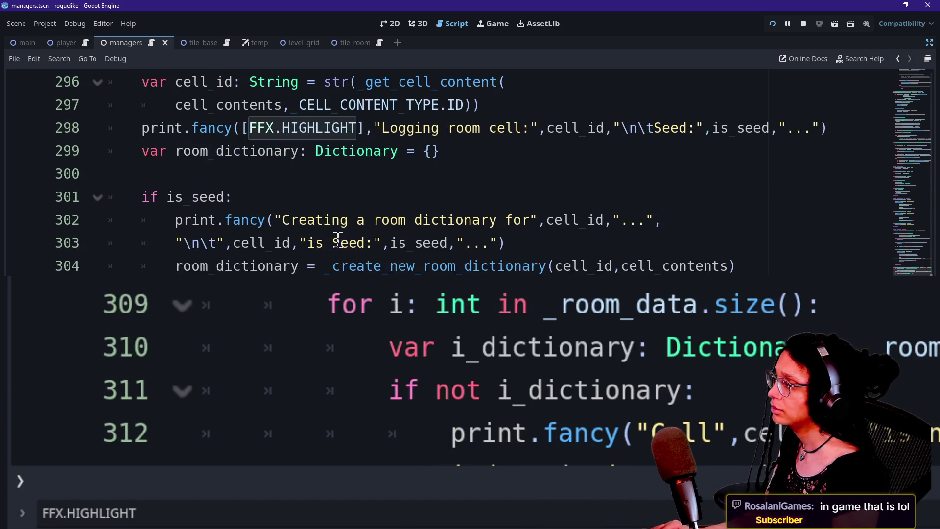
pyautogui.scroll(1, 338, 240)
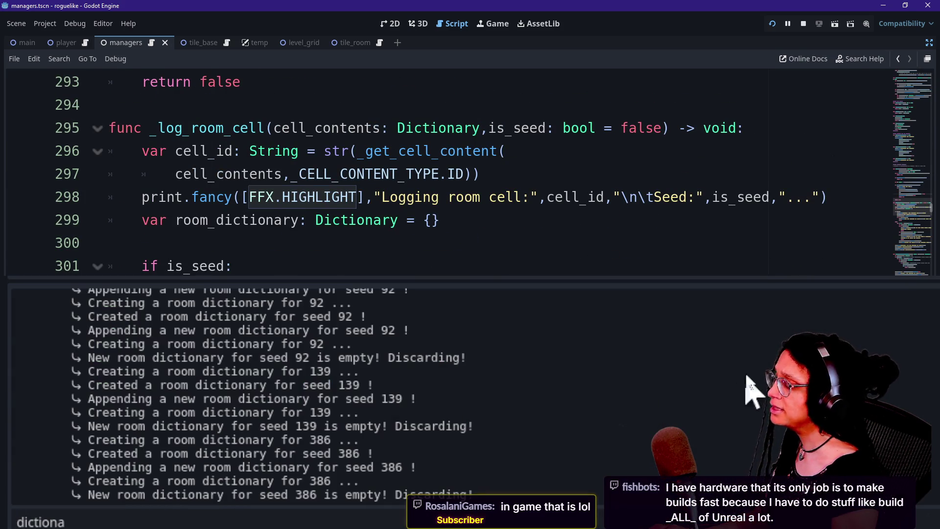
pyautogui.scroll(-7, 750, 388)
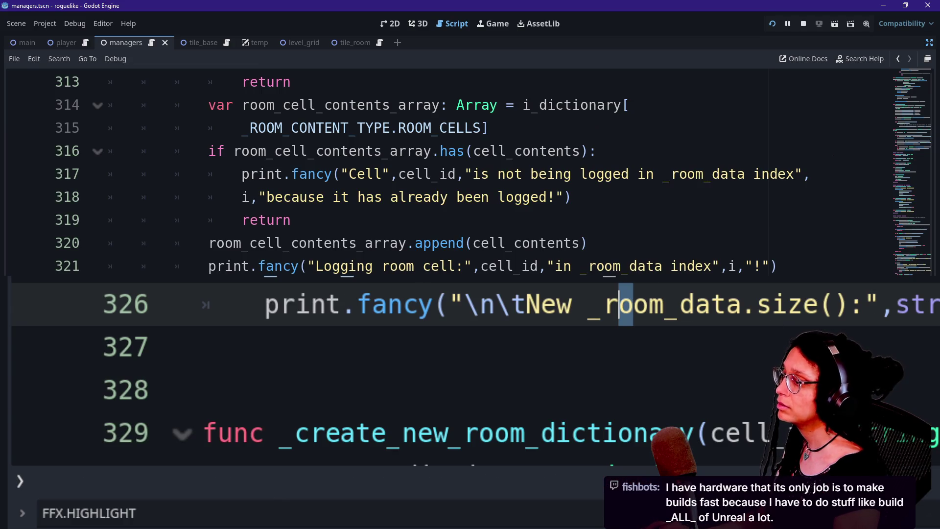
pyautogui.hotkey('ctrl', 'k')
pyautogui.hotkey('ctrl', 's')
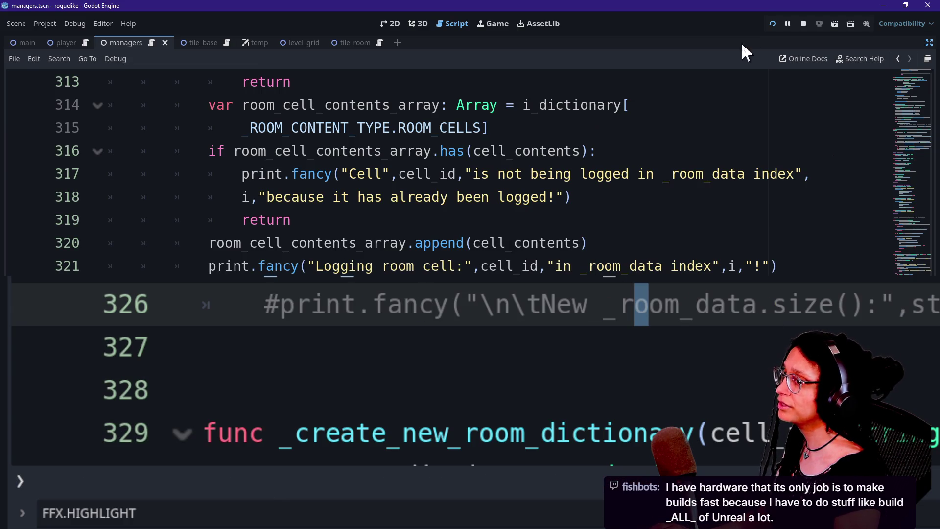
pyautogui.click(772, 23)
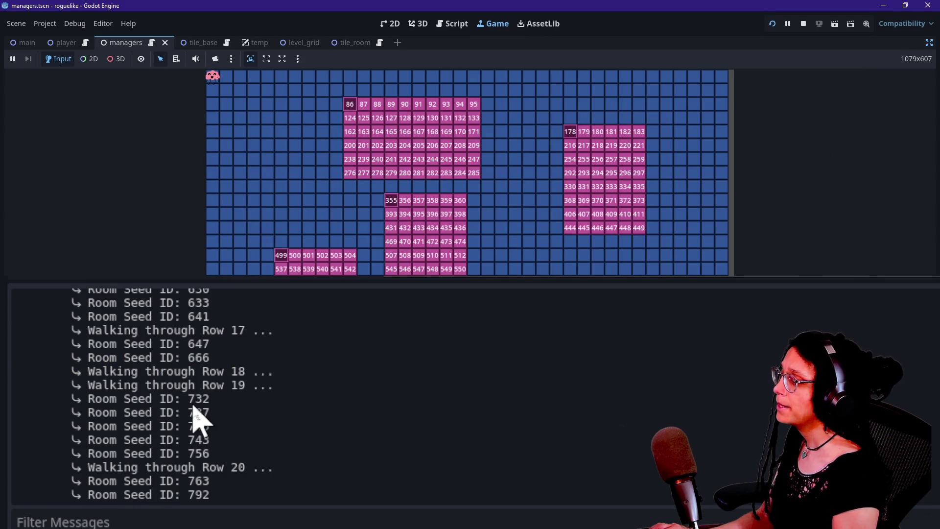
# Filter the output on 'dictionary', review the lines for seeds 86, 178, 355 and 499, then return to the script
pyautogui.click(164, 522)
pyautogui.write('dictionary')
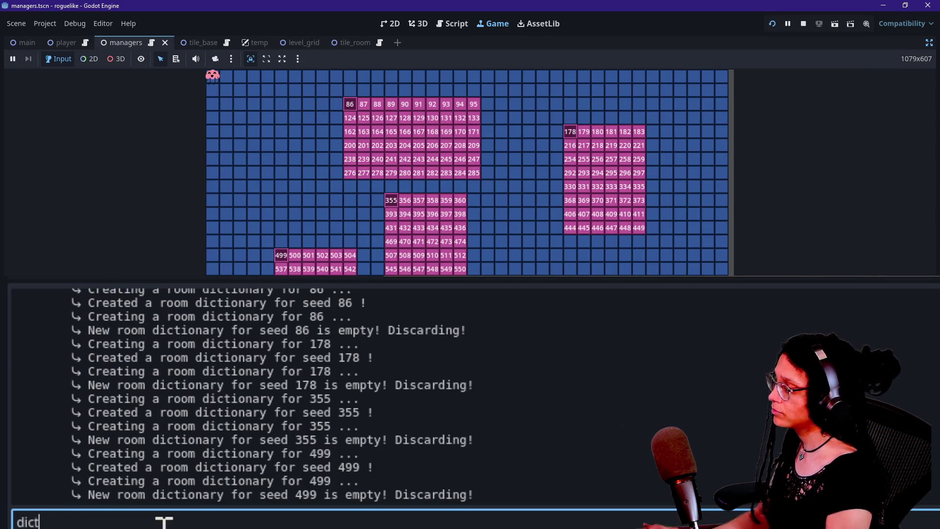
pyautogui.scroll(1, 162, 361)
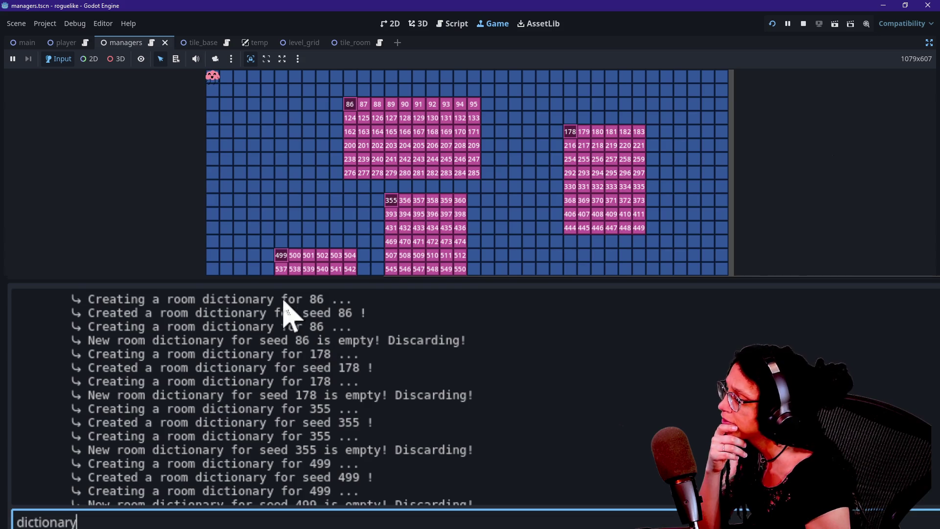
pyautogui.moveTo(282, 300); pyautogui.dragTo(350, 317)
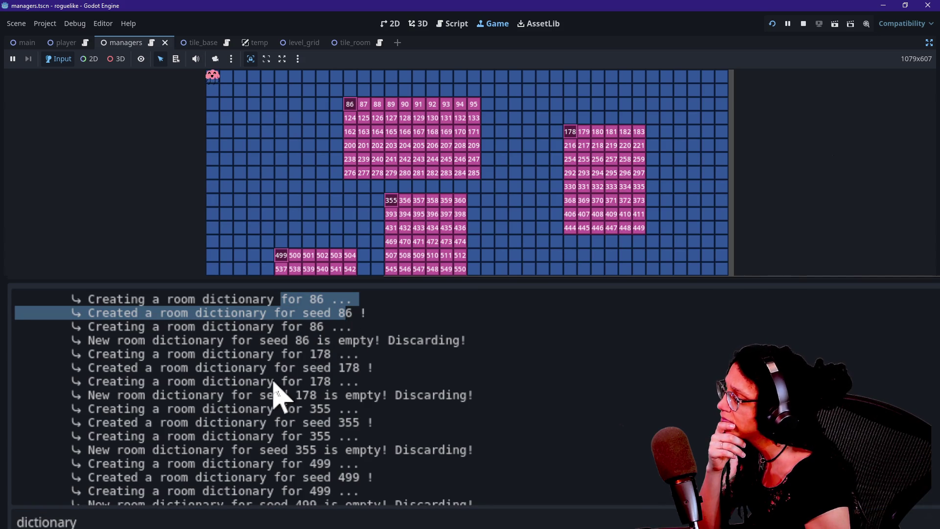
pyautogui.moveTo(245, 357)
pyautogui.mouseDown()
pyautogui.moveTo(323, 383)
pyautogui.moveTo(325, 412)
pyautogui.moveTo(346, 427)
pyautogui.mouseUp()
pyautogui.scroll(-1, 322, 385)
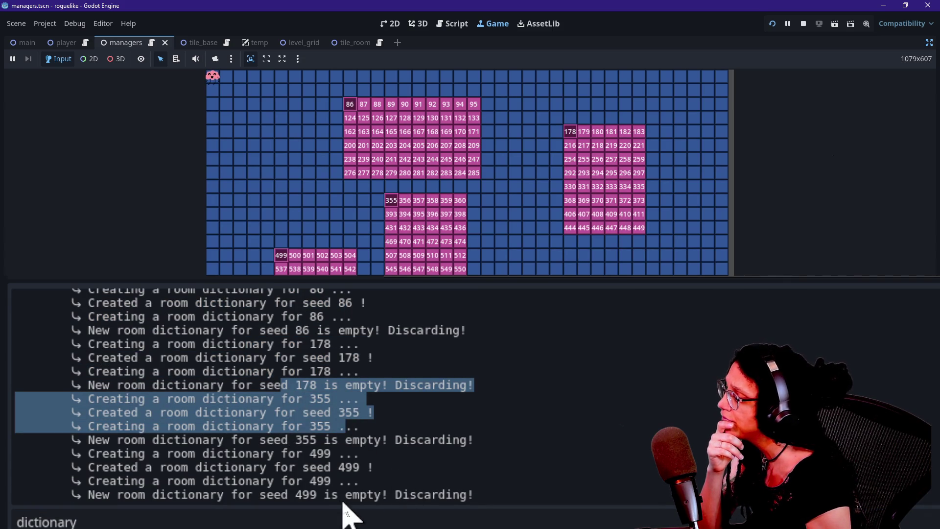
pyautogui.moveTo(275, 458); pyautogui.dragTo(314, 505)
pyautogui.click(338, 467)
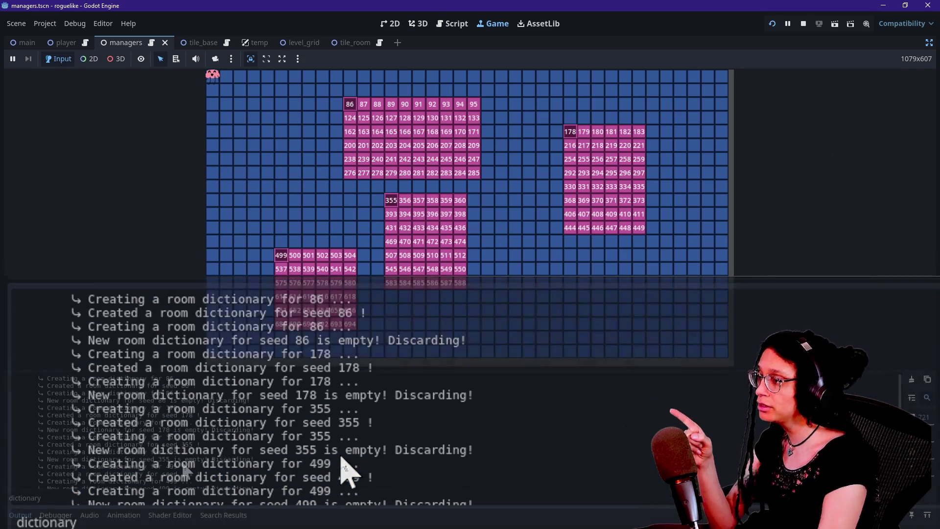
pyautogui.click(465, 23)
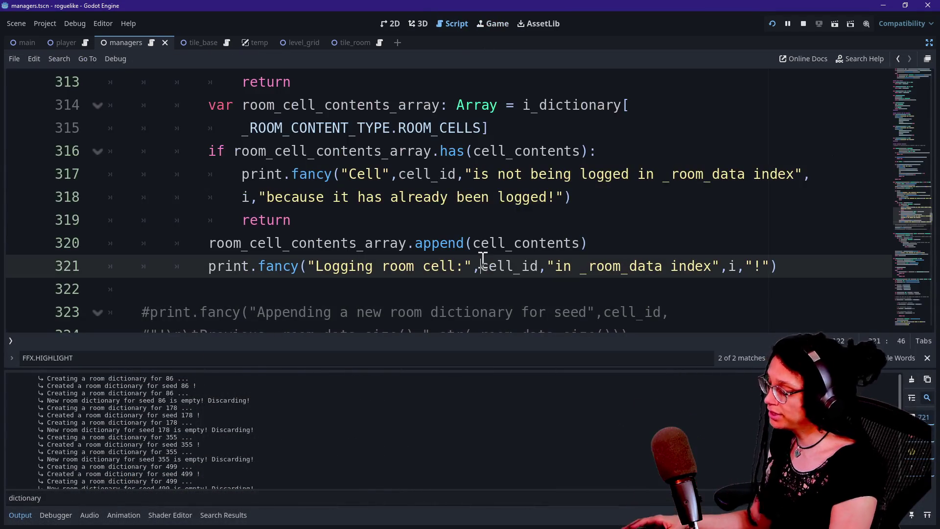
# Hide the output panel and comment out the _log_room_cell call on line 290
pyautogui.hotkey('ctrl', 'j')
pyautogui.press('F3')
pyautogui.scroll(4, 483, 259)
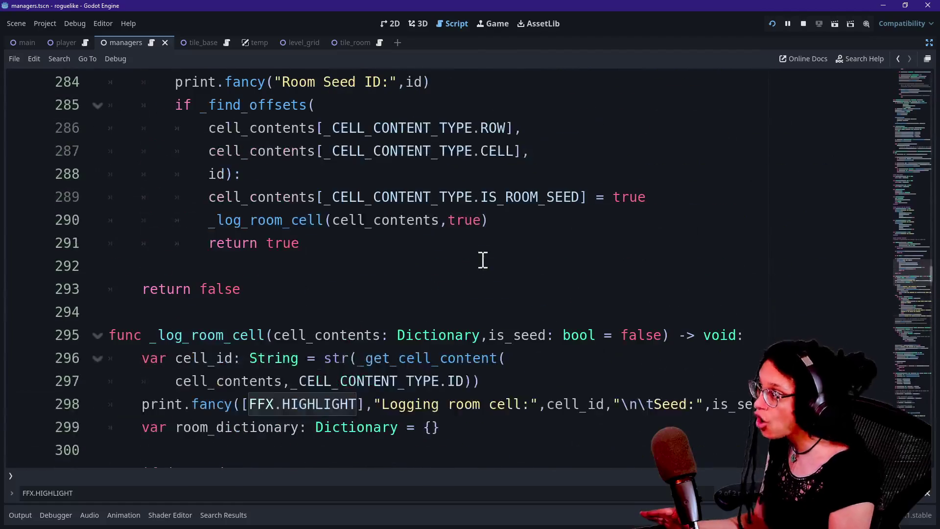
pyautogui.click(315, 326)
pyautogui.scroll(-1, 317, 327)
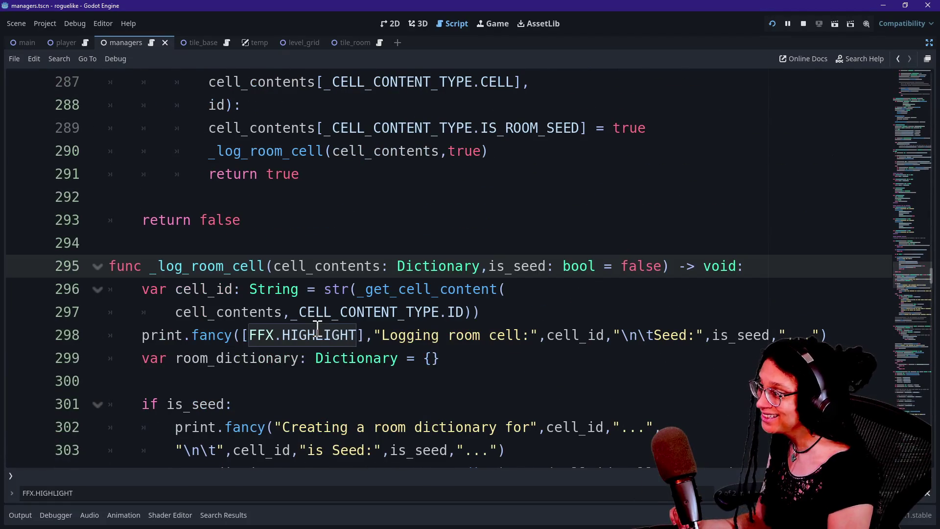
pyautogui.moveTo(319, 327)
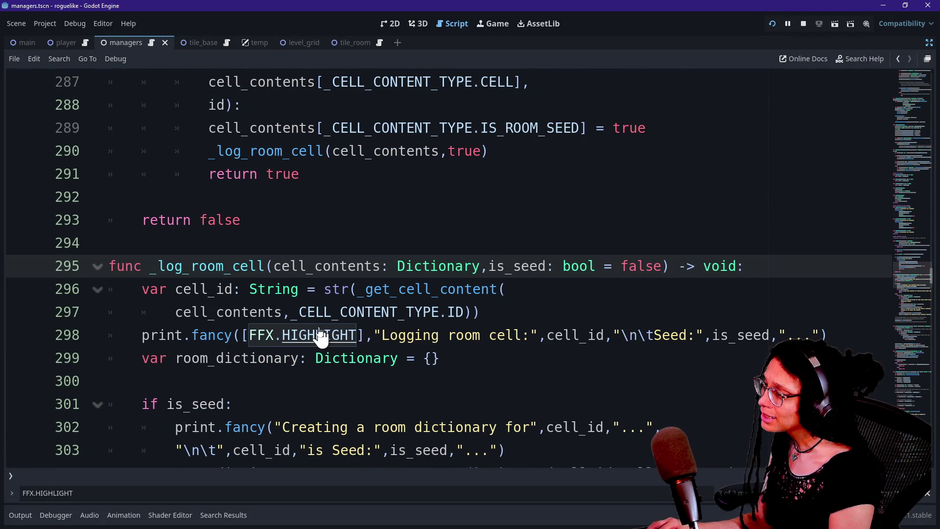
pyautogui.hotkey('ctrl', 'k')
pyautogui.hotkey('ctrl', 'k')
pyautogui.scroll(2, 320, 337)
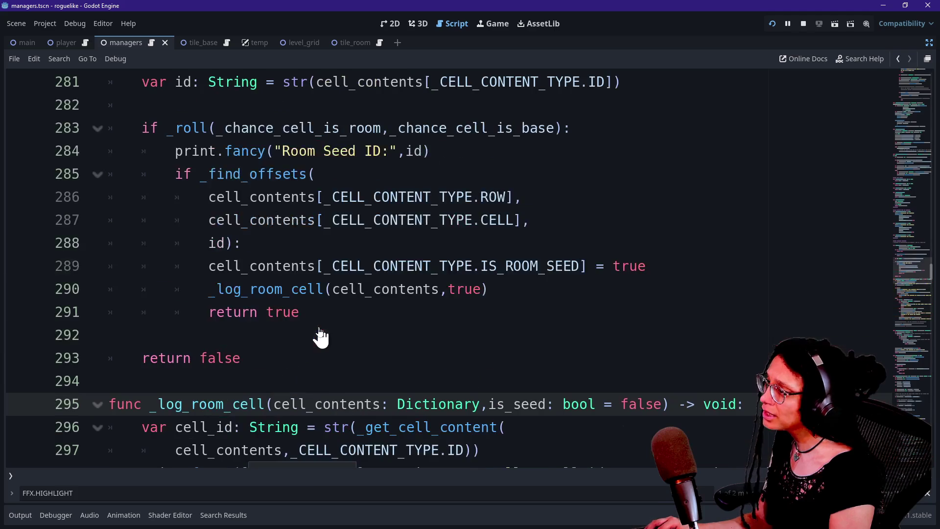
pyautogui.click(298, 289)
pyautogui.hotkey('ctrl', 'k')
# Look up the other occurrences of _log_room in the managers script
pyautogui.scroll(5, 298, 290)
pyautogui.scroll(-5, 298, 290)
pyautogui.scroll(3, 298, 291)
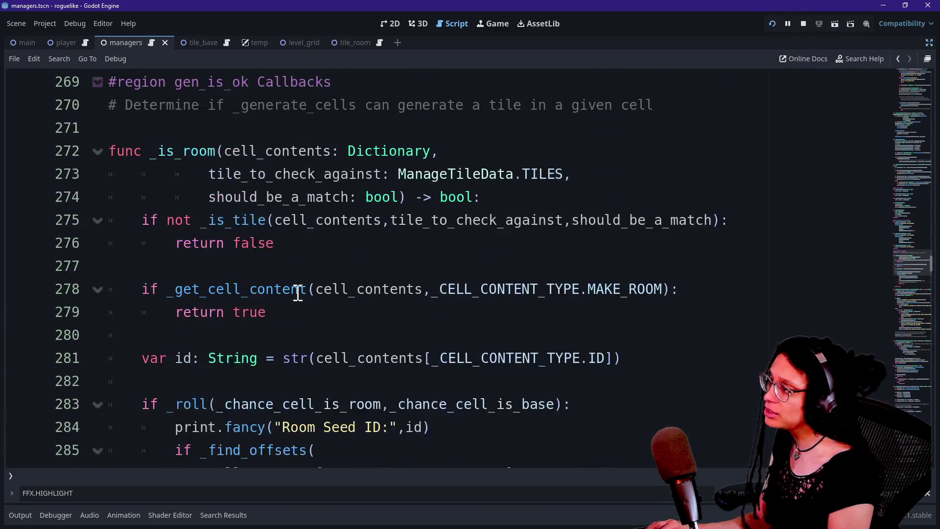
pyautogui.scroll(-3, 300, 293)
pyautogui.moveTo(217, 358); pyautogui.dragTo(291, 358)
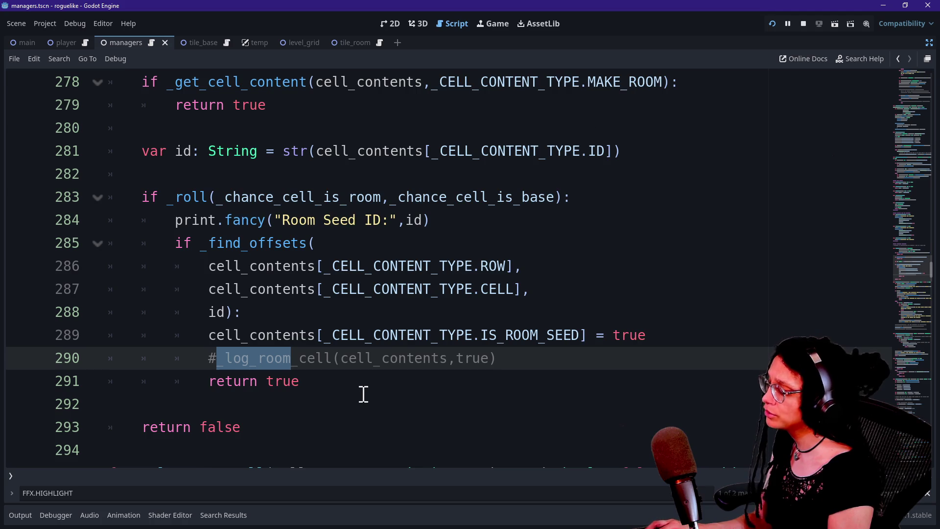
pyautogui.hotkey('ctrl', 'd')
pyautogui.hotkey('ctrl', 'd')
pyautogui.hotkey('ctrl', 'd')
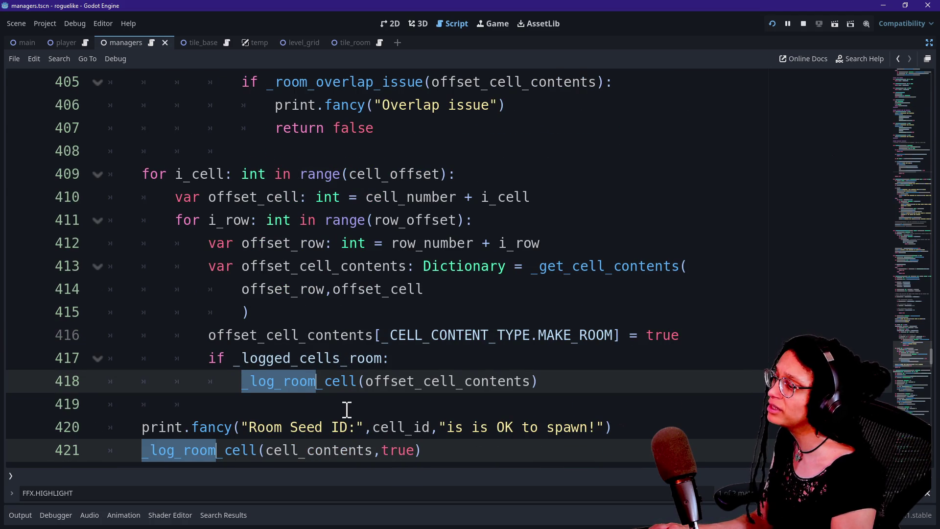
pyautogui.scroll(15, 347, 409)
pyautogui.scroll(10, 346, 409)
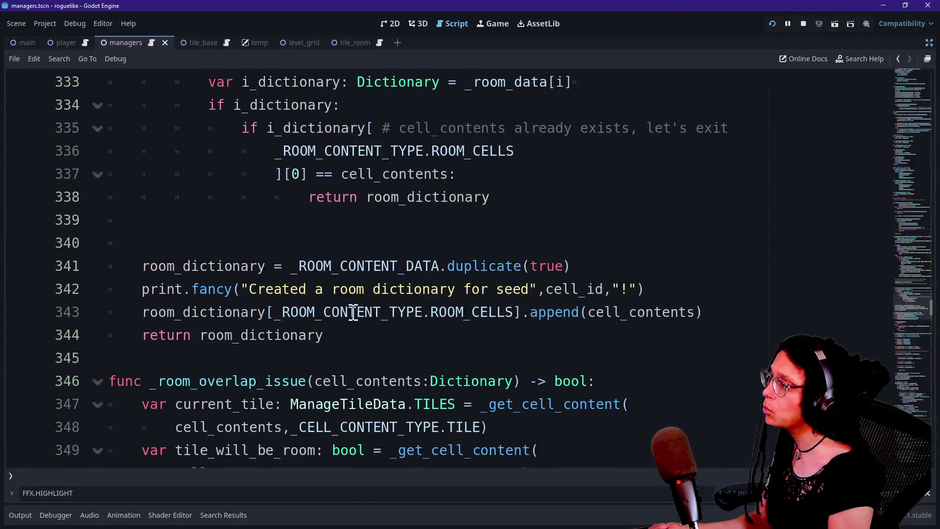
pyautogui.scroll(6, 353, 312)
pyautogui.scroll(-2, 353, 311)
pyautogui.press('Escape')
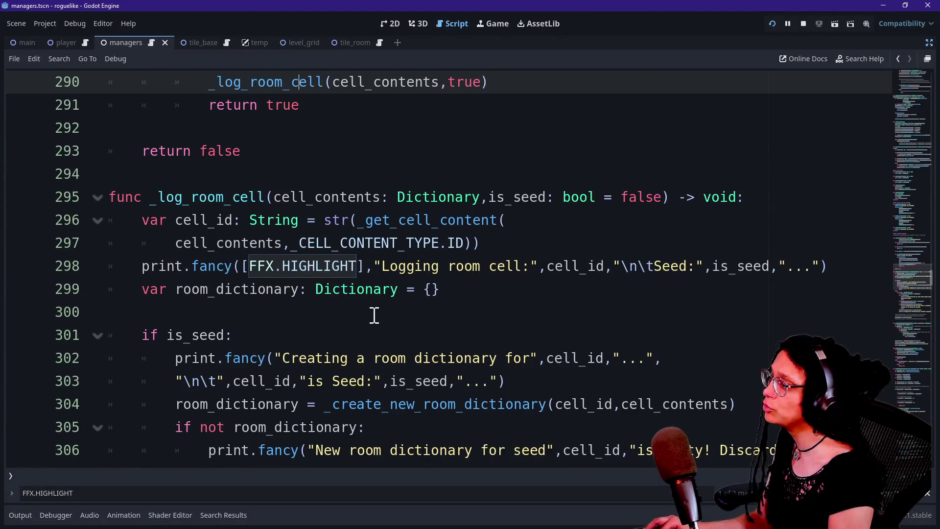
# Delete the _log_room_cell(cell_contents,true) call on line 290 and save the script
pyautogui.scroll(6, 390, 331)
pyautogui.scroll(-1, 392, 334)
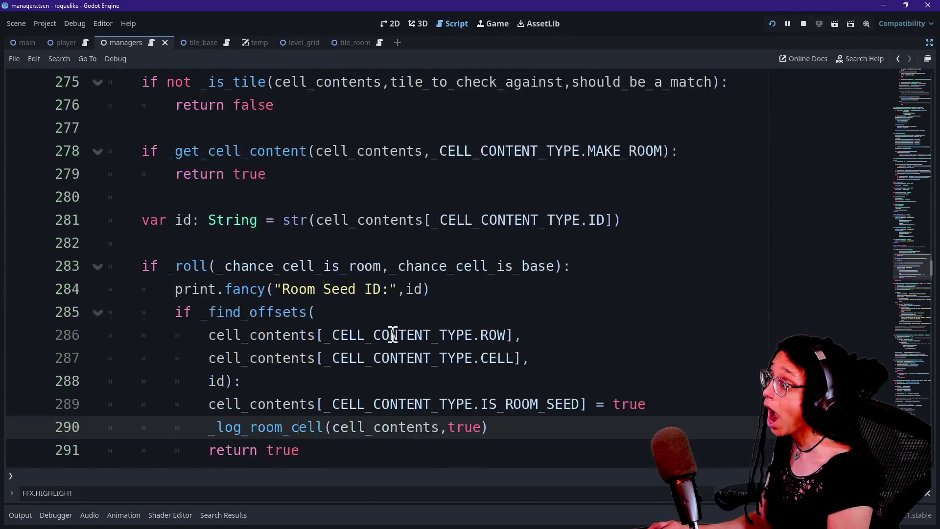
pyautogui.scroll(-1, 392, 335)
pyautogui.moveTo(518, 369)
pyautogui.mouseDown()
pyautogui.moveTo(252, 336)
pyautogui.moveTo(248, 349)
pyautogui.mouseUp()
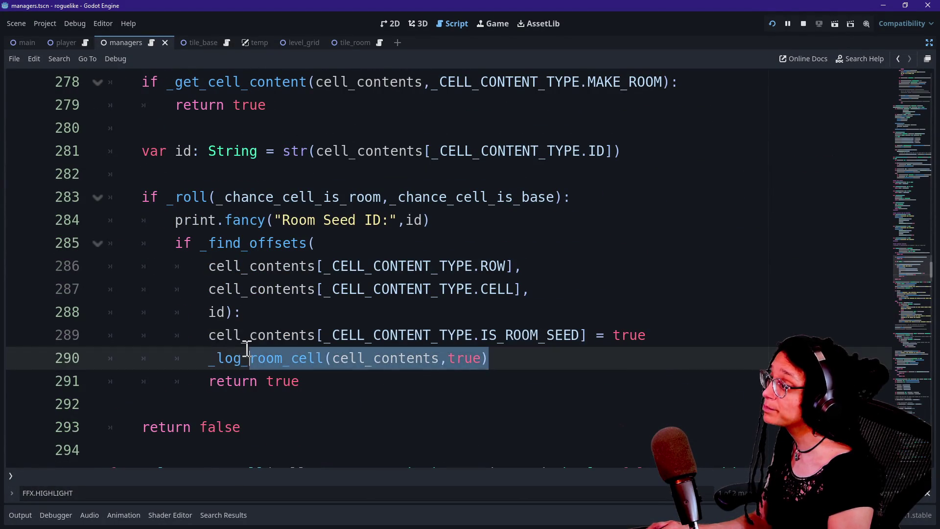
pyautogui.press('BackSpace')
pyautogui.press('BackSpace')
pyautogui.press('BackSpace')
pyautogui.press('BackSpace')
pyautogui.hotkey('ctrl', 's')
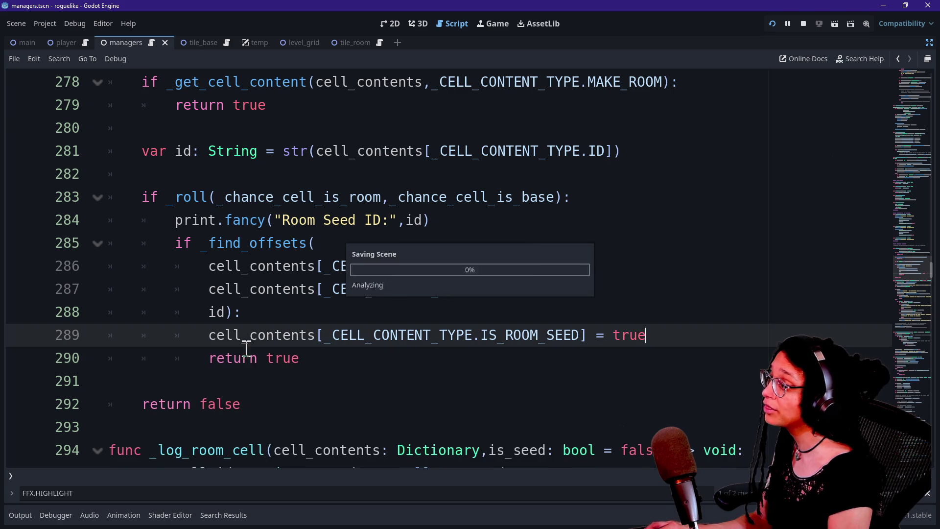
# Rerun the game, confirm room dictionaries are created for seeds 82, 93 and 364, and restore the docks
pyautogui.click(770, 22)
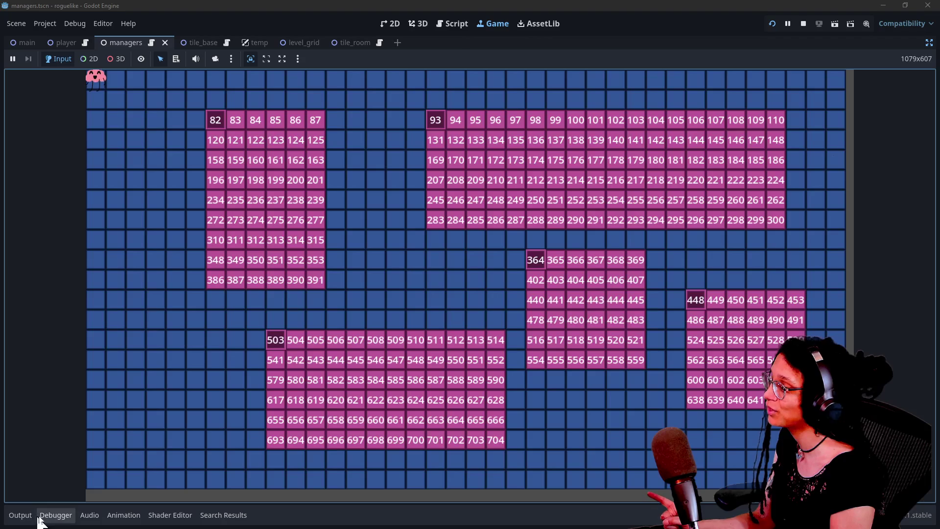
pyautogui.click(20, 514)
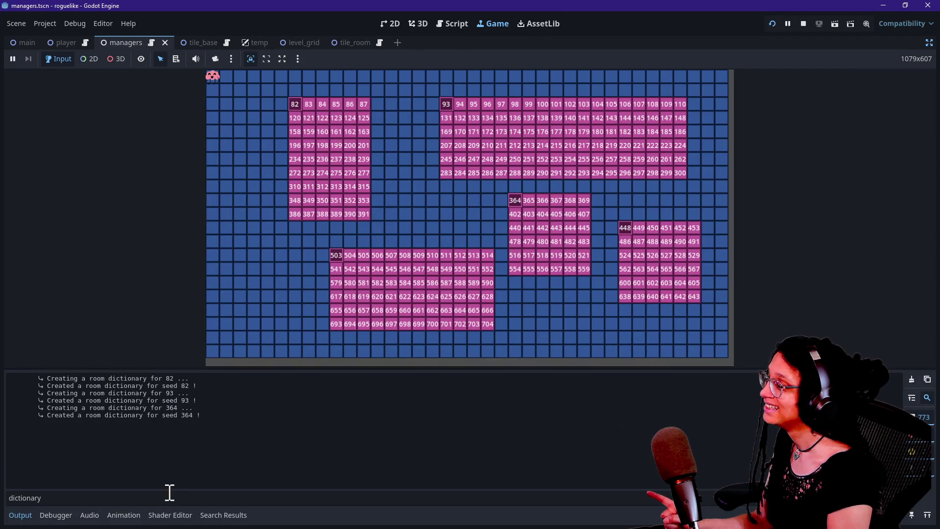
pyautogui.moveTo(280, 340)
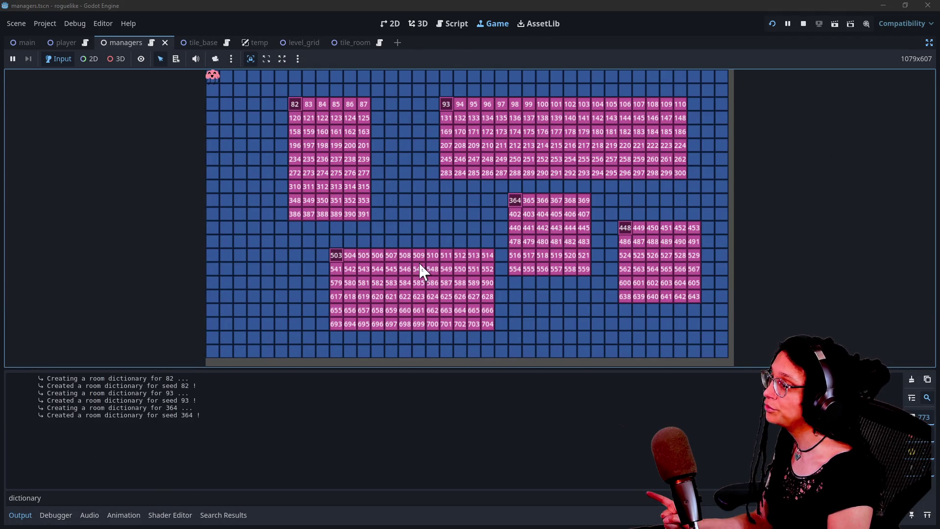
pyautogui.moveTo(131, 377); pyautogui.dragTo(166, 377)
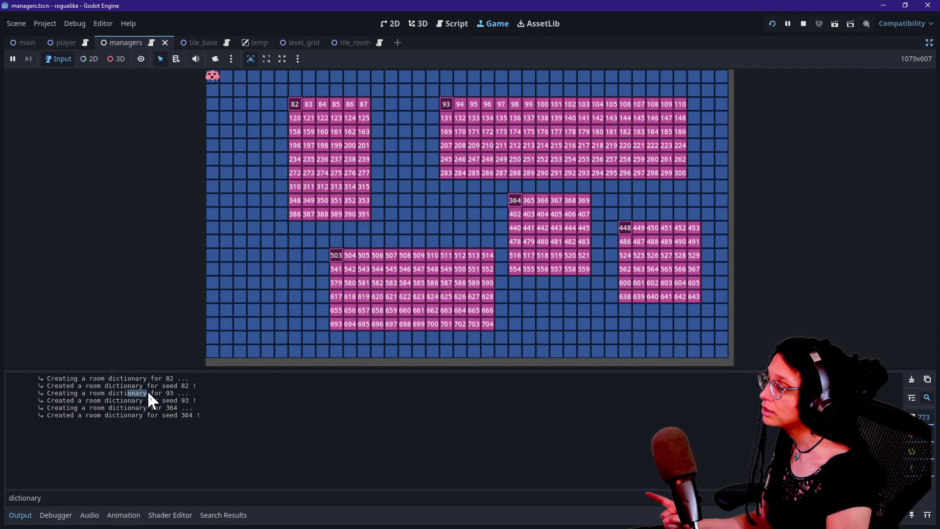
pyautogui.moveTo(150, 408); pyautogui.dragTo(161, 424)
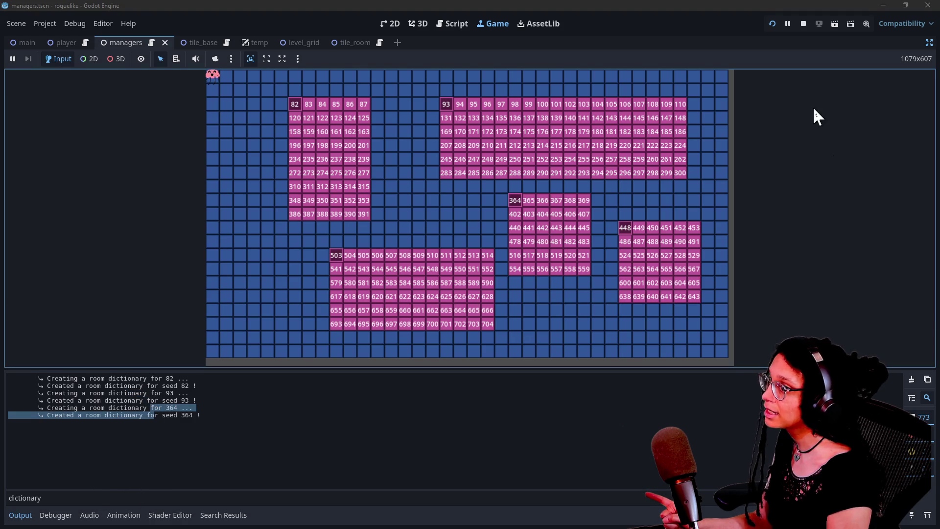
pyautogui.click(928, 42)
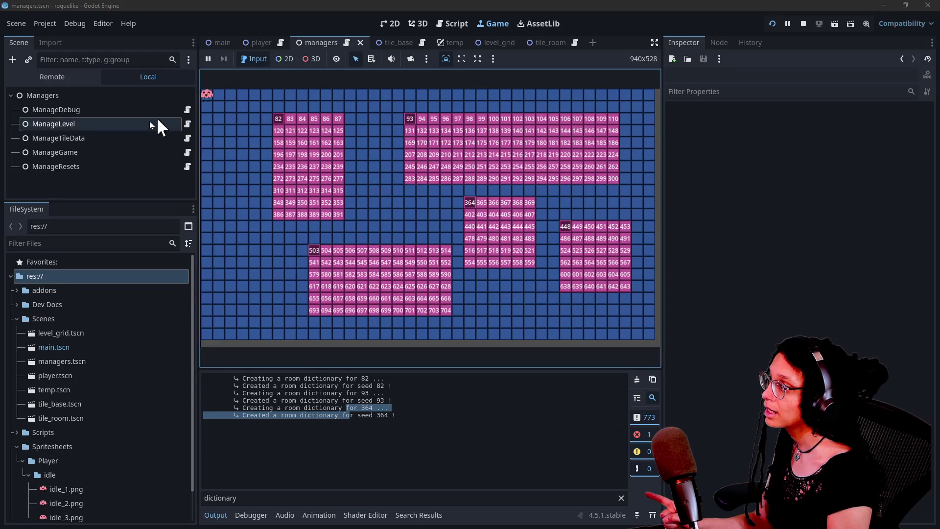
# In the Remote scene tree, expand Main > Managers and select ManageLevel to see Room Data and Logged Cells
pyautogui.click(138, 123)
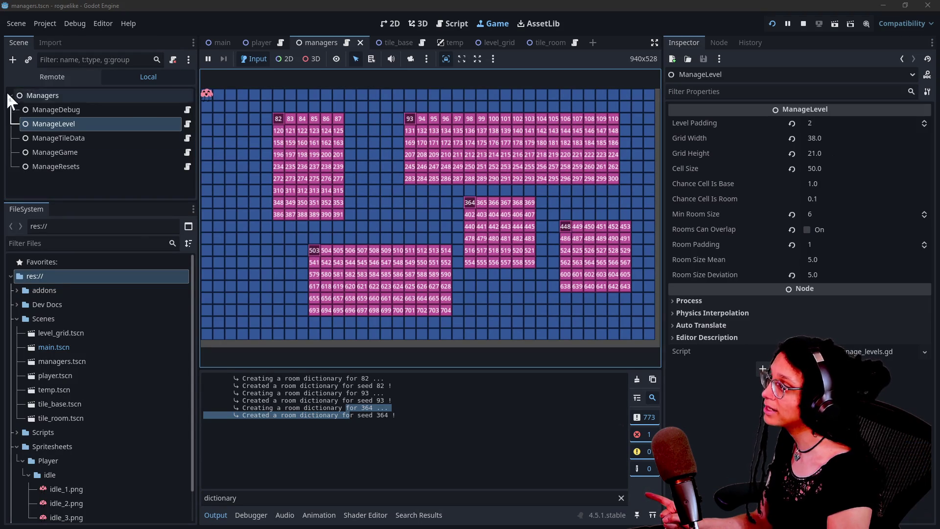
pyautogui.click(49, 77)
pyautogui.click(54, 123)
pyautogui.click(17, 138)
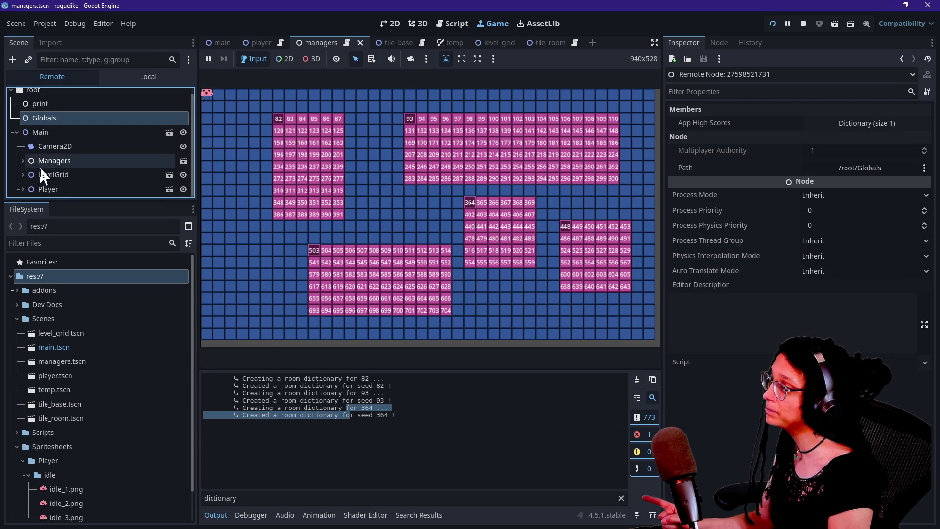
pyautogui.click(43, 160)
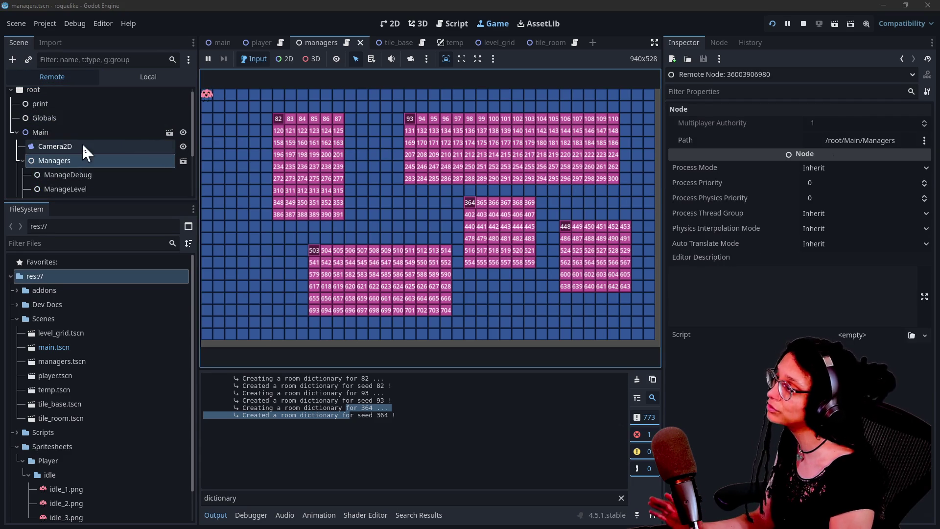
pyautogui.scroll(-3, 74, 157)
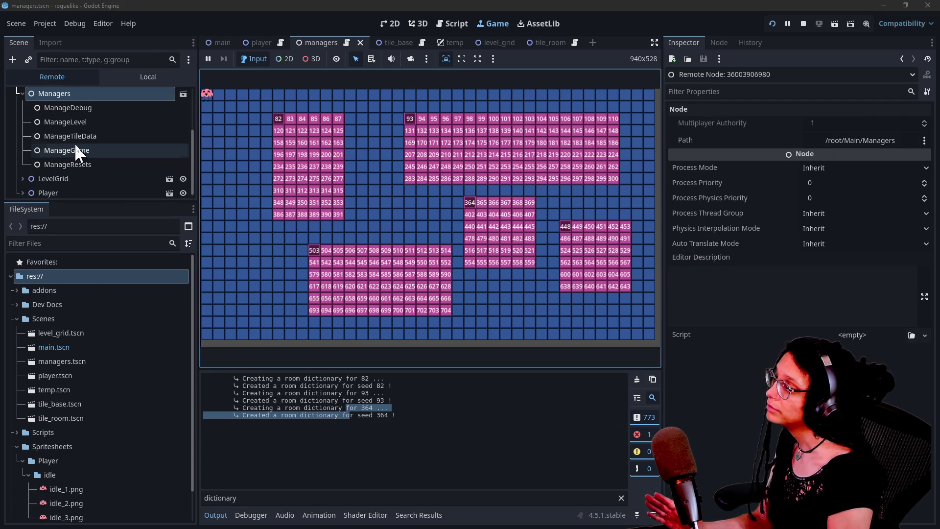
pyautogui.click(75, 136)
pyautogui.click(65, 122)
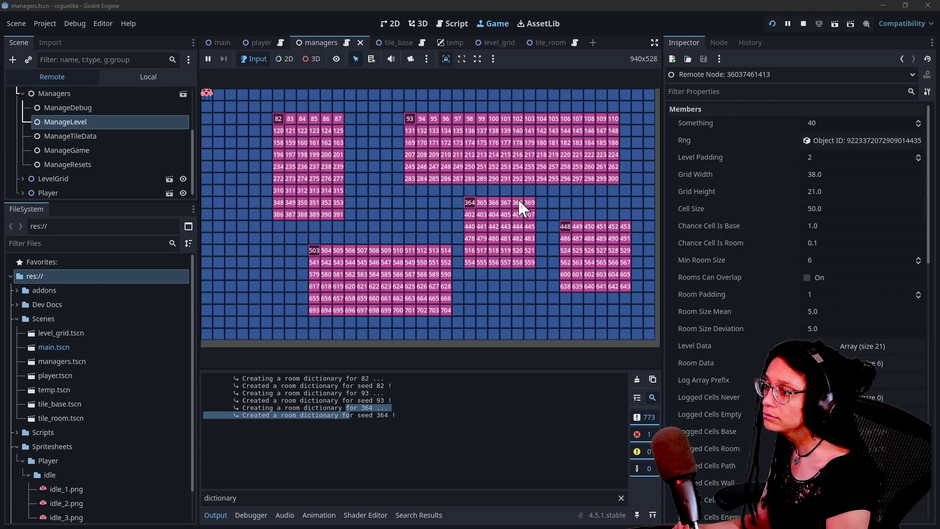
pyautogui.scroll(-5, 741, 286)
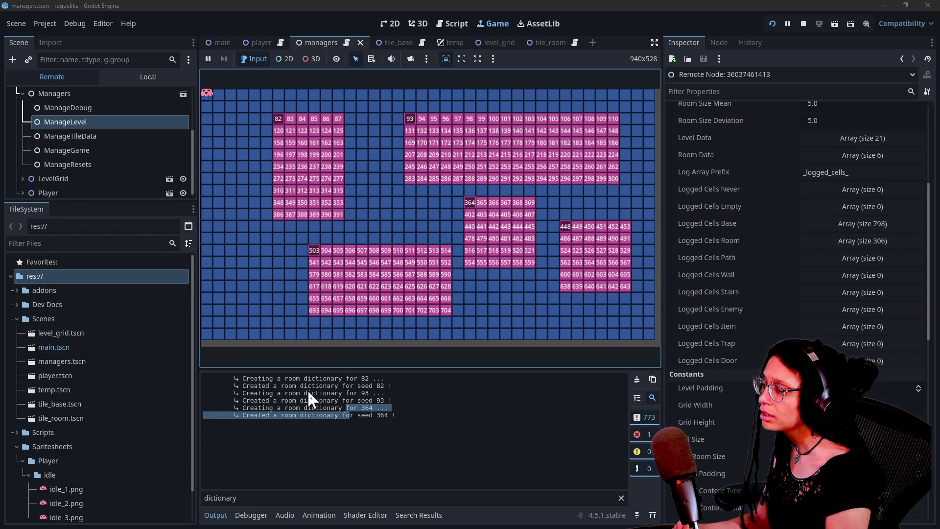
pyautogui.click(282, 378)
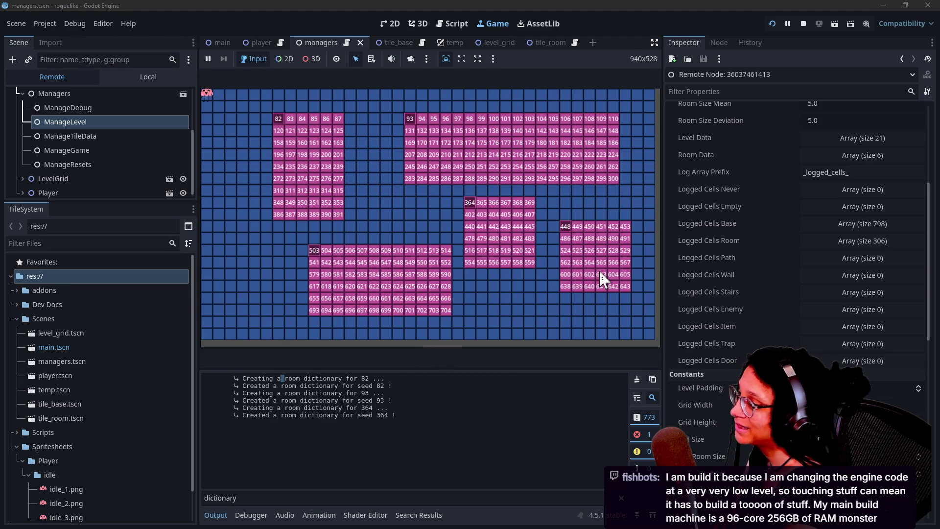
# Expand Room Data and the first room's dictionary with its 253-entry cell array
pyautogui.click(867, 155)
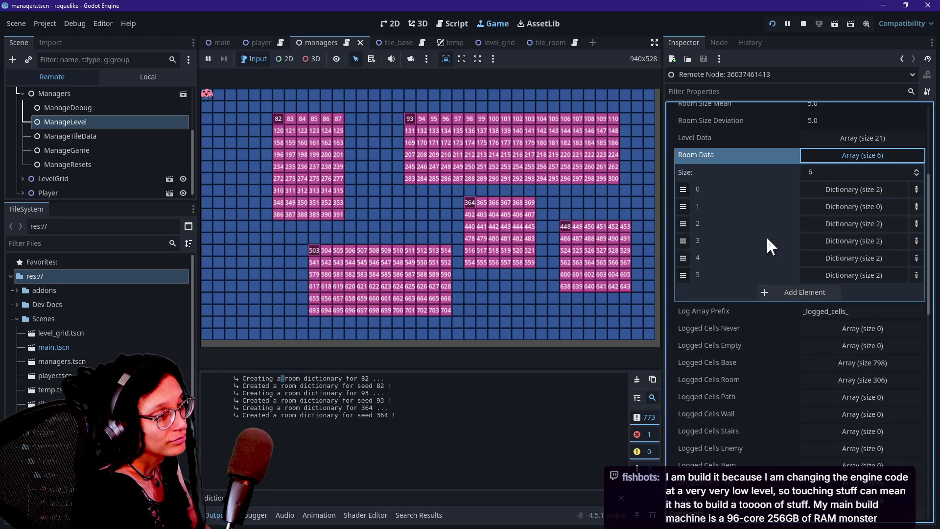
pyautogui.click(850, 189)
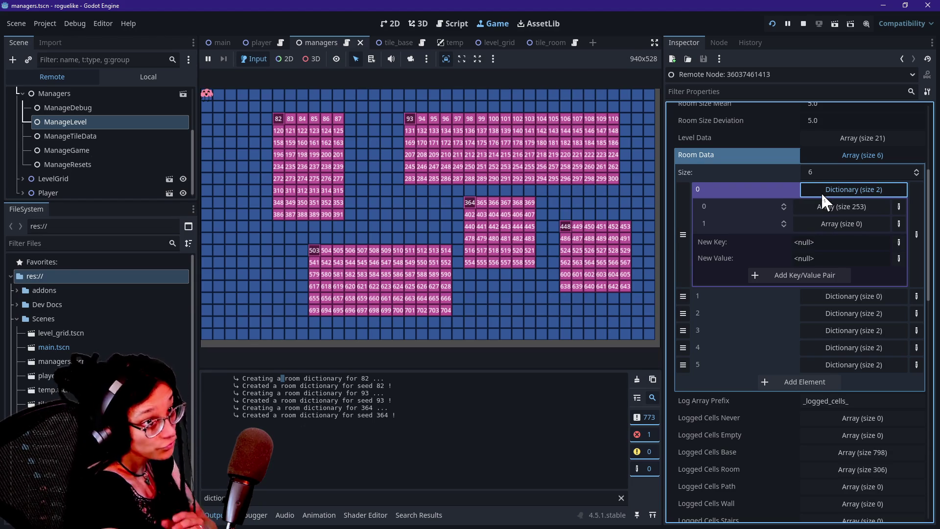
pyautogui.click(813, 205)
pyautogui.click(813, 205)
pyautogui.click(839, 191)
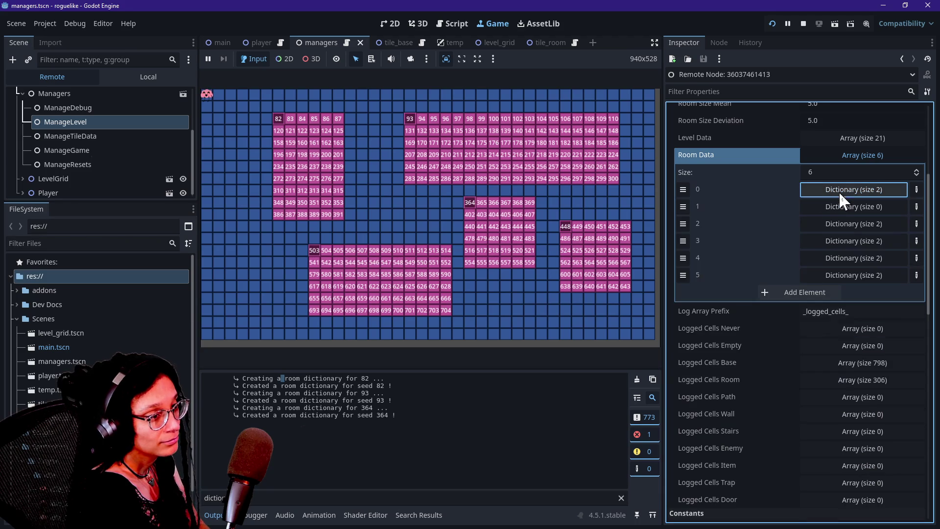
pyautogui.click(839, 191)
pyautogui.click(835, 210)
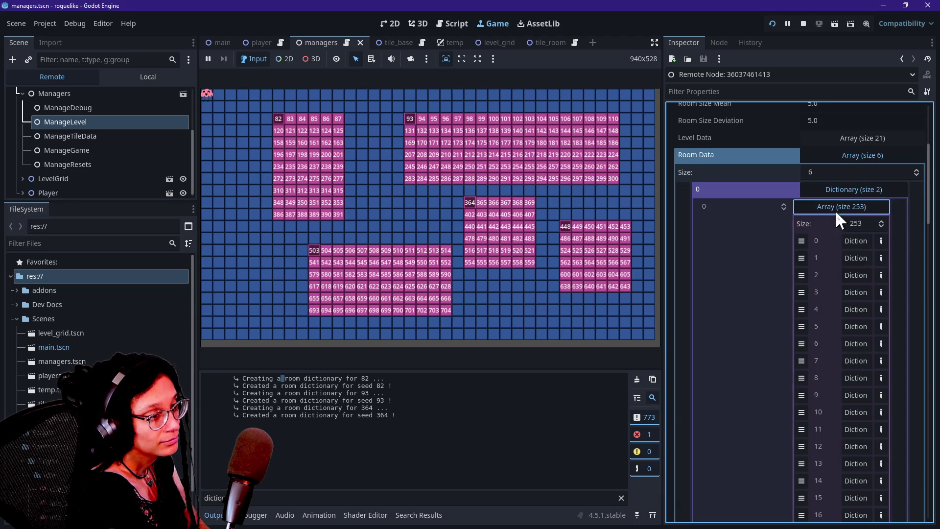
pyautogui.click(848, 234)
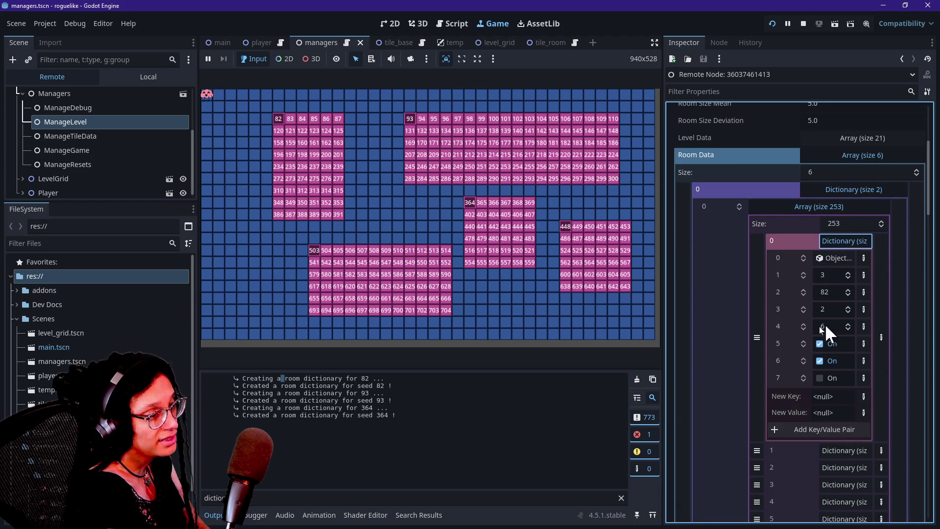
pyautogui.click(841, 195)
# Check the empty second room, then the seed 93 and seed 364 room dictionaries
pyautogui.click(852, 207)
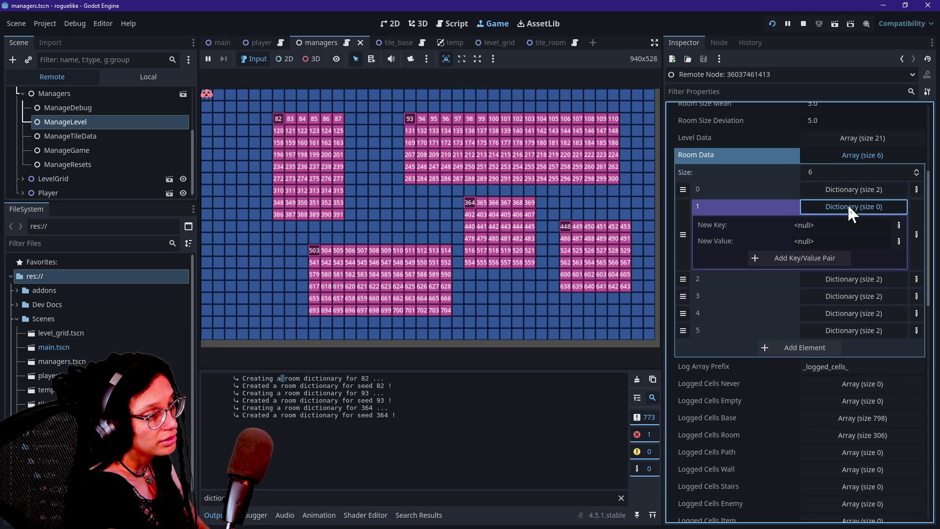
pyautogui.click(831, 202)
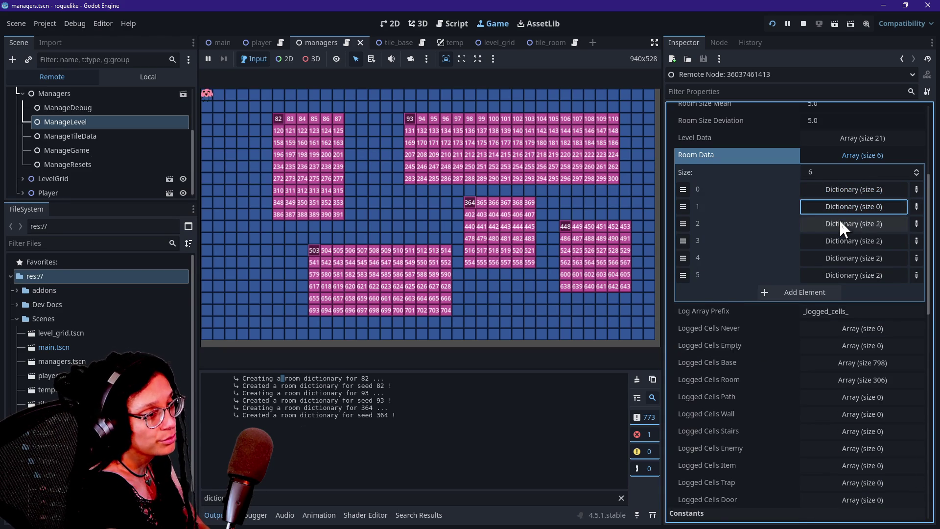
pyautogui.click(839, 223)
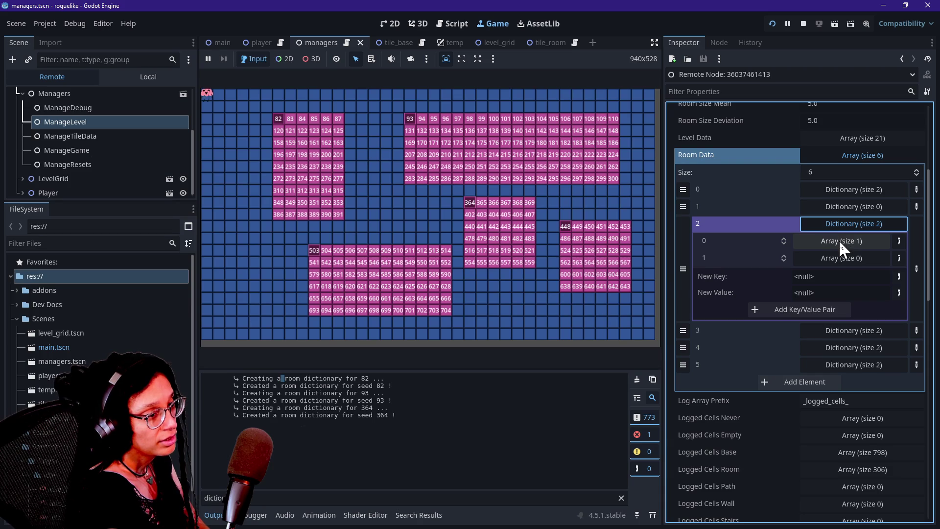
pyautogui.click(838, 240)
pyautogui.click(850, 272)
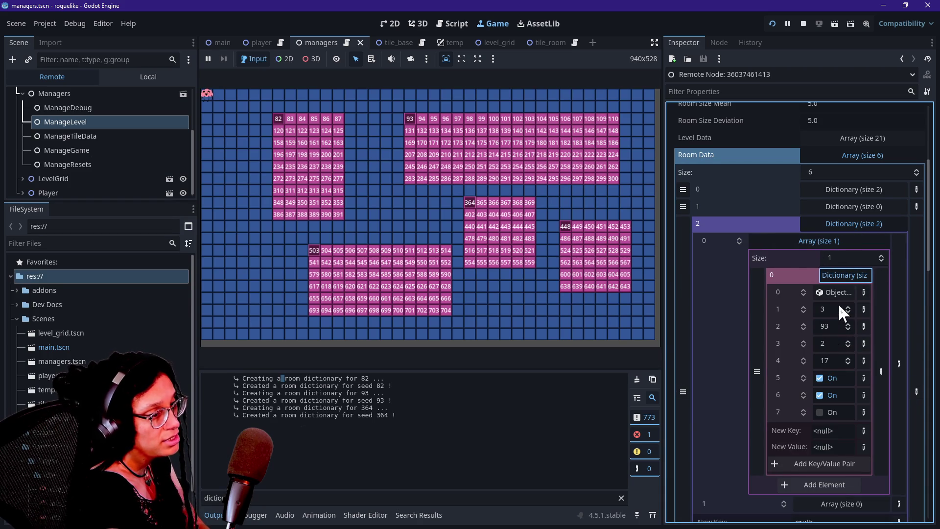
pyautogui.click(829, 224)
pyautogui.click(830, 240)
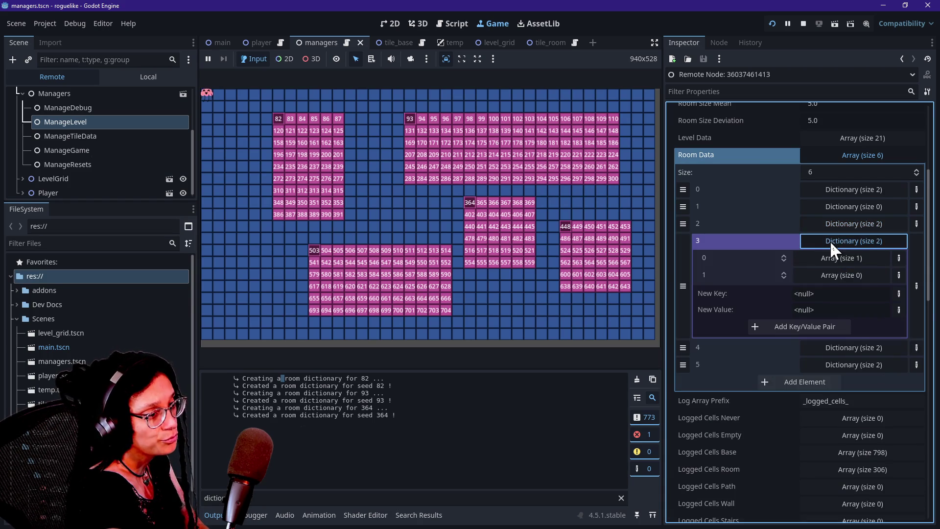
pyautogui.click(831, 258)
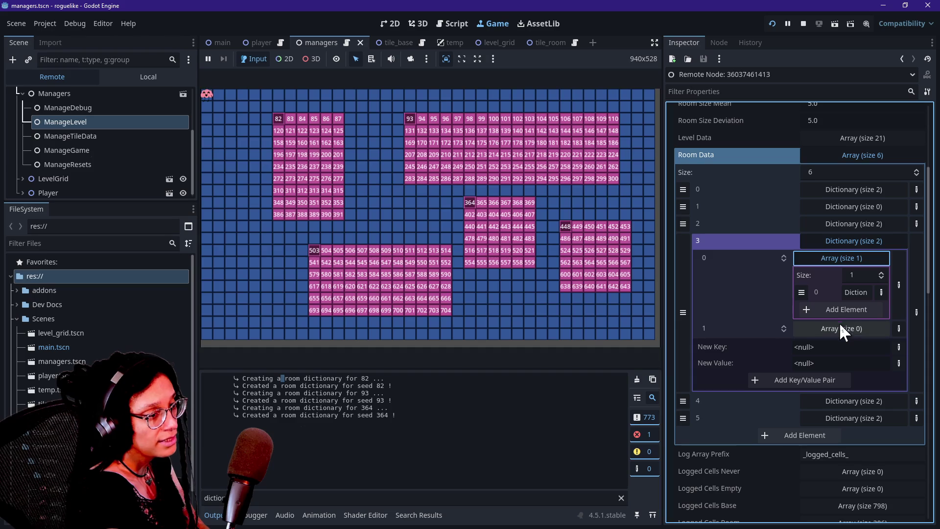
pyautogui.click(854, 292)
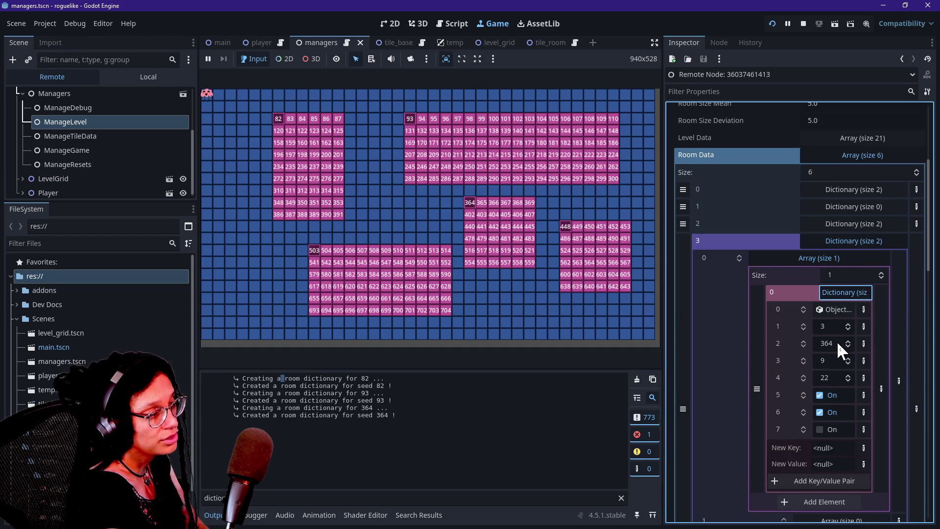
pyautogui.click(854, 241)
# Open the seed 448 and seed 503 room dictionaries to view their values
pyautogui.click(852, 257)
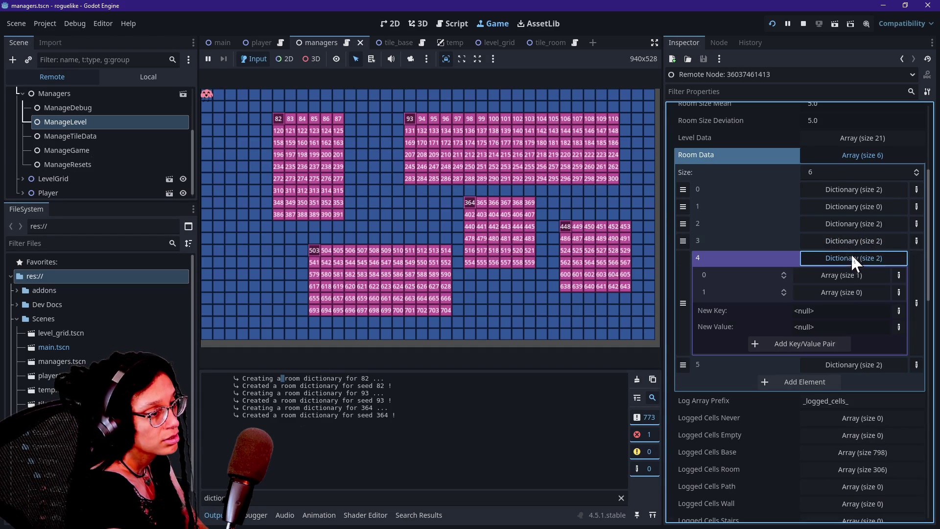
pyautogui.click(846, 269)
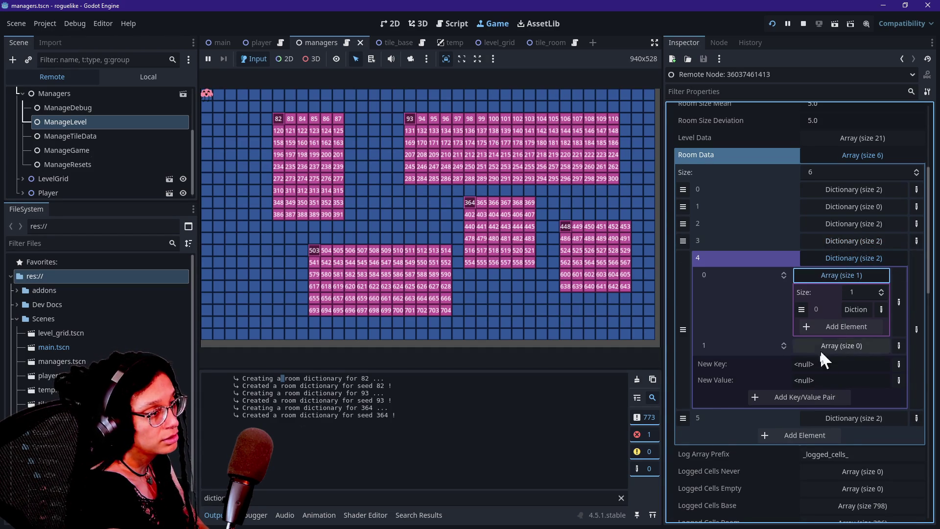
pyautogui.click(840, 325)
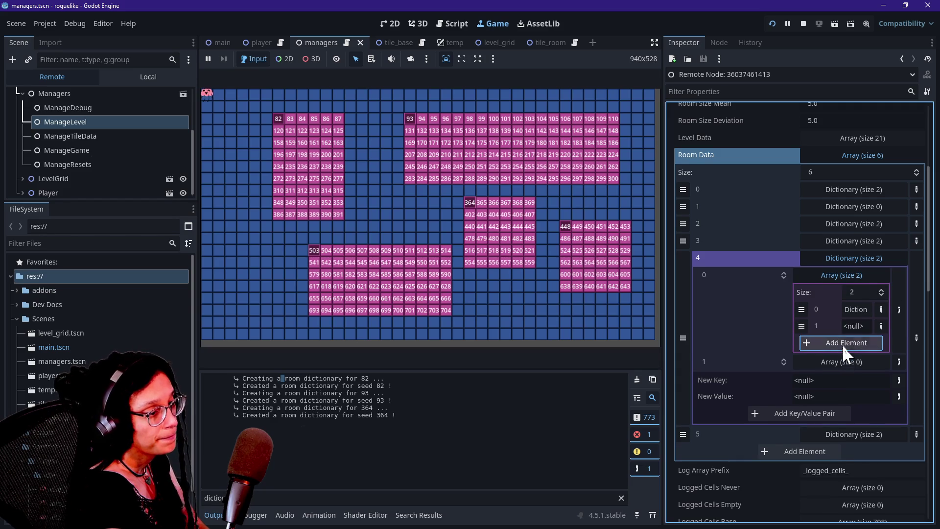
pyautogui.click(852, 310)
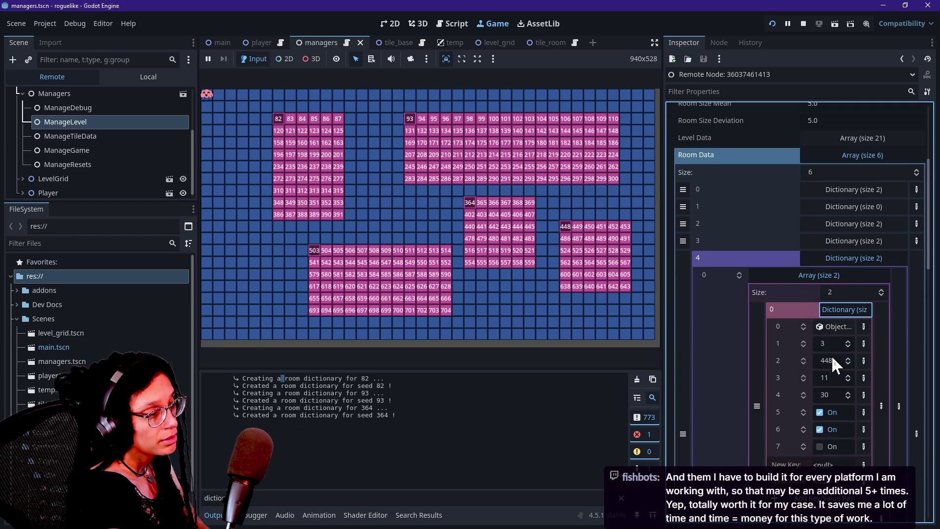
pyautogui.click(851, 262)
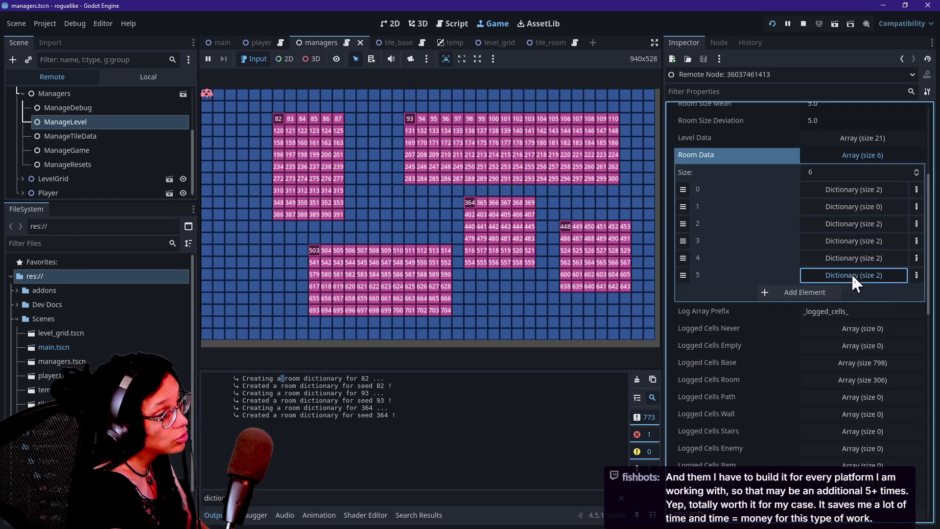
pyautogui.click(850, 273)
pyautogui.click(844, 294)
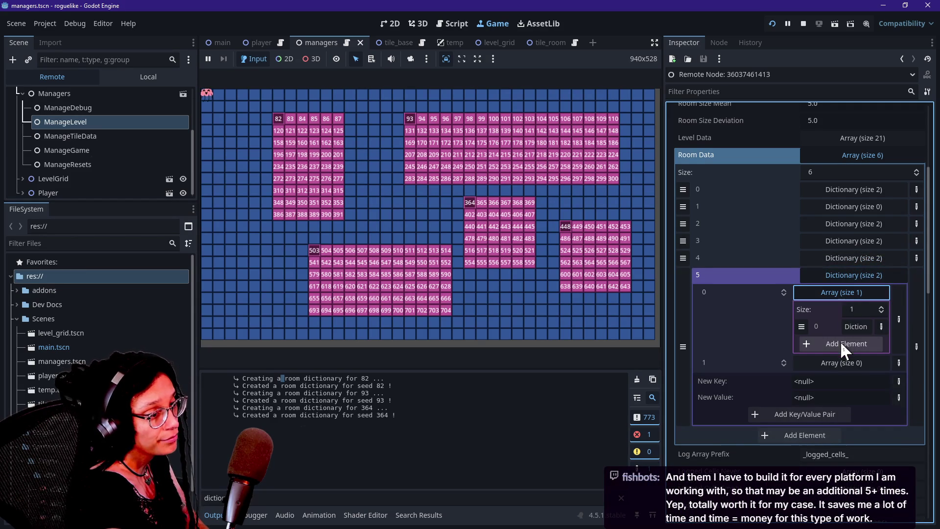
pyautogui.click(848, 327)
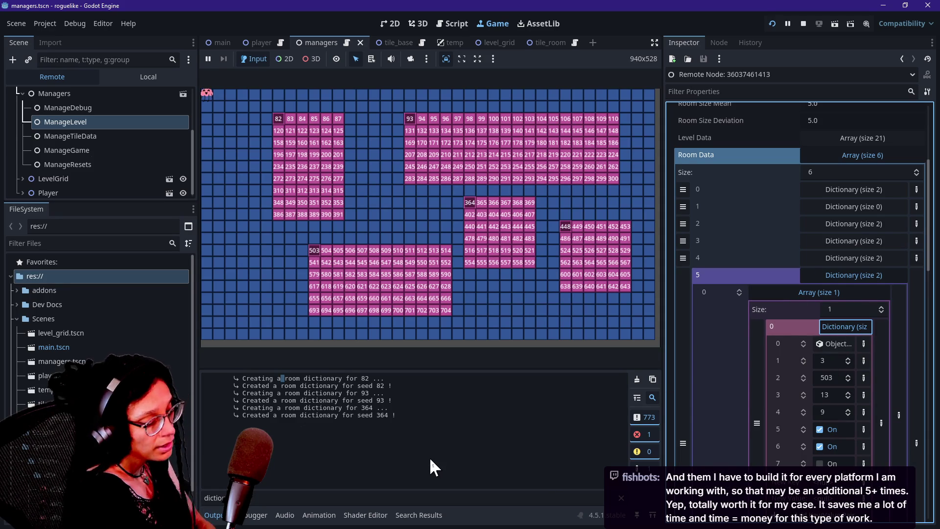
pyautogui.moveTo(243, 392)
pyautogui.mouseDown()
pyautogui.moveTo(357, 443)
pyautogui.moveTo(426, 432)
pyautogui.mouseUp()
# Filter the output log on '448' and read why cell 448 is not logged
pyautogui.click(340, 384)
pyautogui.moveTo(299, 407); pyautogui.dragTo(338, 415)
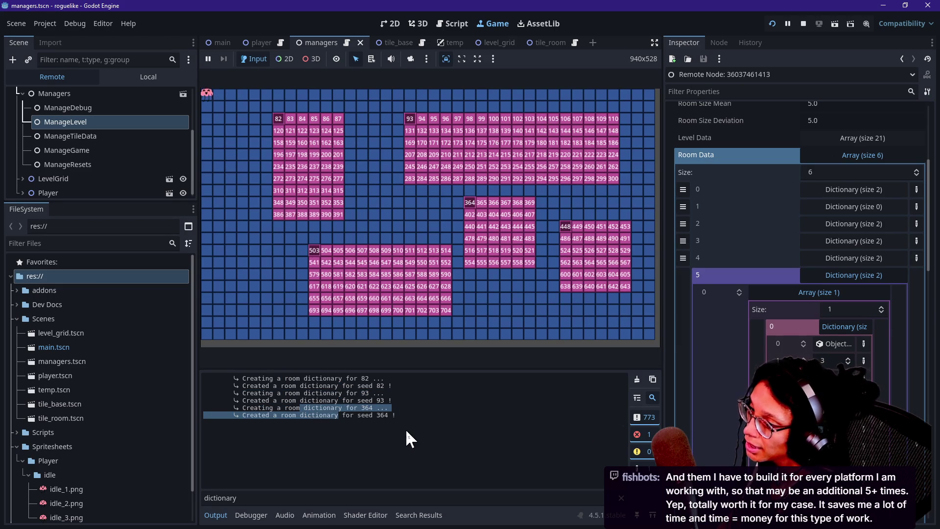
pyautogui.click(411, 413)
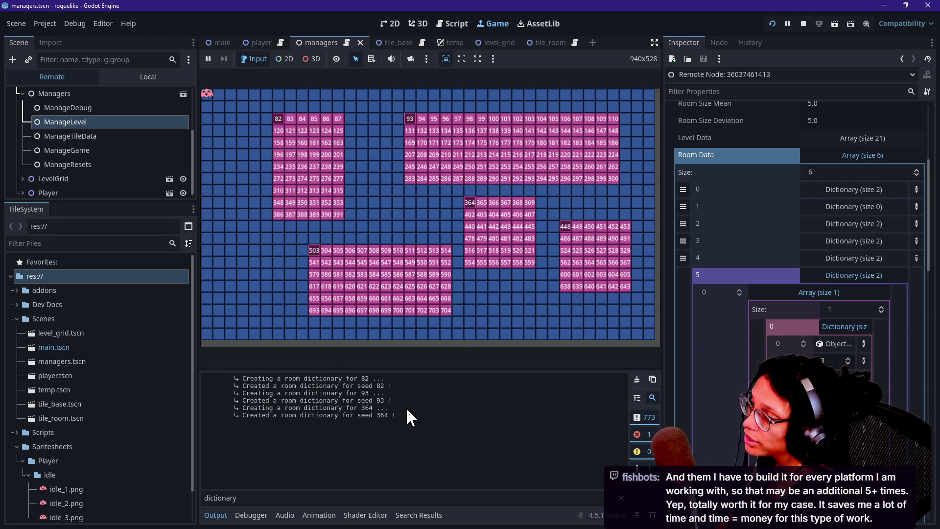
pyautogui.click(250, 493)
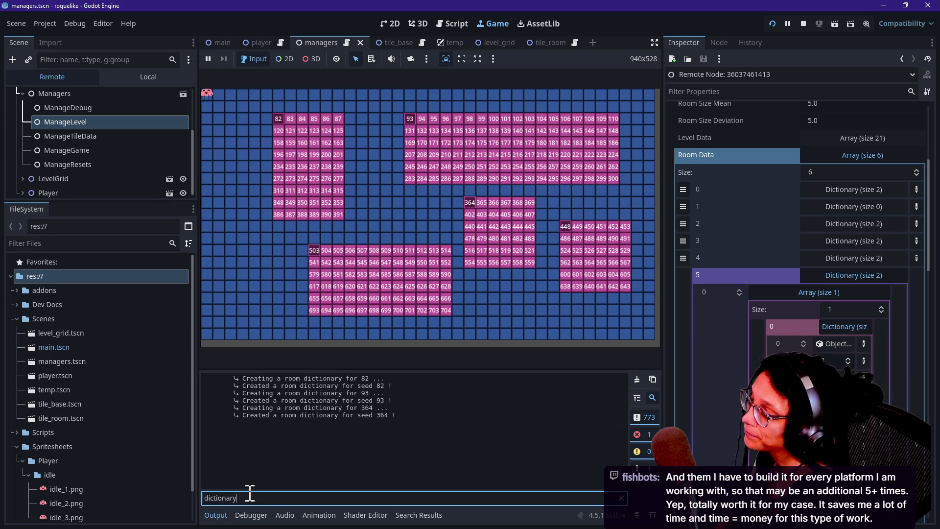
pyautogui.hotkey('ctrl', 'a')
pyautogui.press('BackSpace')
pyautogui.write('448')
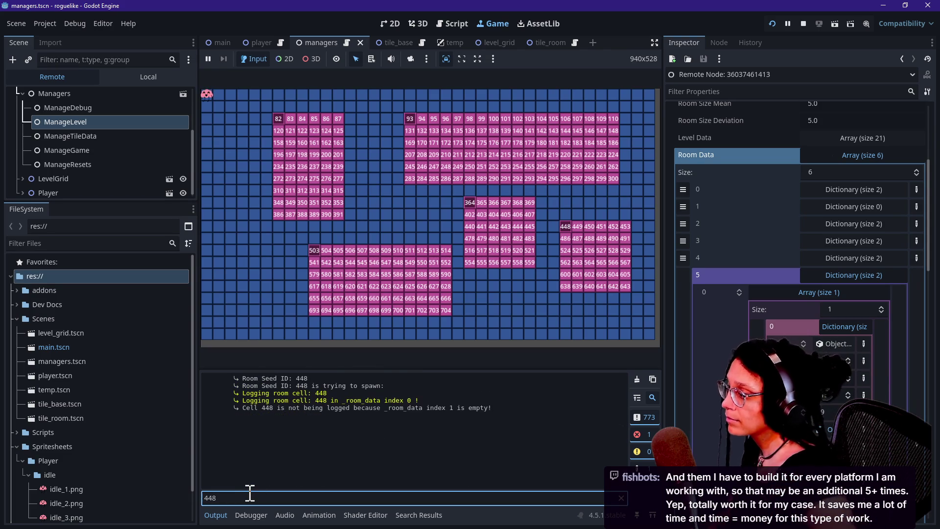
pyautogui.moveTo(274, 395)
pyautogui.mouseDown()
pyautogui.moveTo(289, 397)
pyautogui.moveTo(203, 401)
pyautogui.mouseUp()
pyautogui.click(376, 404)
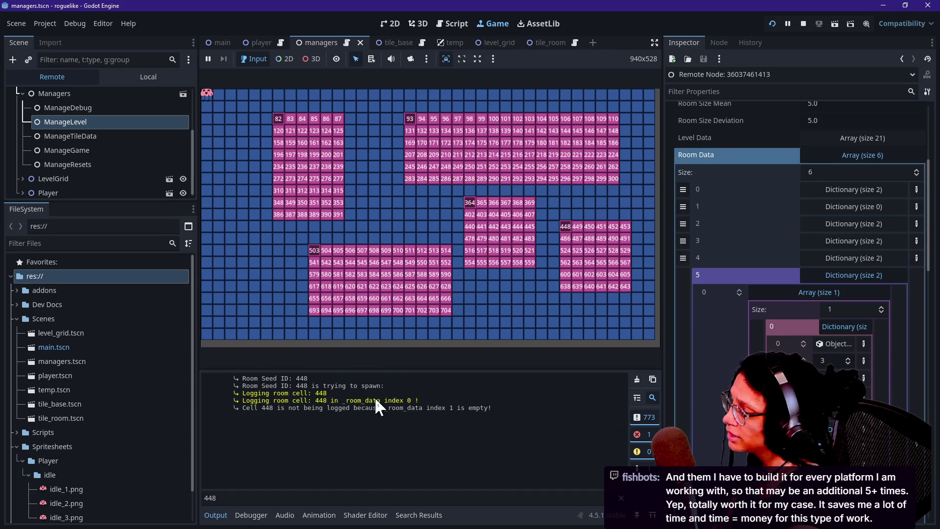
pyautogui.moveTo(280, 407); pyautogui.dragTo(380, 407)
pyautogui.click(383, 408)
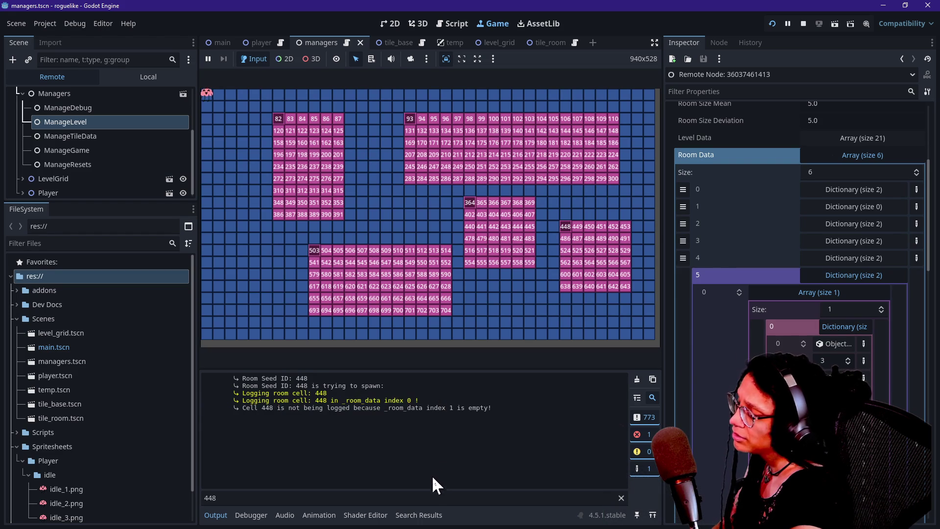
# Change the log filter to '93' and read the cell 93 logging line
pyautogui.click(429, 498)
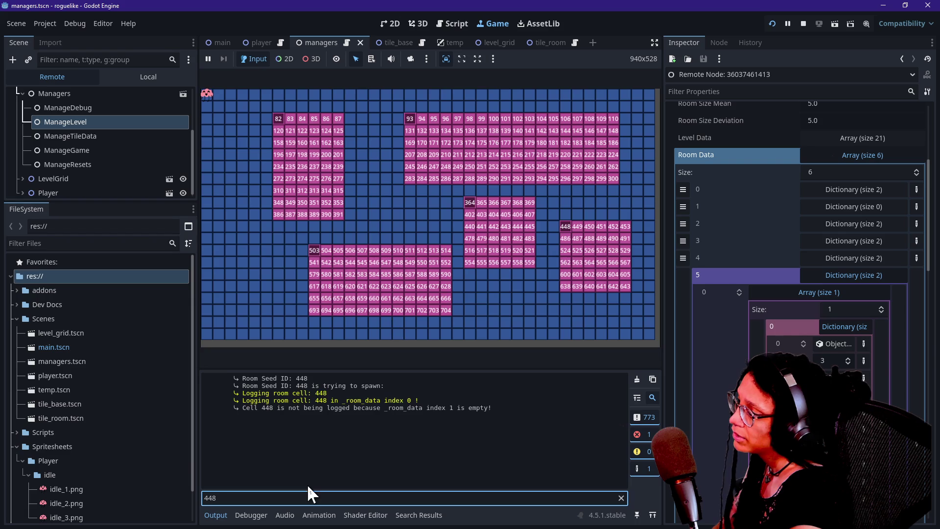
pyautogui.press('BackSpace')
pyautogui.press('BackSpace')
pyautogui.press('BackSpace')
pyautogui.write('9')
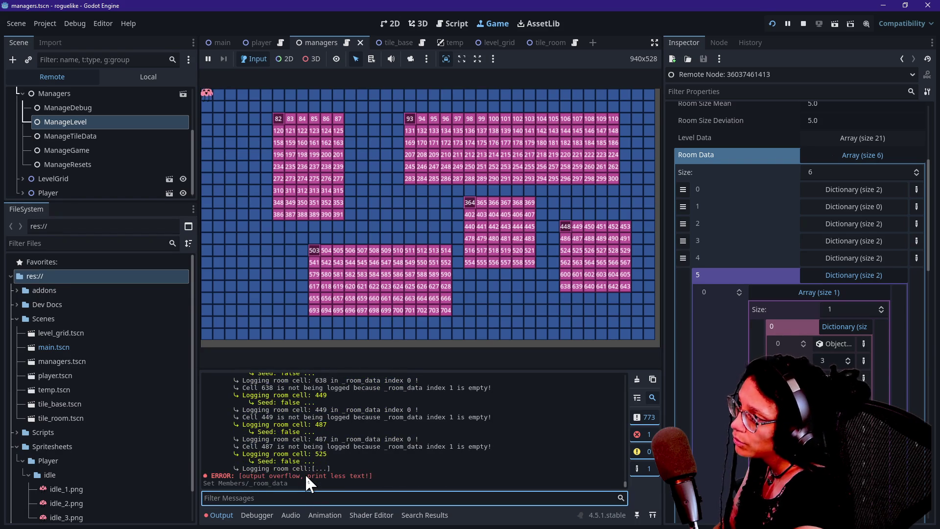
pyautogui.write('3')
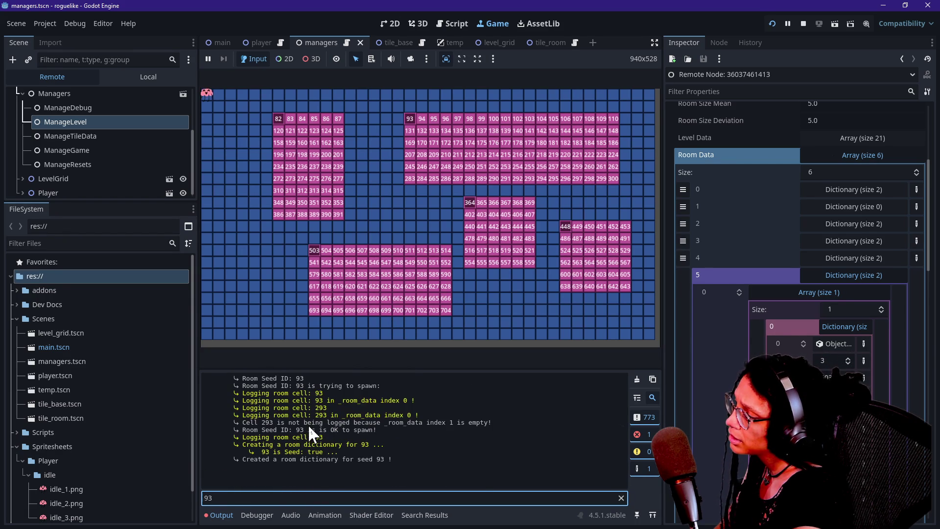
pyautogui.moveTo(284, 438); pyautogui.dragTo(342, 450)
pyautogui.click(339, 452)
# Filter on 'is Seed' to list seeds 82, 93 and 364, then return to line 281 of the script
pyautogui.click(294, 497)
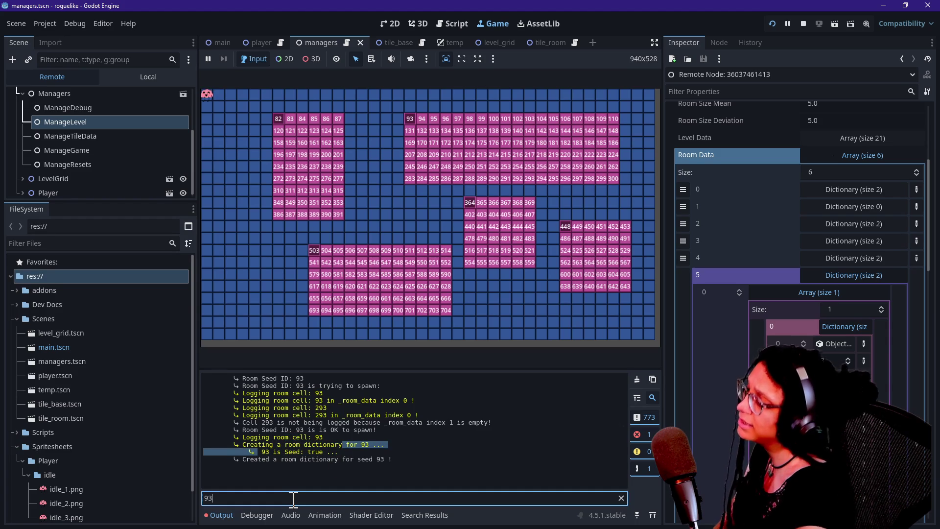
pyautogui.press('BackSpace')
pyautogui.press('BackSpace')
pyautogui.write('u')
pyautogui.press('BackSpace')
pyautogui.write('is Seed')
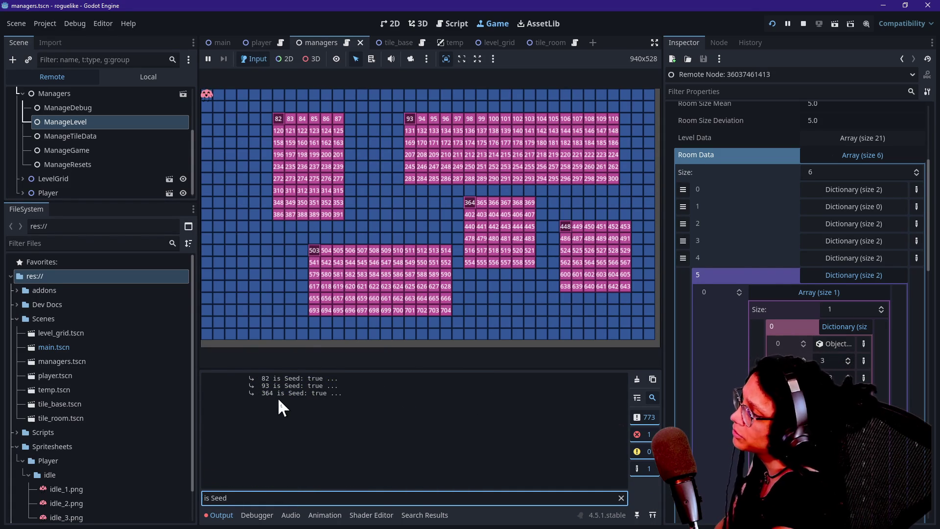
pyautogui.click(439, 19)
pyautogui.click(414, 254)
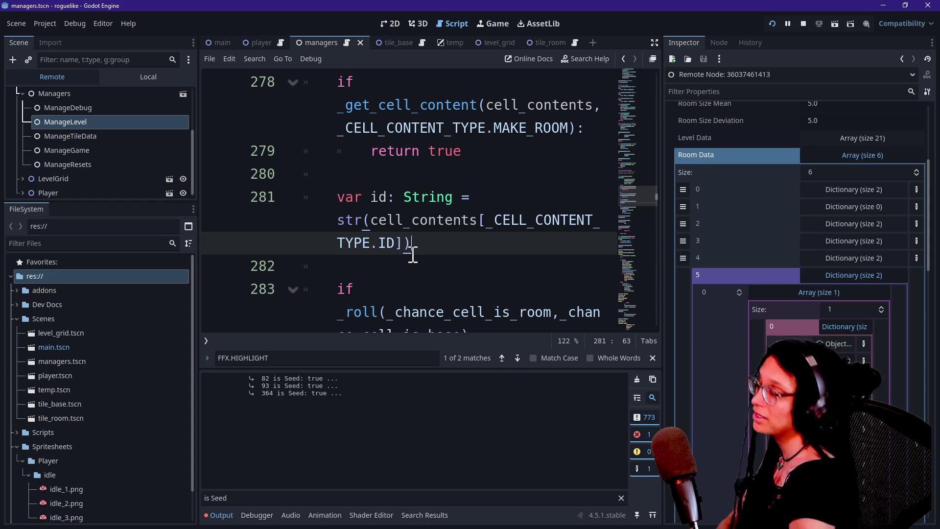
# Enter distraction-free mode and collapse the Output panel to widen the managers script
pyautogui.keyDown('ctrl'); pyautogui.scroll(-2, 413, 255); pyautogui.keyUp('ctrl')
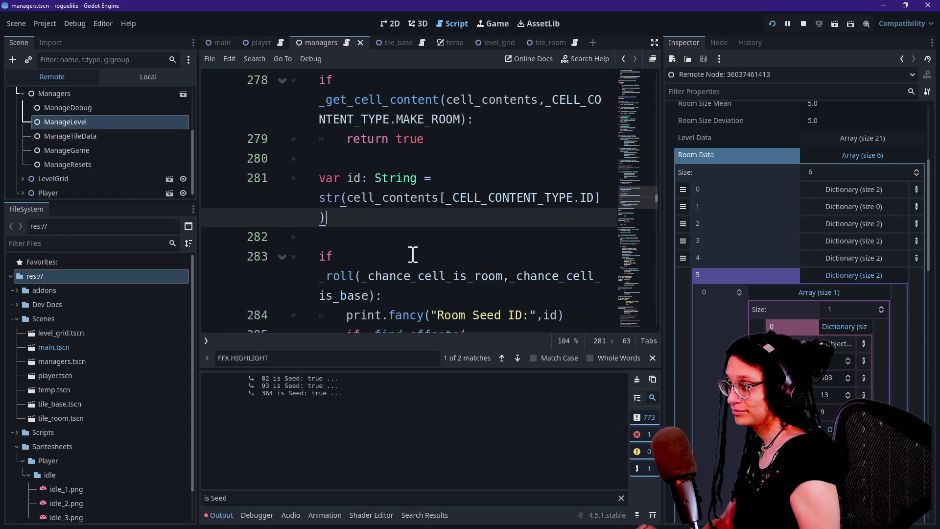
pyautogui.hotkey('ctrl', 'shift', 'F11')
pyautogui.click(413, 255)
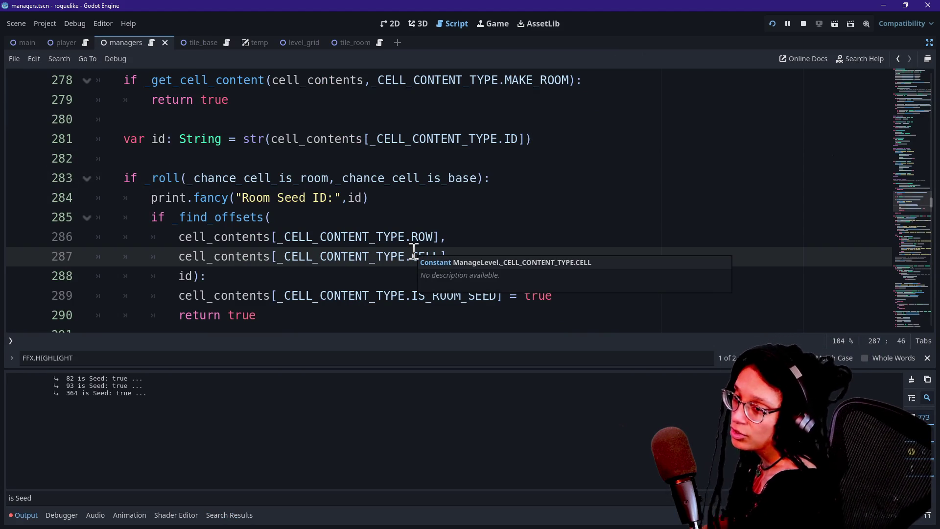
pyautogui.hotkey('ctrl', 'j')
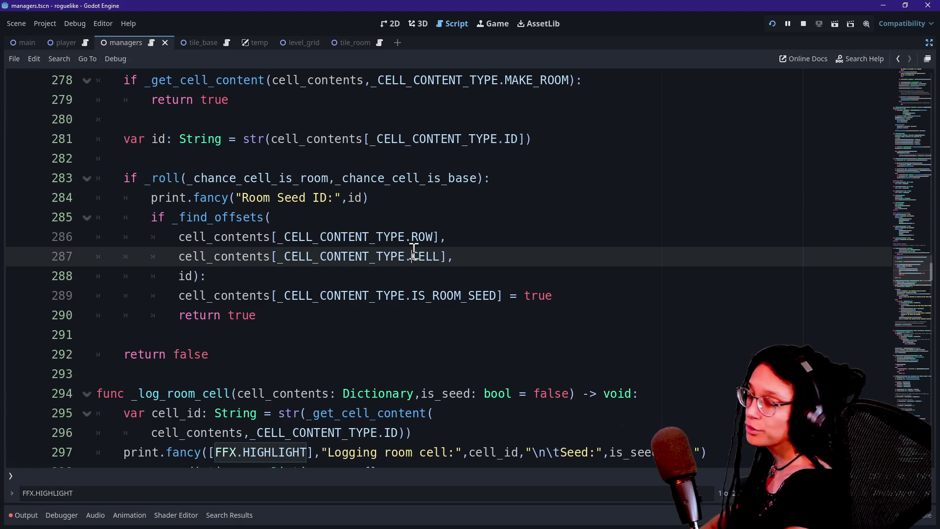
# Review the script from the Room Seed ID print on line 284 up to line 109
pyautogui.click(438, 237)
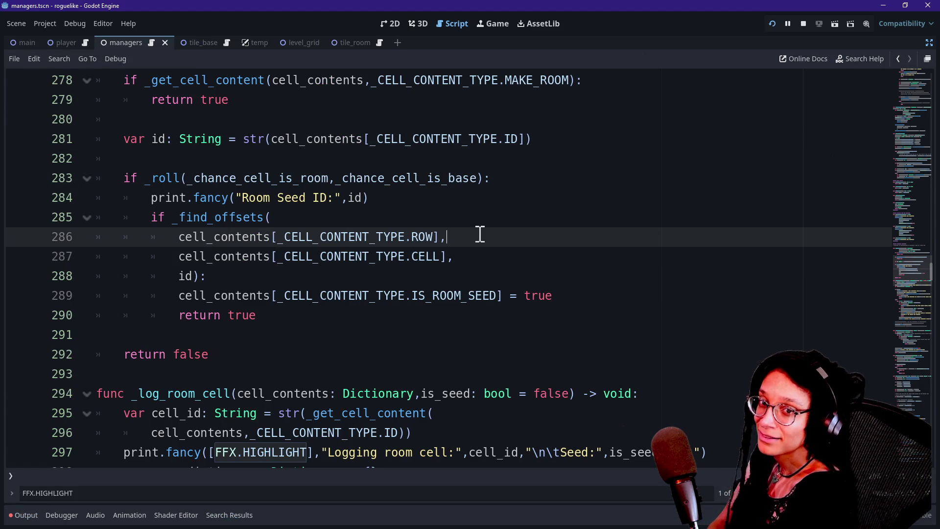
pyautogui.click(473, 262)
pyautogui.click(512, 203)
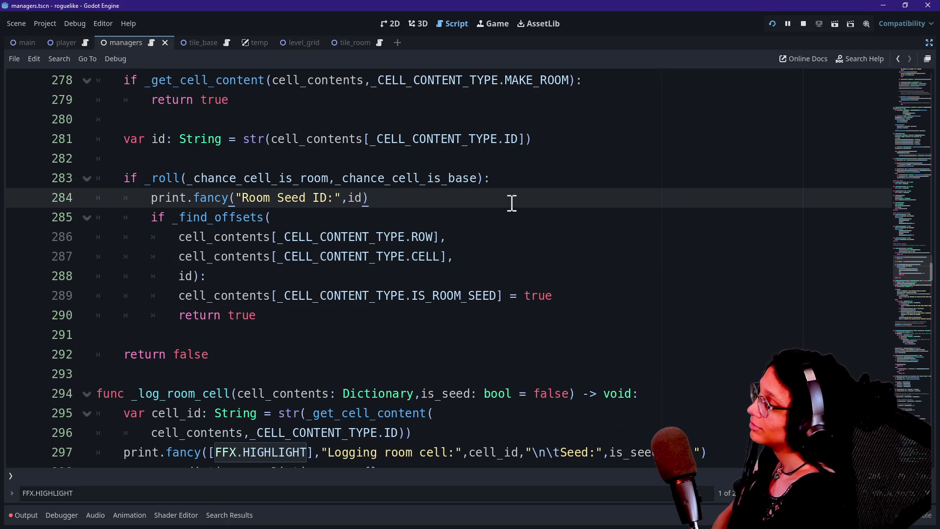
pyautogui.press('Down')
pyautogui.press('Down')
pyautogui.press('Down')
pyautogui.press('Up')
pyautogui.press('Up')
pyautogui.press('Up')
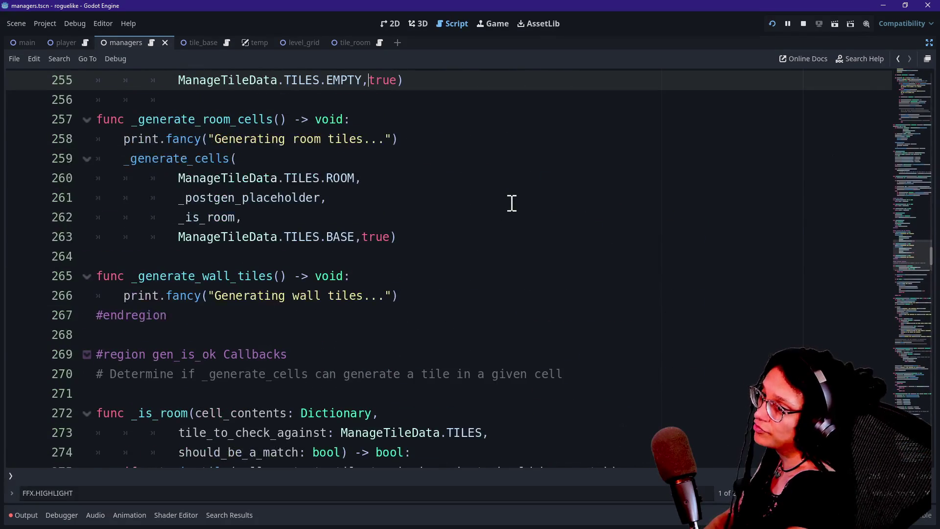
pyautogui.press('Up')
pyautogui.press('Up')
pyautogui.press('Up')
pyautogui.press('Up')
pyautogui.press('Up')
pyautogui.press('Up')
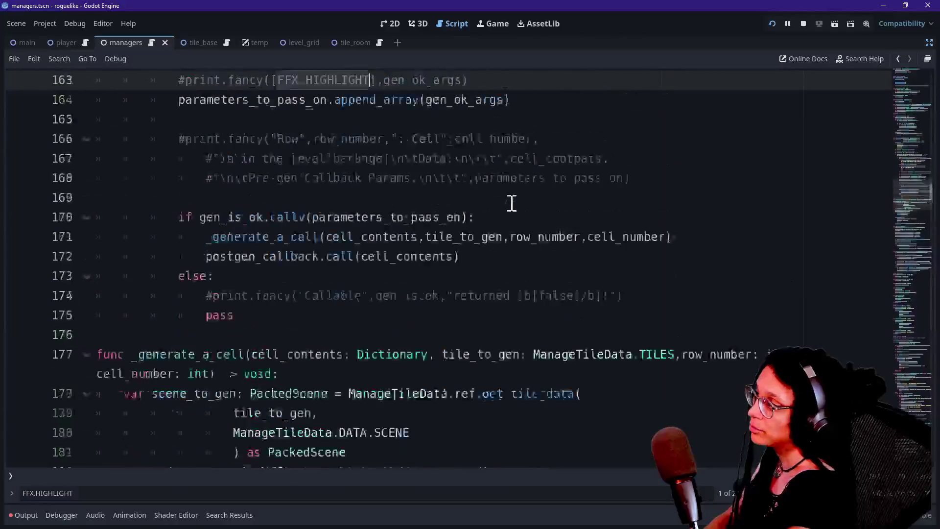
pyautogui.press('Up')
pyautogui.press('Up')
pyautogui.press('Up')
pyautogui.press('Down')
pyautogui.press('Down')
pyautogui.press('Down')
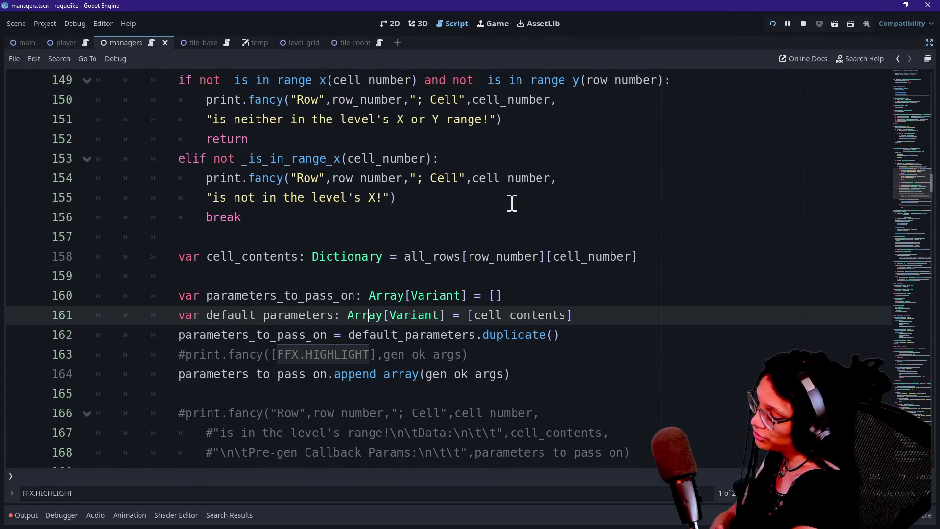
pyautogui.press('Down')
pyautogui.press('Up')
pyautogui.press('Up')
pyautogui.press('Up')
pyautogui.press('Up')
pyautogui.press('Up')
pyautogui.press('Up')
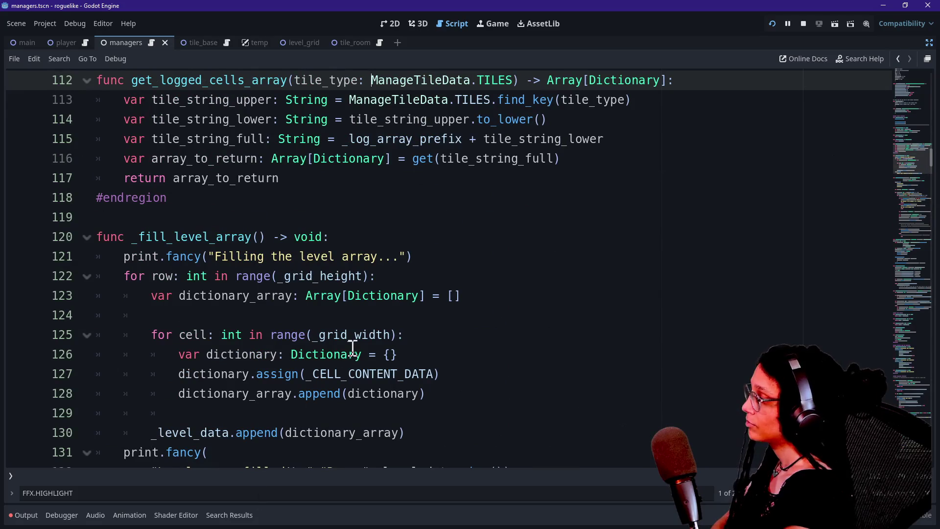
pyautogui.scroll(3, 906, 161)
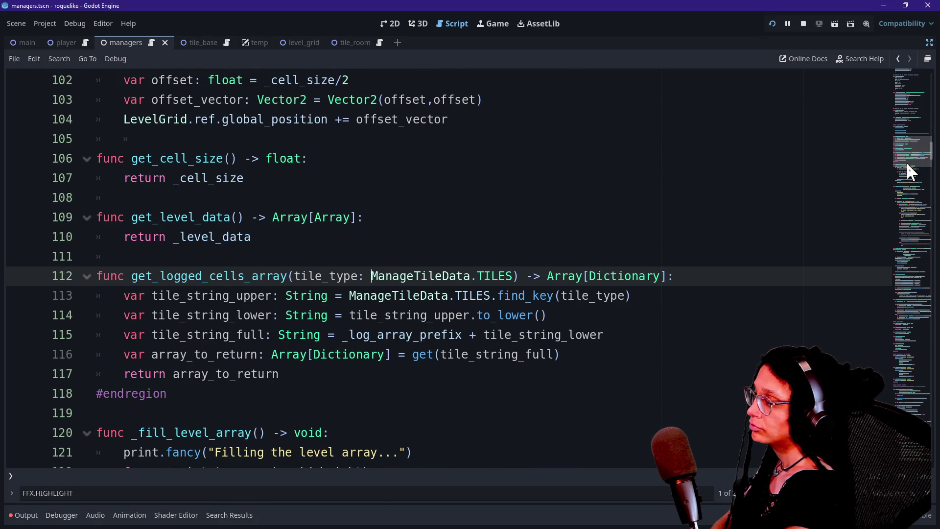
pyautogui.click(697, 213)
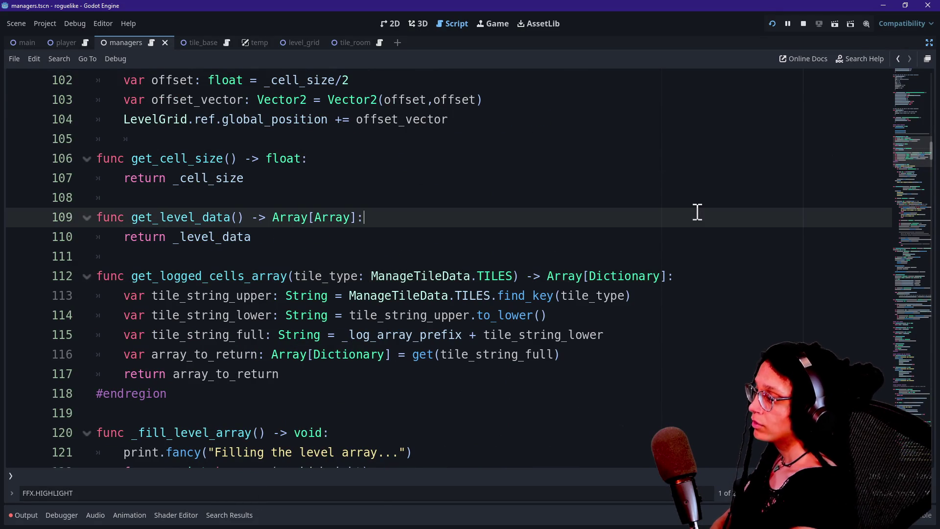
# Search for ',true' to find the _log_room_cell seed logging call after the OK to spawn print
pyautogui.hotkey('ctrl', 'f')
pyautogui.write('see')
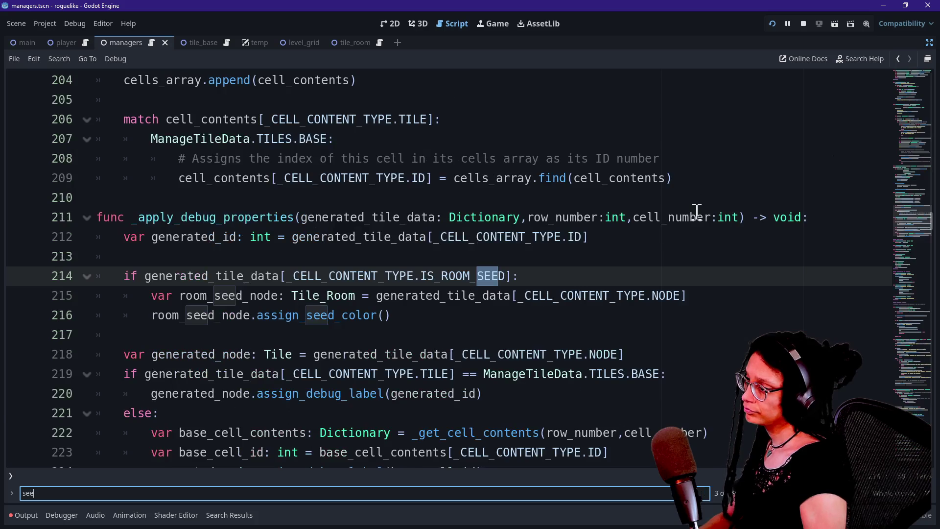
pyautogui.press('BackSpace')
pyautogui.press('BackSpace')
pyautogui.write(',true')
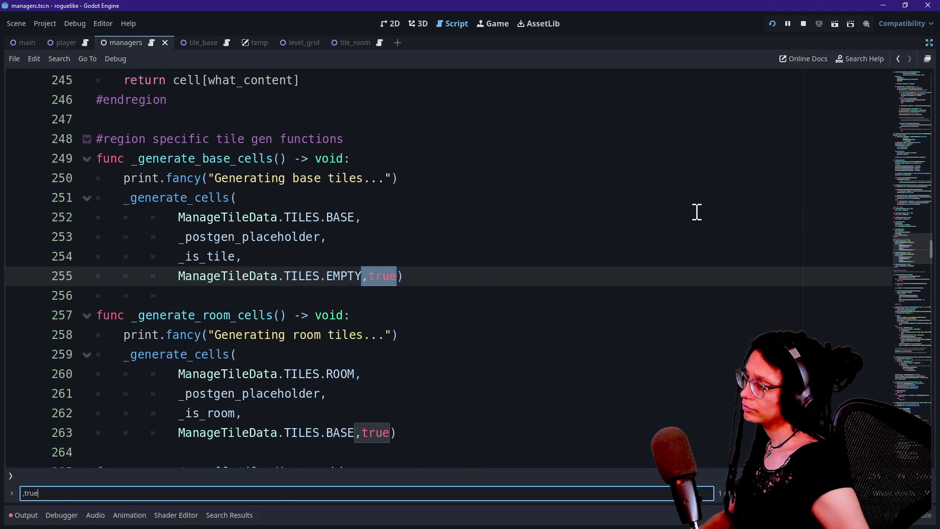
pyautogui.press('Return')
pyautogui.press('Return')
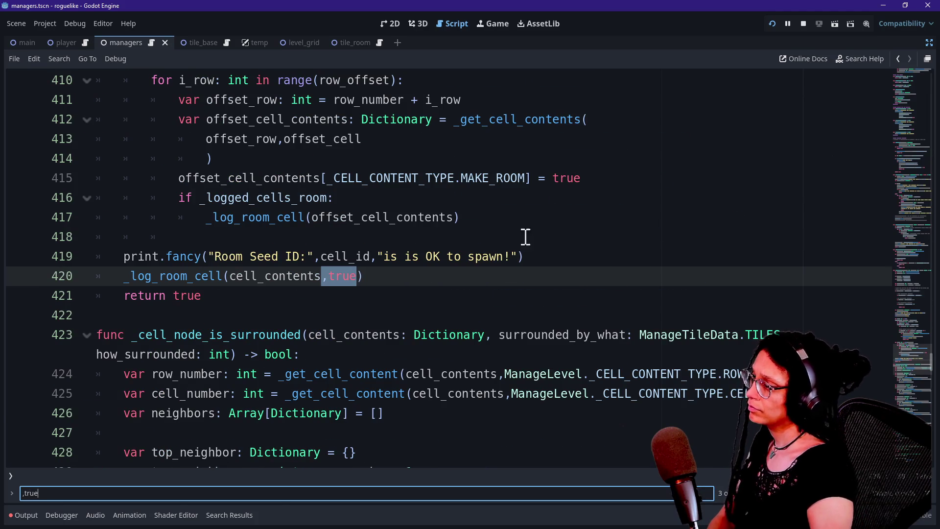
pyautogui.click(482, 256)
pyautogui.scroll(2, 252, 277)
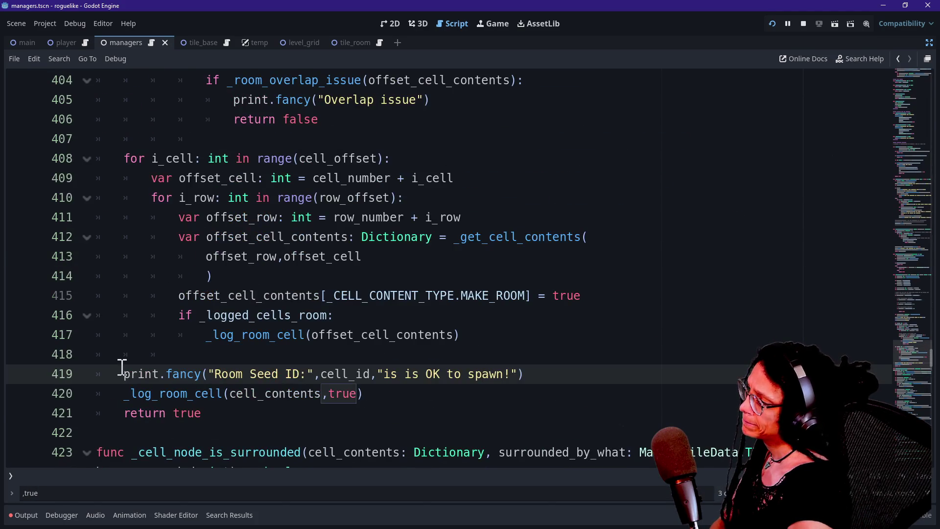
pyautogui.moveTo(124, 393); pyautogui.dragTo(265, 405)
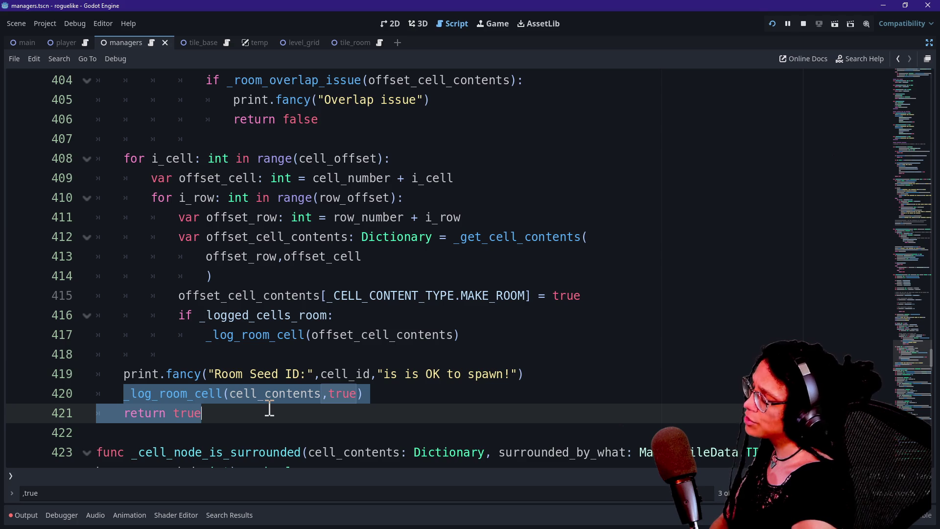
# Move to the out-of-bounds and overlap checks around lines 383–405
pyautogui.scroll(2, 268, 407)
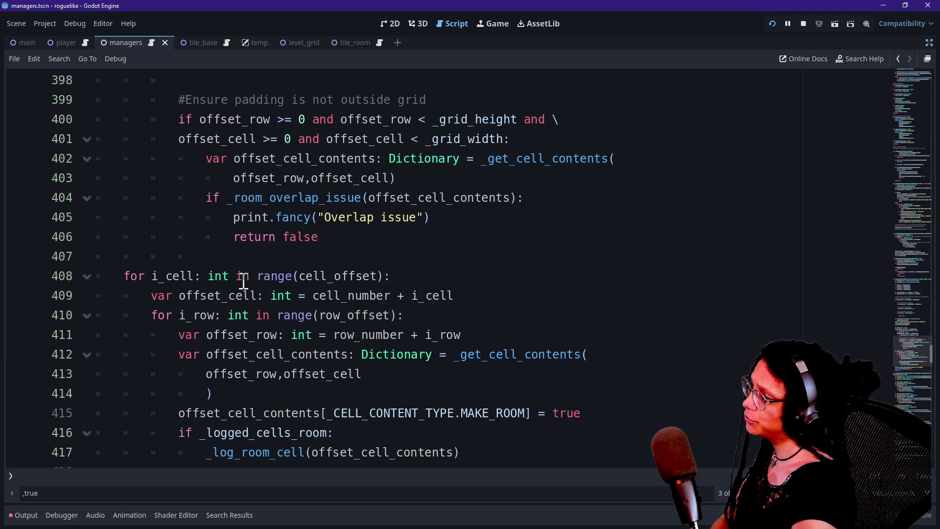
pyautogui.scroll(6, 279, 218)
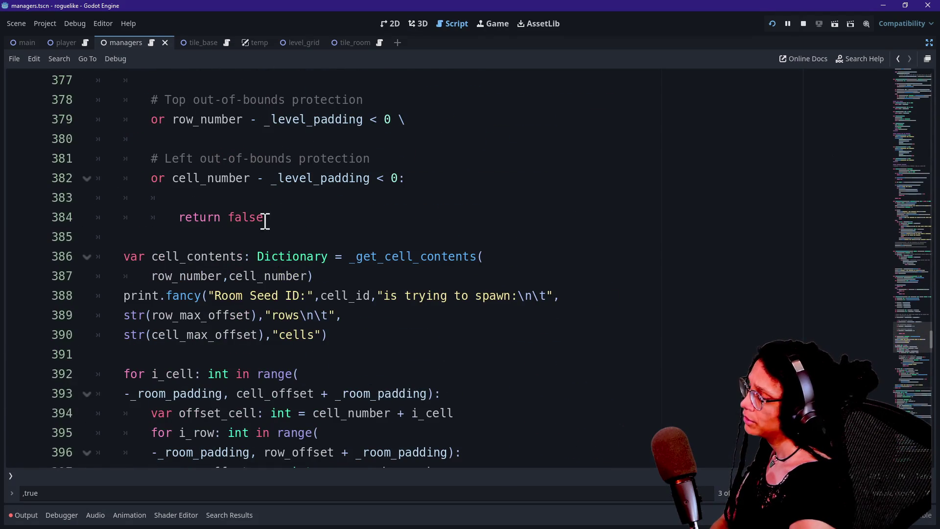
pyautogui.scroll(3, 232, 205)
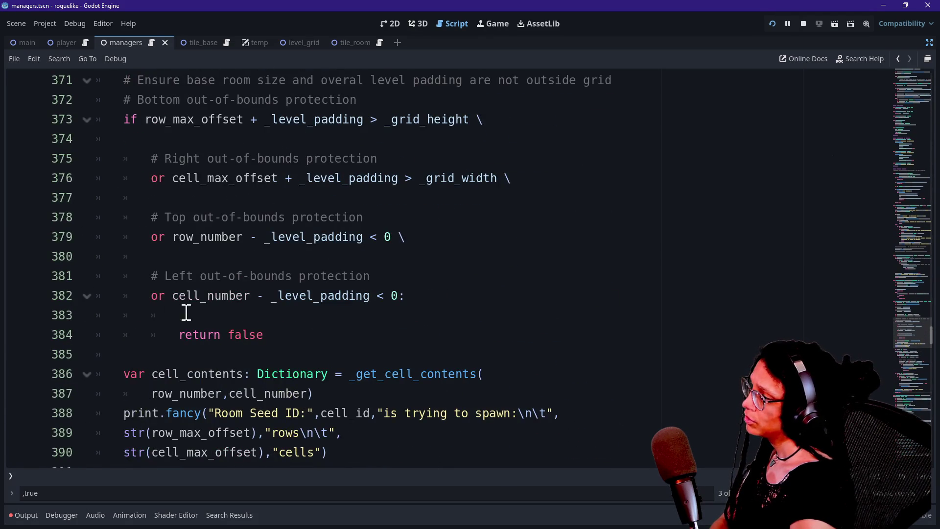
pyautogui.click(186, 314)
pyautogui.scroll(-8, 292, 335)
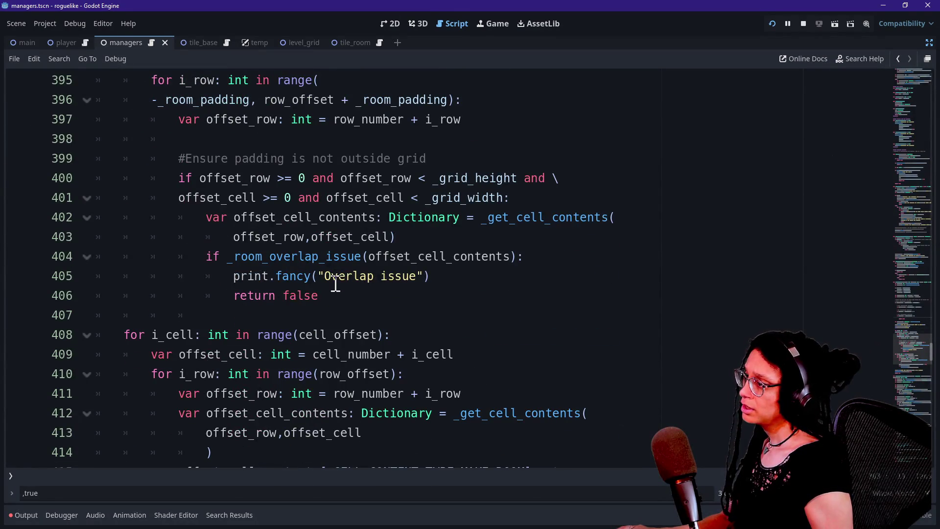
# Reword the overlap print to "Cell", cell_id, "has an overlap issue! Discarding!"
pyautogui.click(331, 277)
pyautogui.write('Cell')
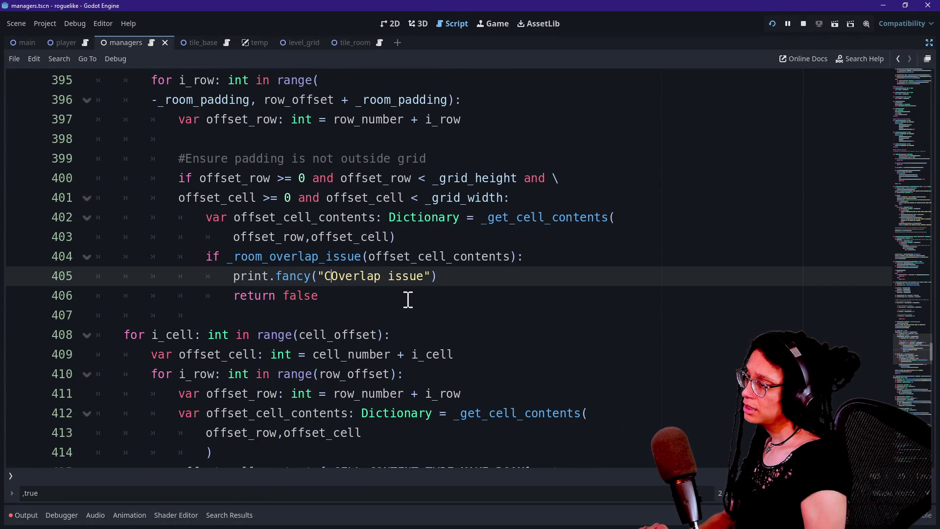
pyautogui.write('",cell_i')
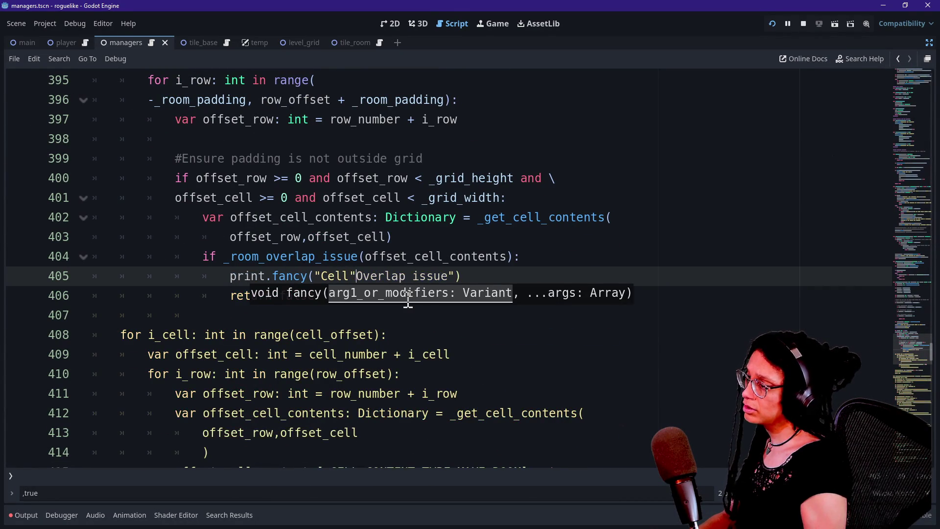
pyautogui.write('d,"has')
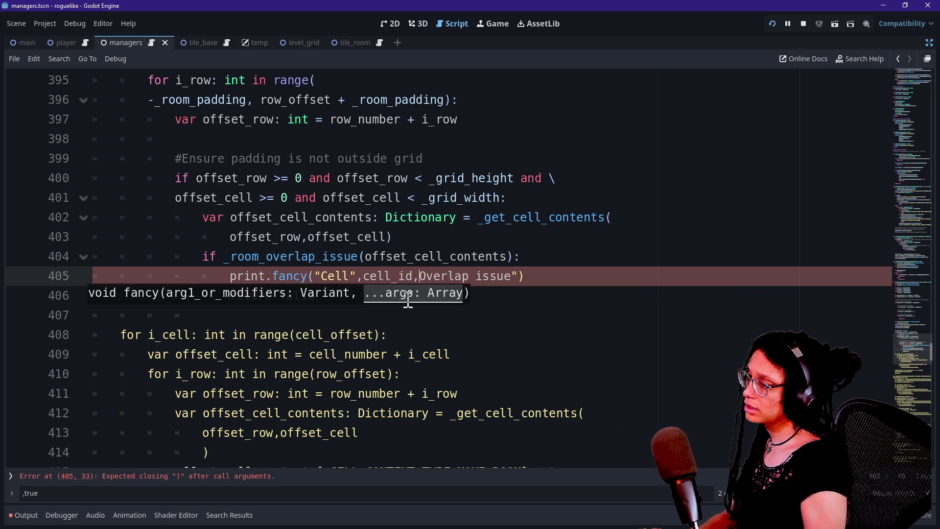
pyautogui.press('Delete')
pyautogui.write('an o')
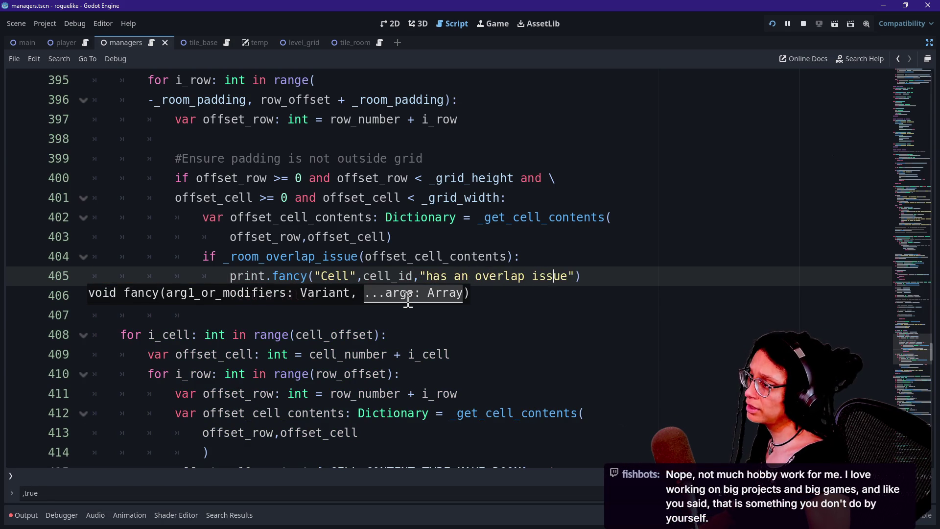
pyautogui.write('! ')
pyautogui.write('ing...')
pyautogui.click(221, 214)
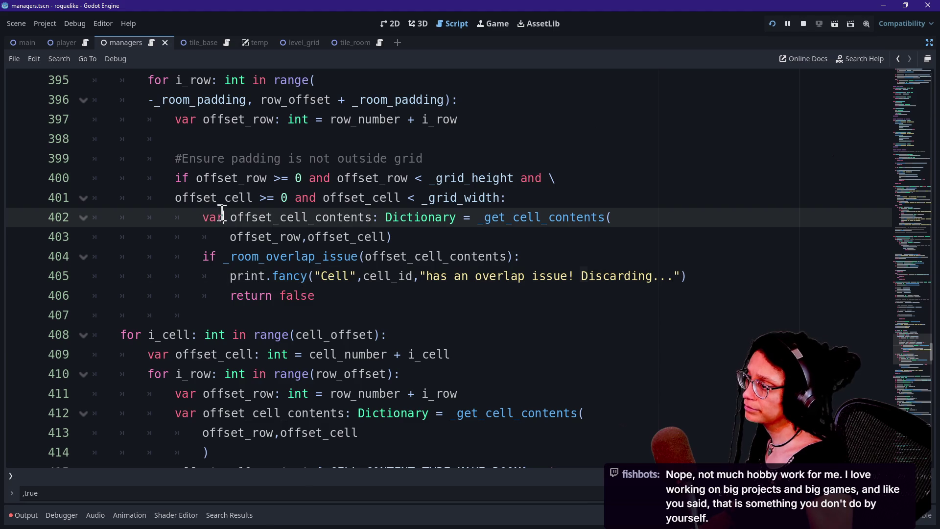
pyautogui.click(668, 277)
pyautogui.press('BackSpace')
pyautogui.press('BackSpace')
pyautogui.press('BackSpace')
pyautogui.write('!')
pyautogui.click(382, 254)
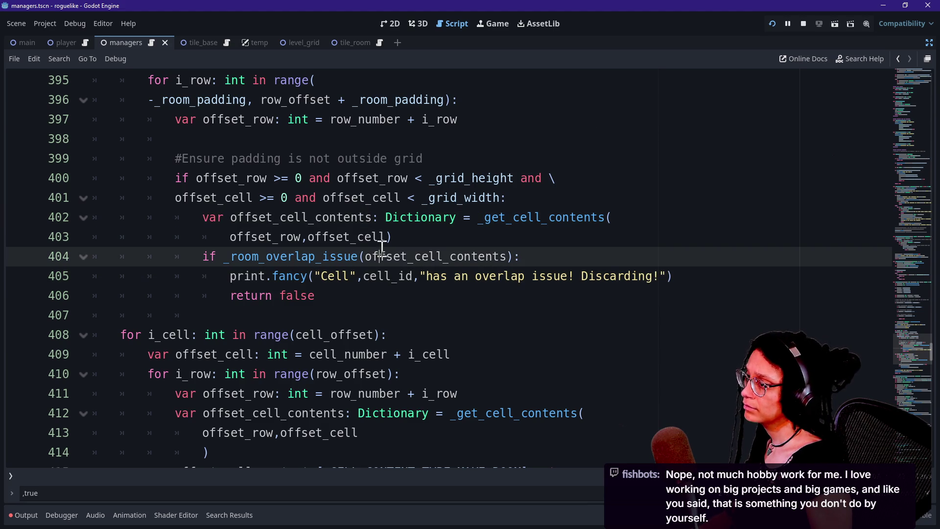
pyautogui.scroll(3, 382, 248)
pyautogui.scroll(1, 382, 249)
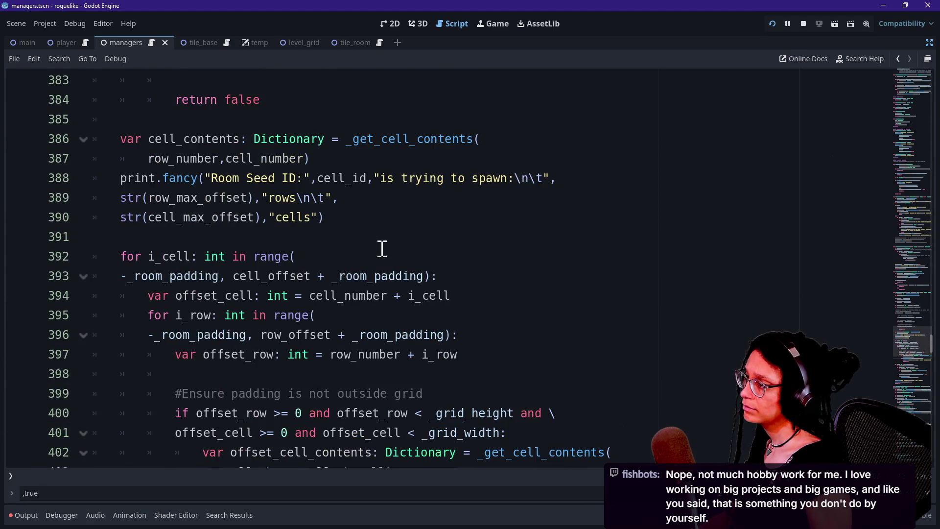
pyautogui.scroll(-2, 382, 249)
# Copy that print to line 383, rewording it to "doesn't fit in the grid! Discarding!"
pyautogui.moveTo(680, 393)
pyautogui.mouseDown()
pyautogui.moveTo(97, 393)
pyautogui.moveTo(230, 393)
pyautogui.mouseUp()
pyautogui.hotkey('ctrl', 'c')
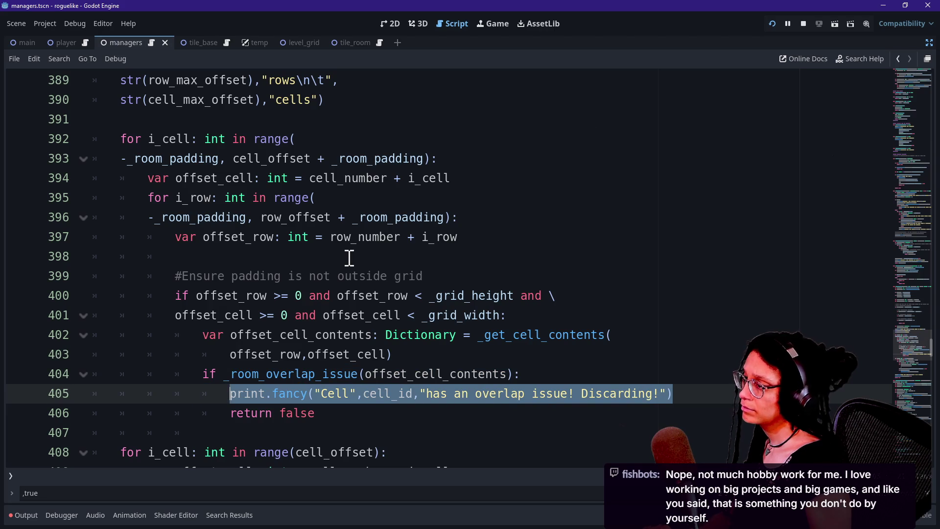
pyautogui.scroll(4, 349, 257)
pyautogui.click(319, 200)
pyautogui.hotkey('ctrl', 'v')
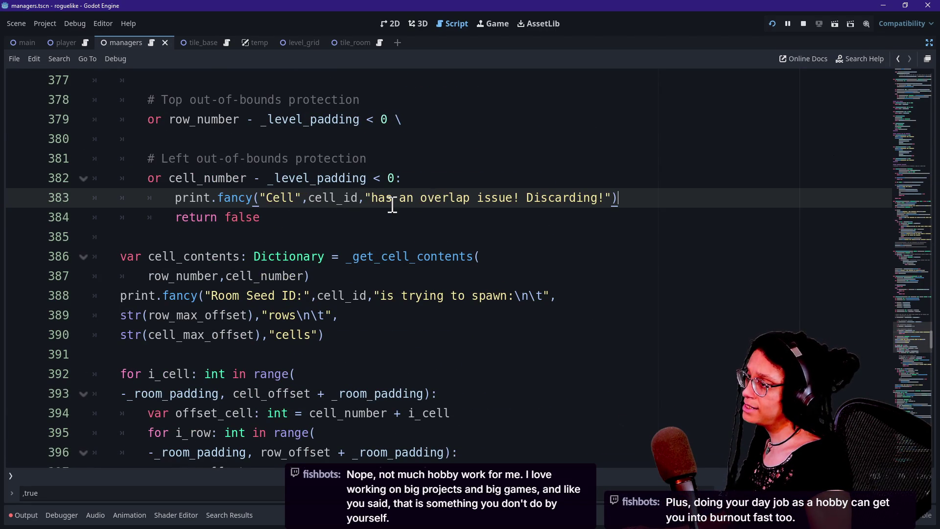
pyautogui.scroll(2, 392, 205)
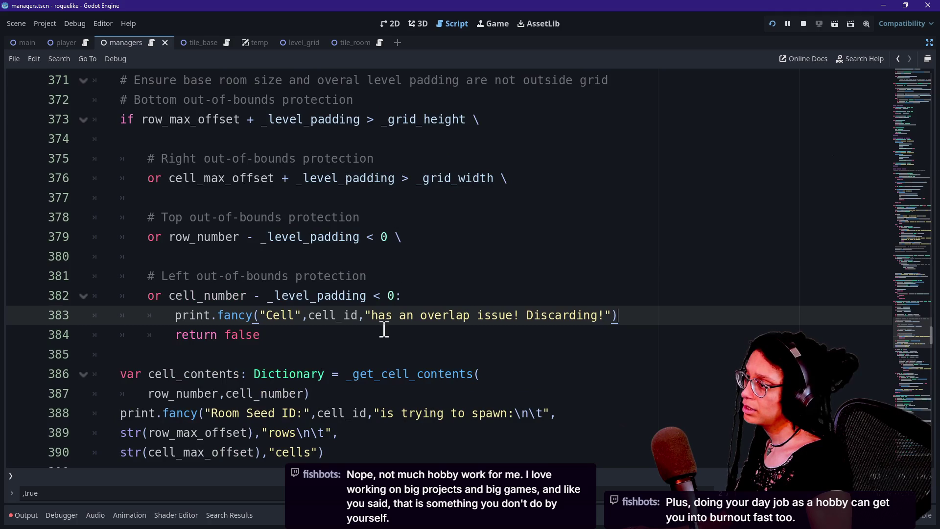
pyautogui.moveTo(373, 317)
pyautogui.mouseDown()
pyautogui.moveTo(612, 304)
pyautogui.moveTo(515, 320)
pyautogui.mouseUp()
pyautogui.press('BackSpace')
pyautogui.write("doesn't fit ")
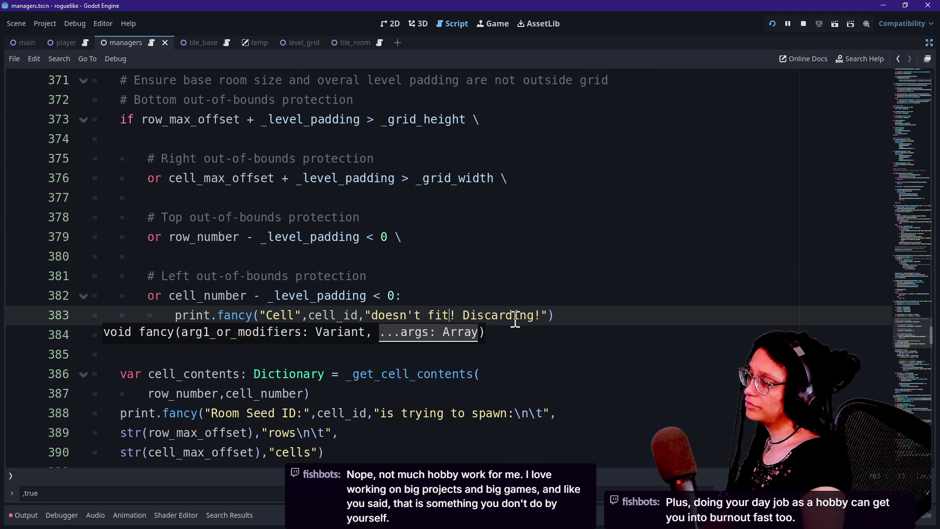
pyautogui.write('in the grid')
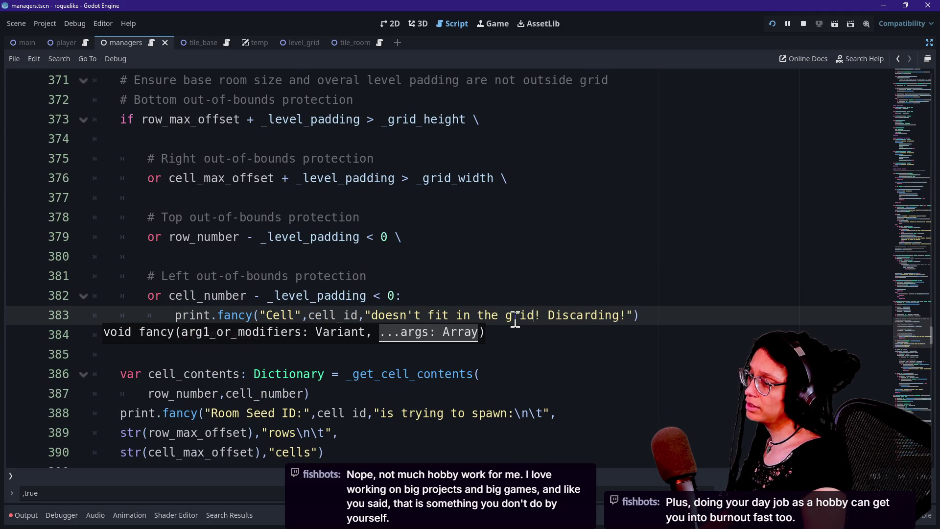
pyautogui.click(493, 339)
pyautogui.scroll(-7, 492, 339)
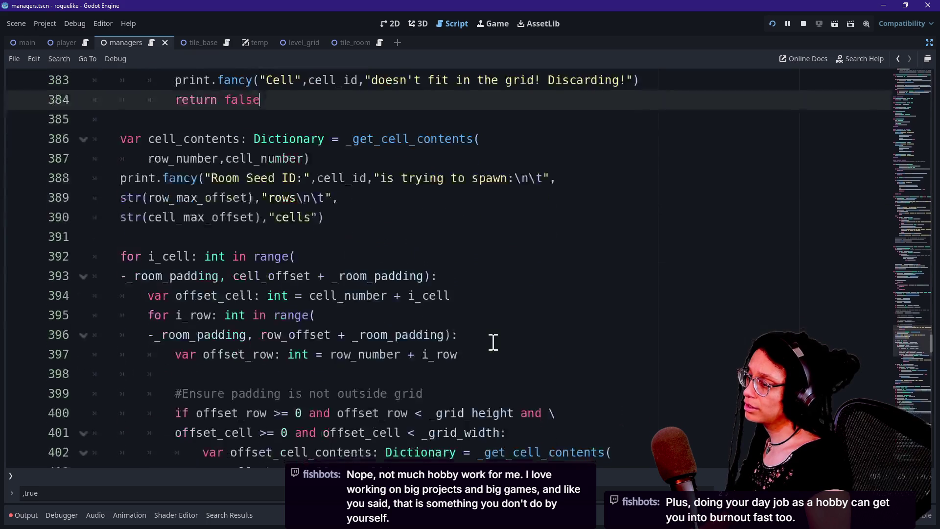
# Try alternate overlap wordings on line 405, such as 'doesn't fit' and 'is colliding with'
pyautogui.scroll(-1, 493, 339)
pyautogui.moveTo(425, 280); pyautogui.dragTo(566, 279)
pyautogui.write("doesn't f")
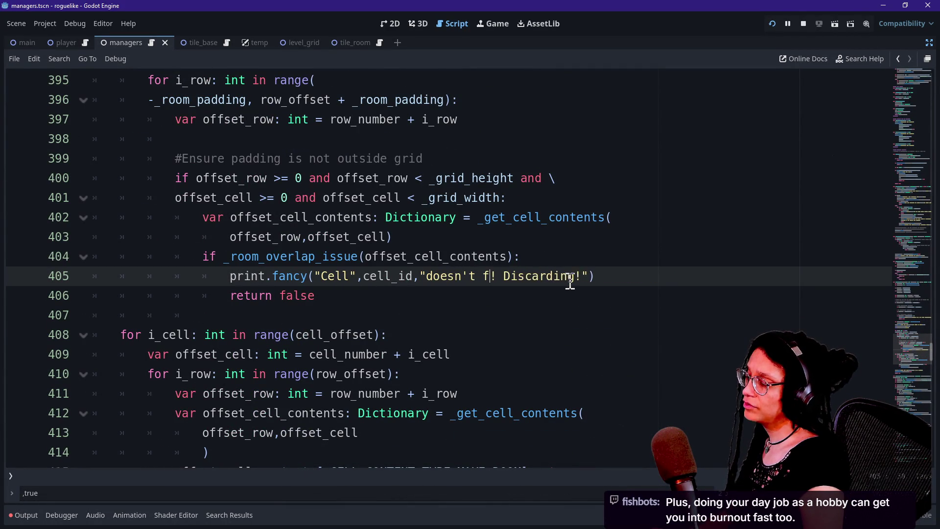
pyautogui.write('it')
pyautogui.press('BackSpace')
pyautogui.press('BackSpace')
pyautogui.press('BackSpace')
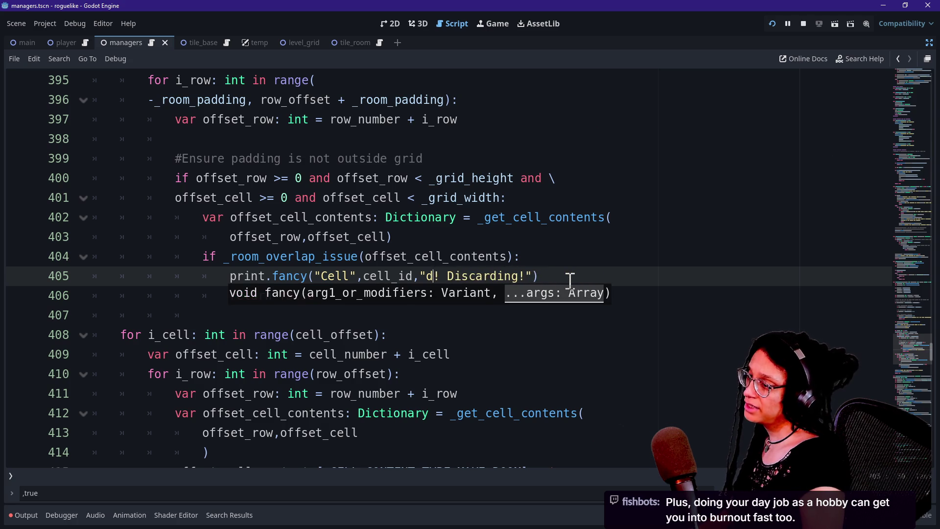
pyautogui.write('is colliding with')
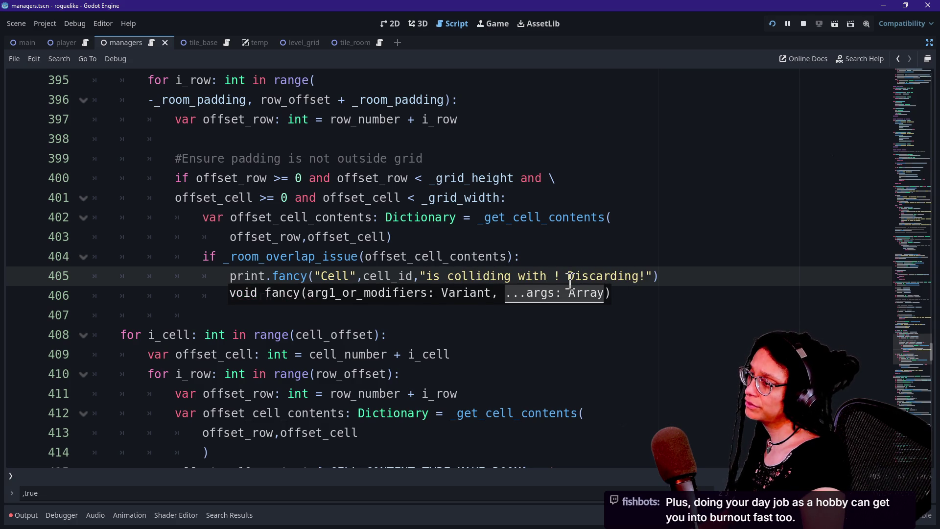
pyautogui.hotkey('ctrl', 'BackSpace')
pyautogui.hotkey('ctrl', 'BackSpace')
pyautogui.hotkey('ctrl', 'BackSpace')
pyautogui.write("doesn't fi")
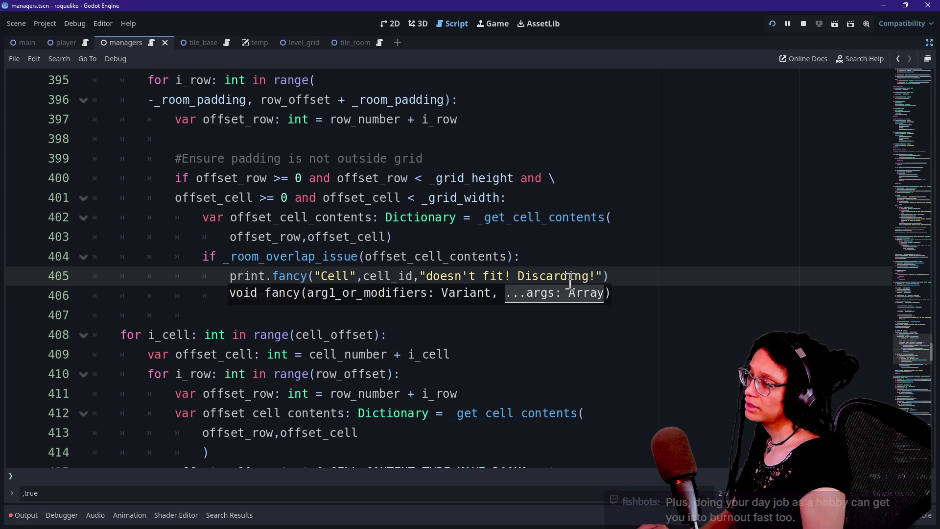
pyautogui.hotkey('ctrl', 'z')
pyautogui.hotkey('ctrl', 'shift', 'z')
pyautogui.write('t')
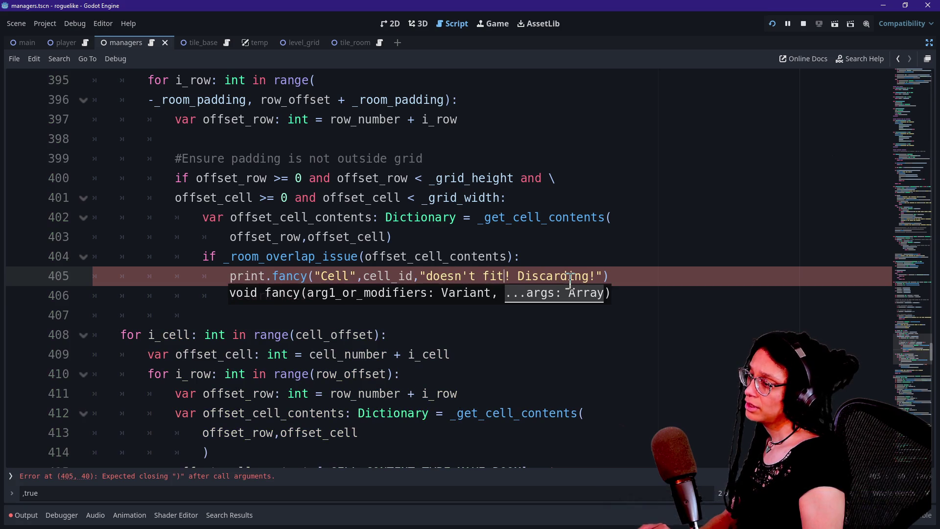
pyautogui.hotkey('ctrl', 'z')
pyautogui.hotkey('ctrl', 'shift', 'z')
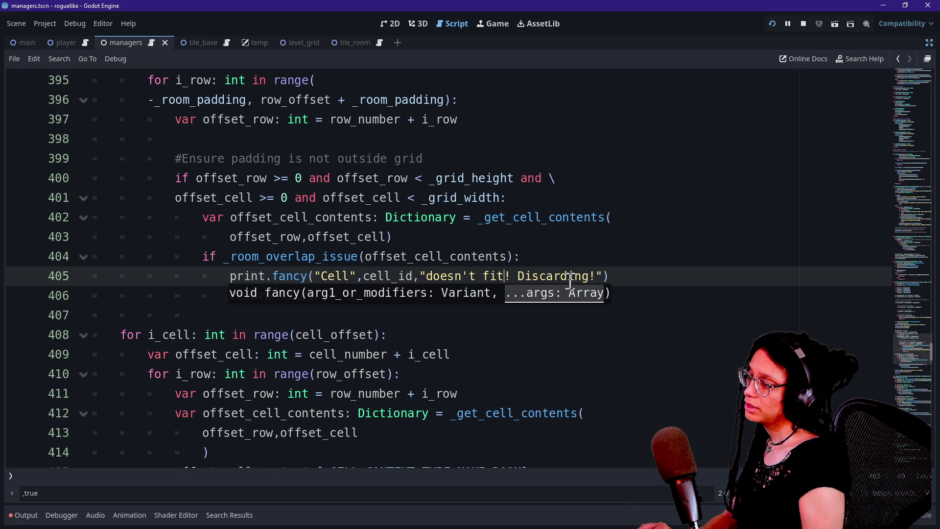
# Restore 'has an overlap issue' on line 405, save the script, and run the project
pyautogui.scroll(7, 289, 195)
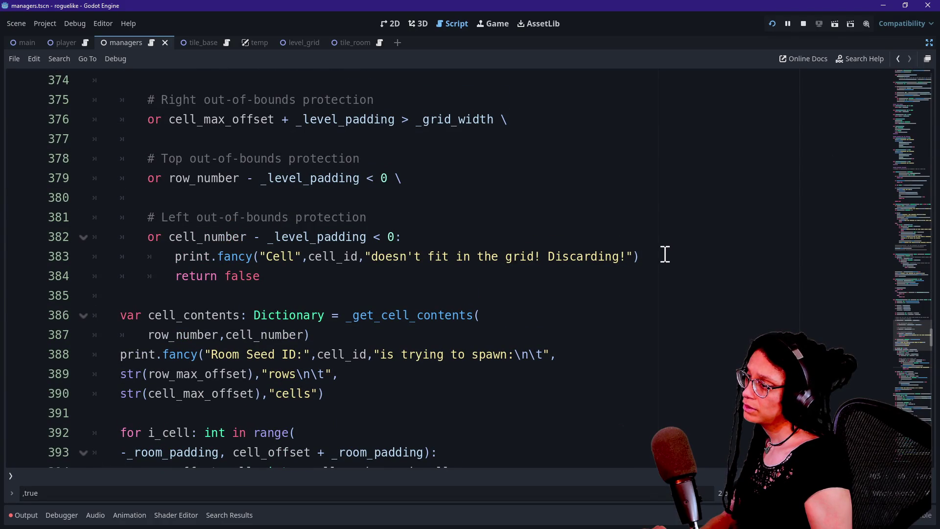
pyautogui.scroll(3, 659, 254)
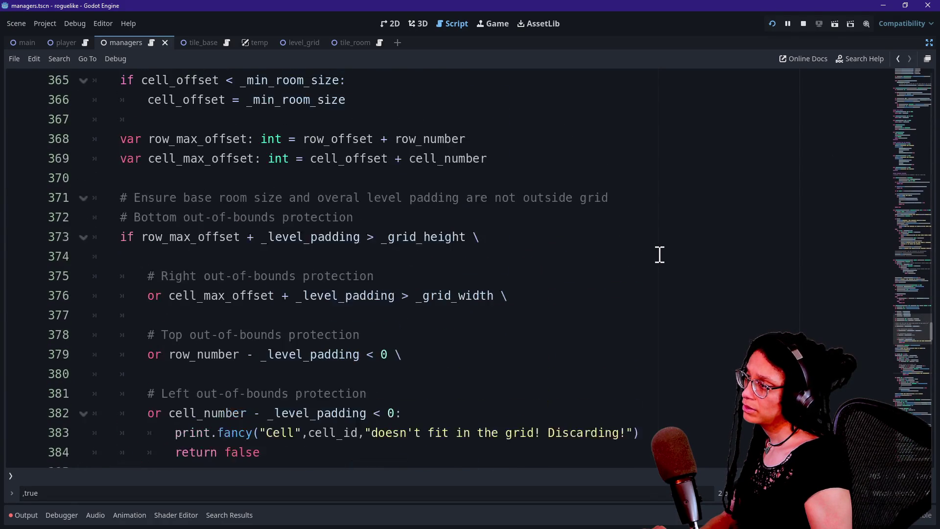
pyautogui.scroll(-2, 512, 279)
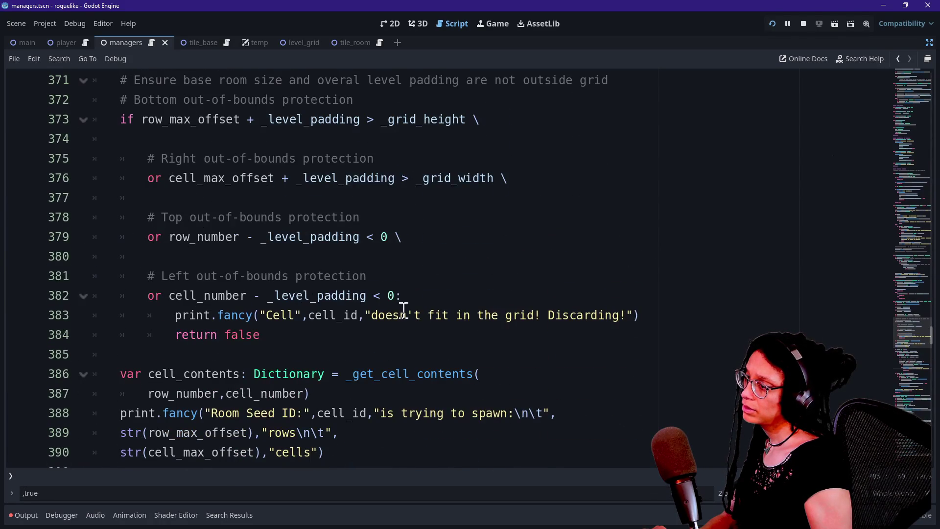
pyautogui.click(290, 314)
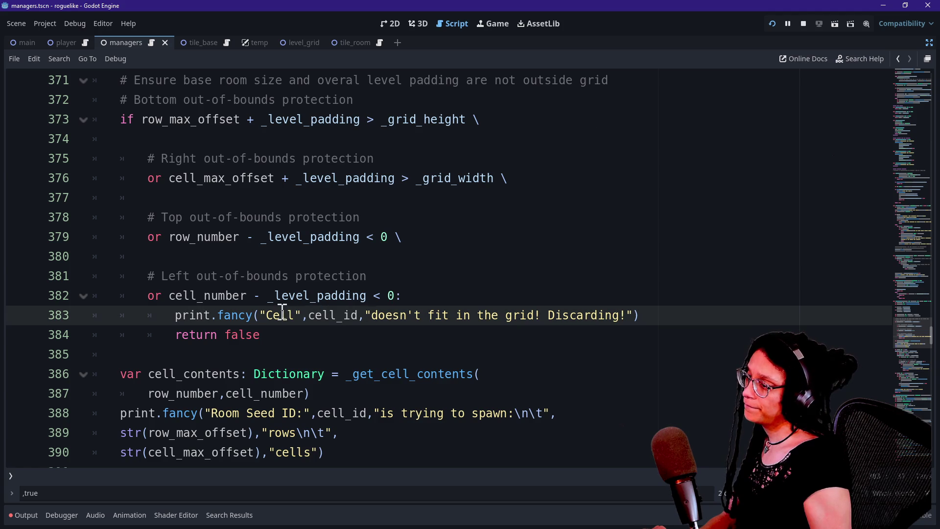
pyautogui.scroll(-7, 312, 317)
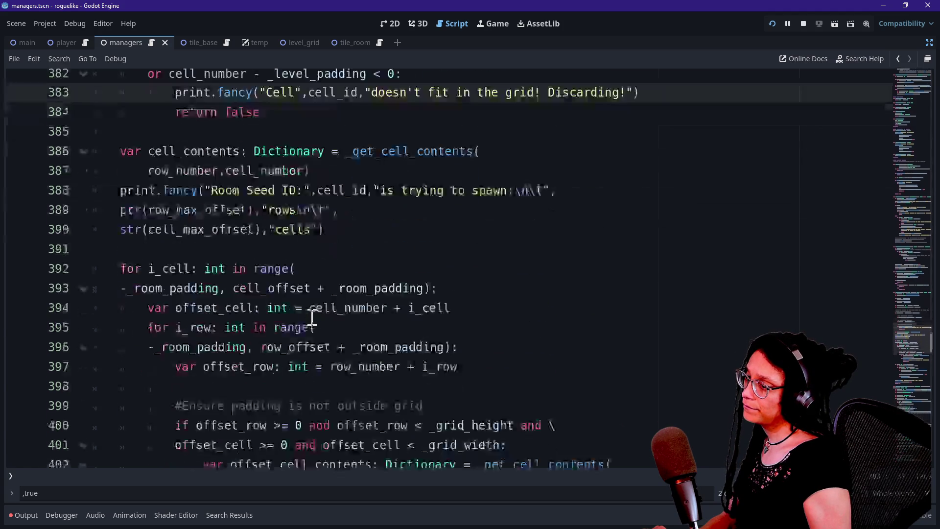
pyautogui.moveTo(500, 337); pyautogui.dragTo(429, 341)
pyautogui.press('BackSpace')
pyautogui.write('has an overlap issu')
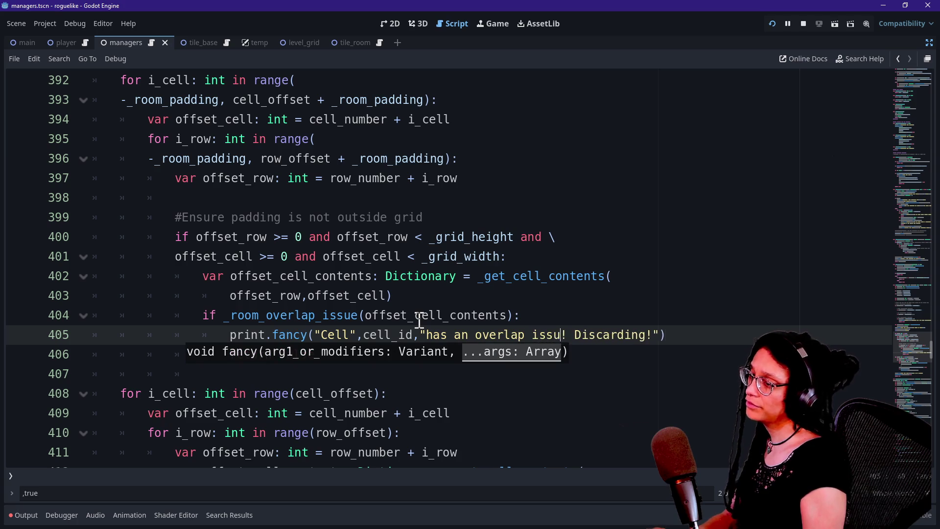
pyautogui.write('e')
pyautogui.hotkey('ctrl', 's')
pyautogui.click(769, 26)
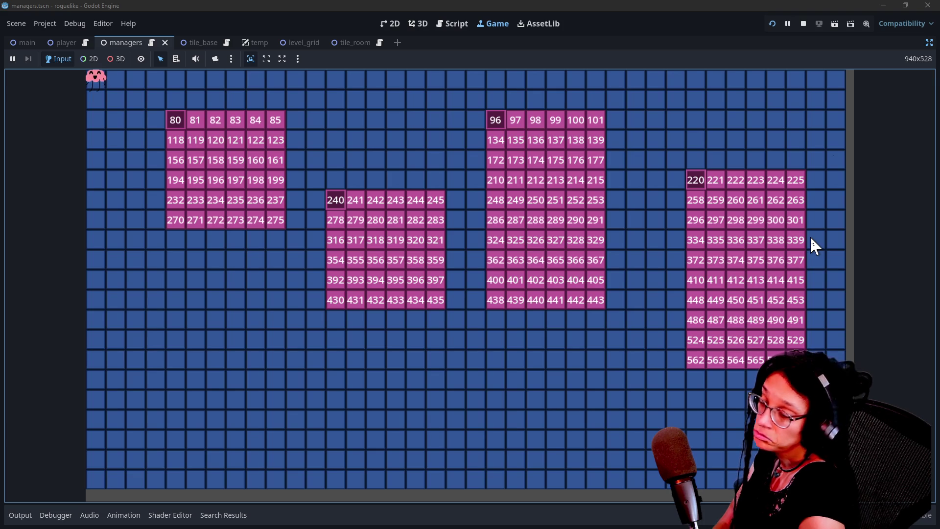
# Show the Output log beneath the running game to read the seed spawn messages
pyautogui.click(23, 525)
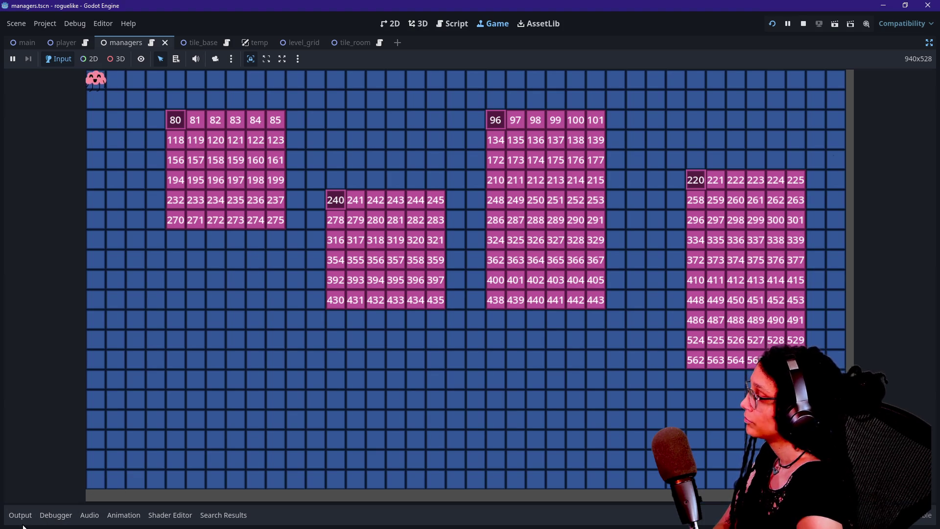
pyautogui.click(22, 515)
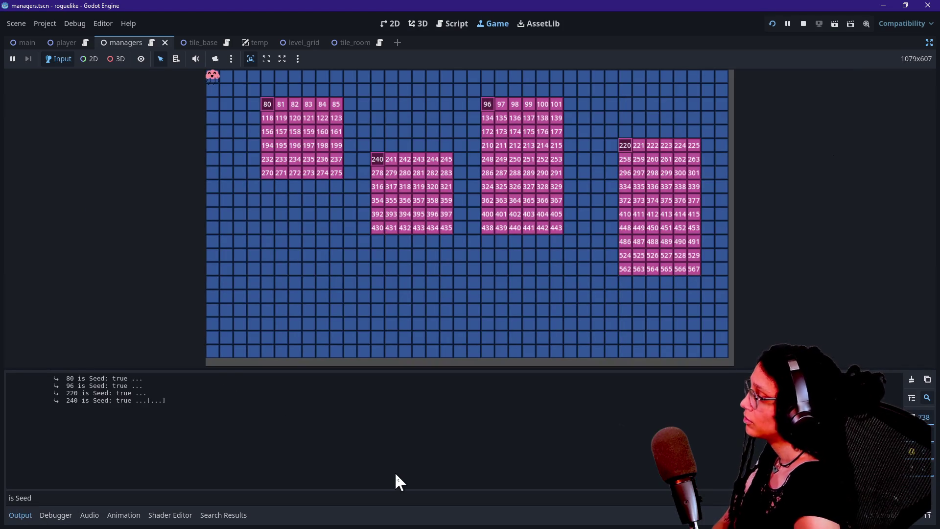
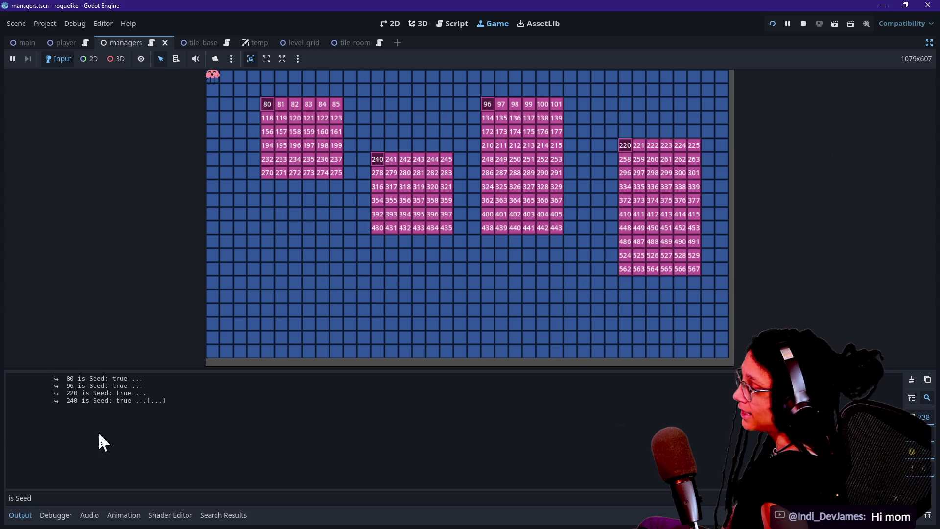
# Filter the Output log for 'discard', then change the filter to 'seed: true'
pyautogui.tripleClick(68, 499)
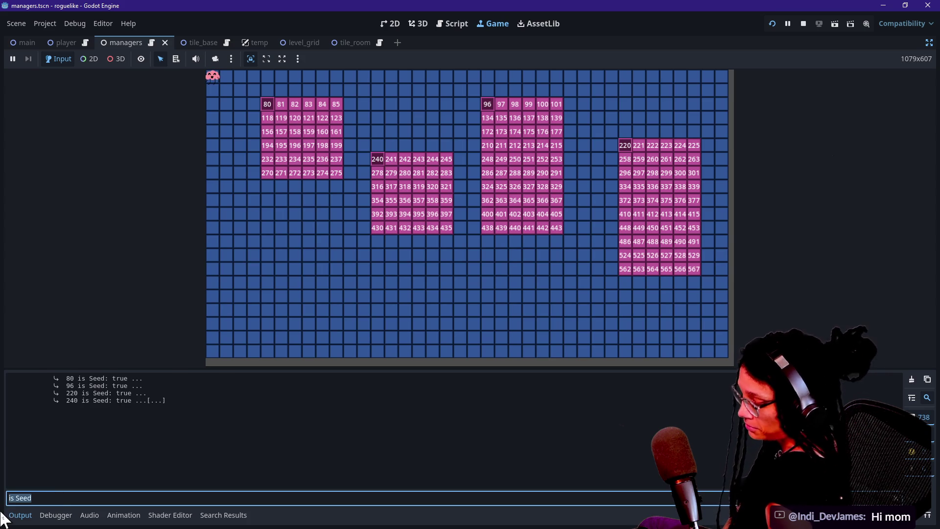
pyautogui.press('BackSpace')
pyautogui.write('discard')
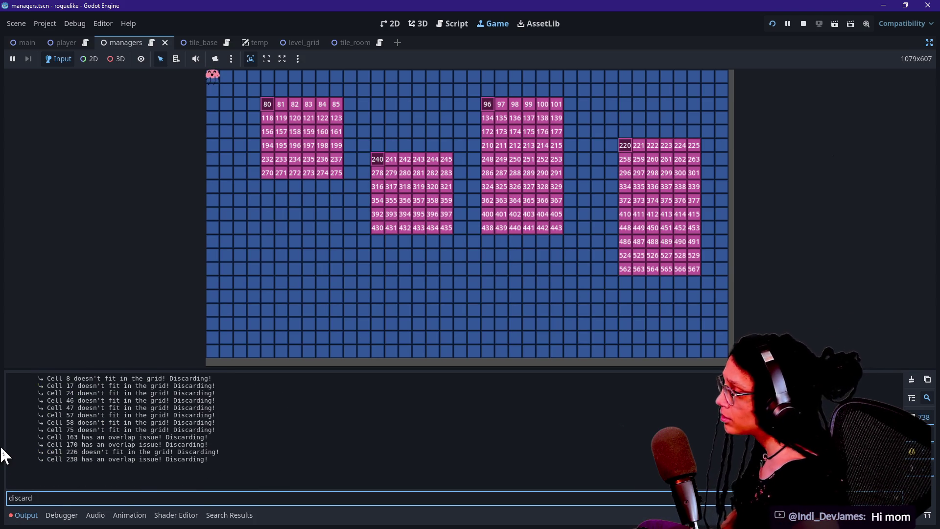
pyautogui.press('BackSpace')
pyautogui.press('BackSpace')
pyautogui.press('BackSpace')
pyautogui.write('see')
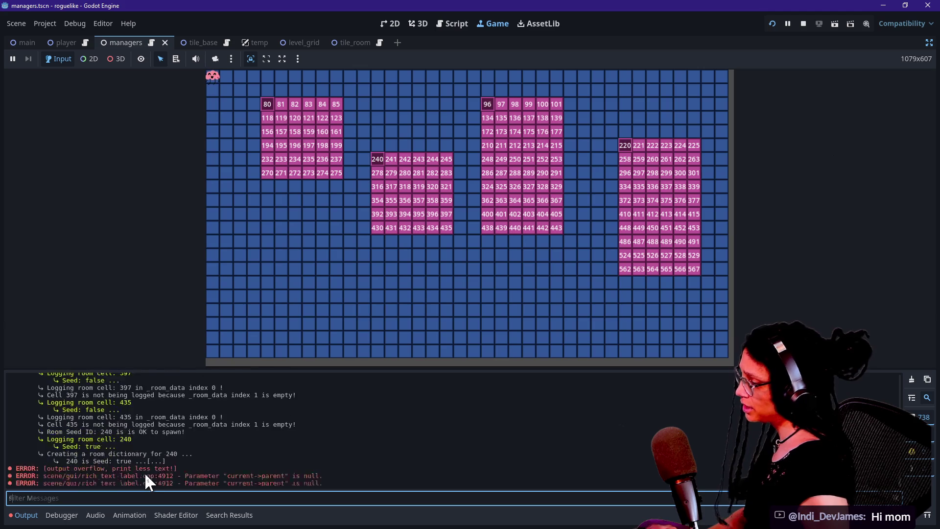
pyautogui.write('d: t')
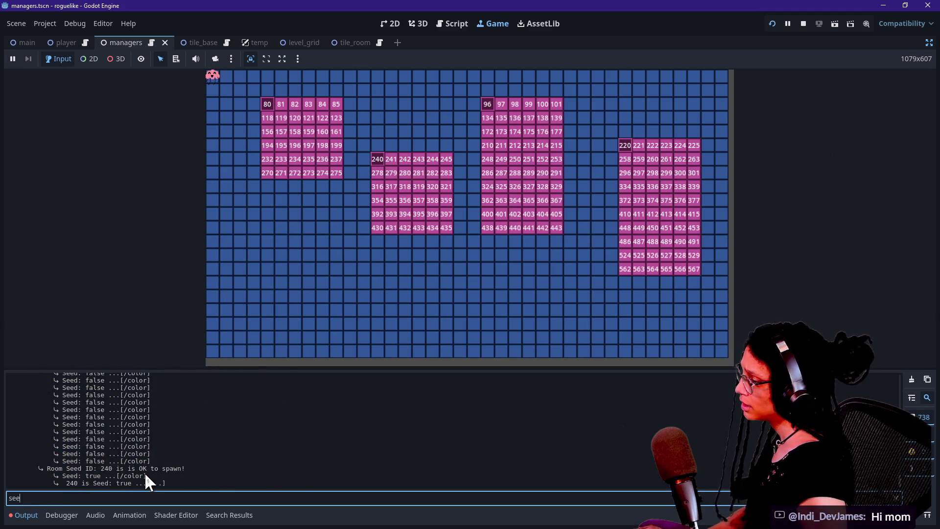
pyautogui.write('rue')
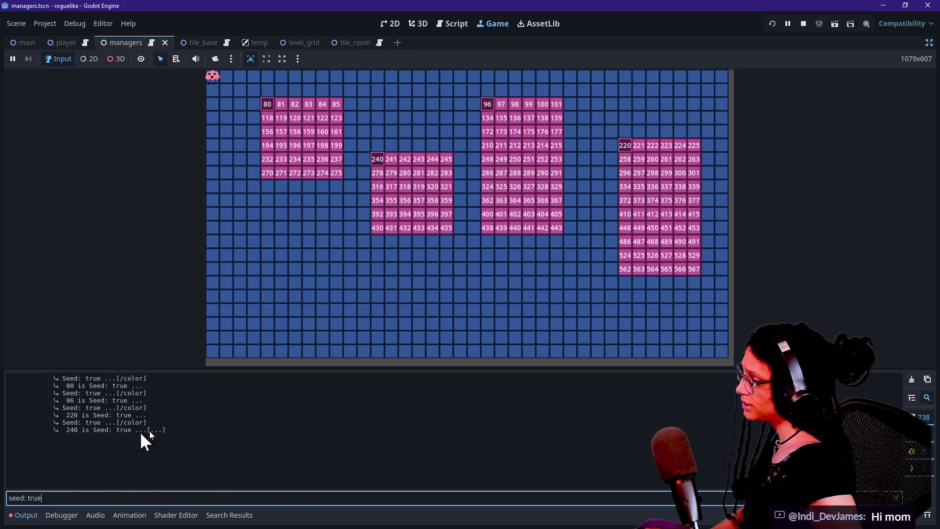
# Restart the game twice for a new room layout and filter the Output by '481'
pyautogui.click(607, 194)
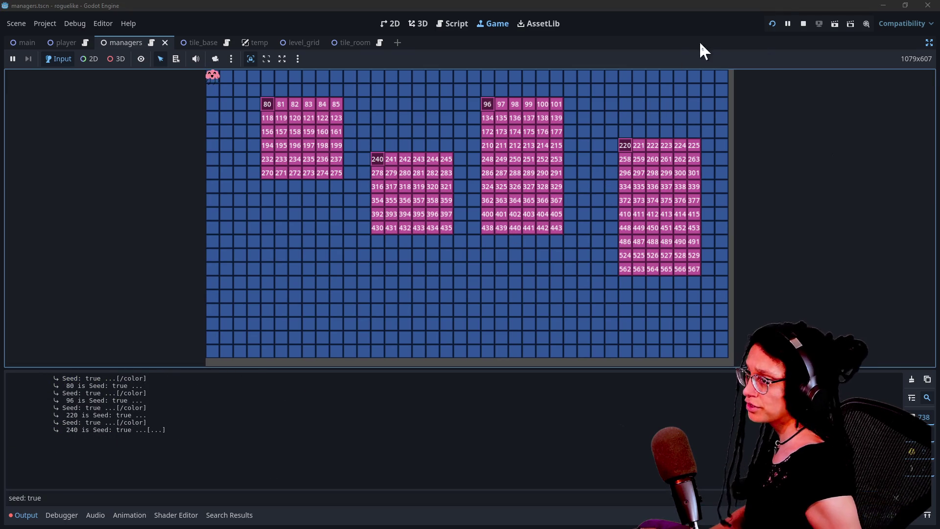
pyautogui.click(772, 24)
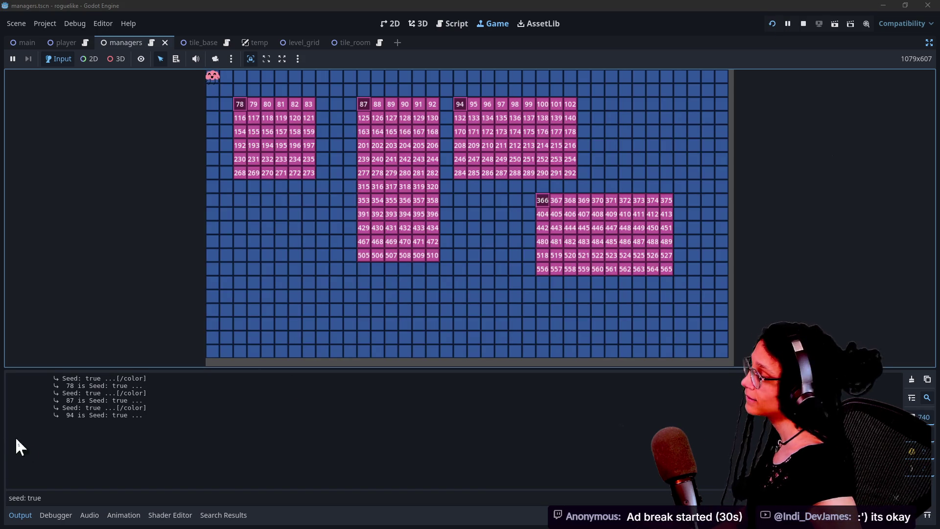
pyautogui.click(773, 23)
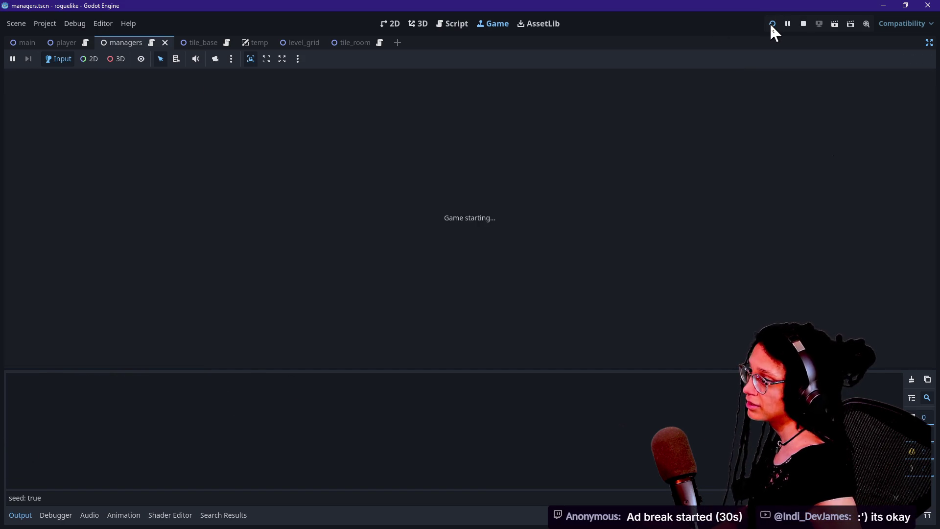
pyautogui.write('481')
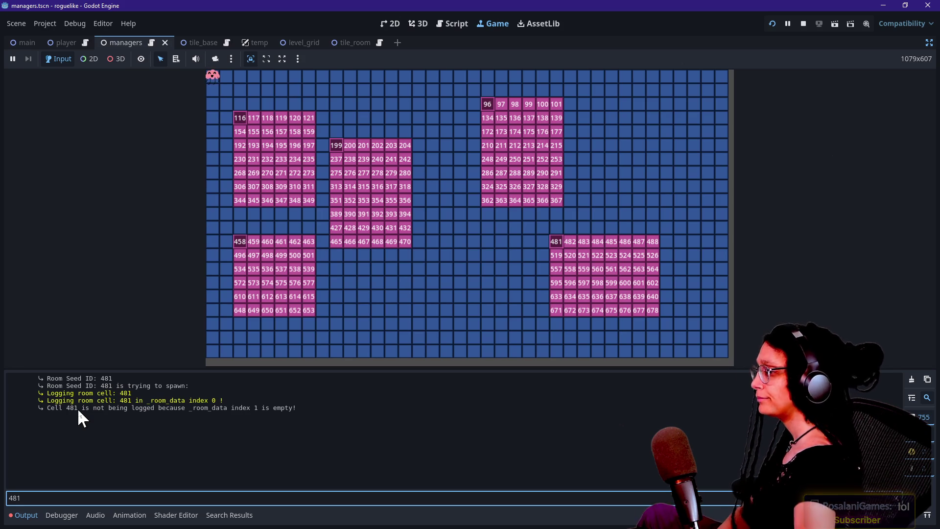
pyautogui.click(459, 23)
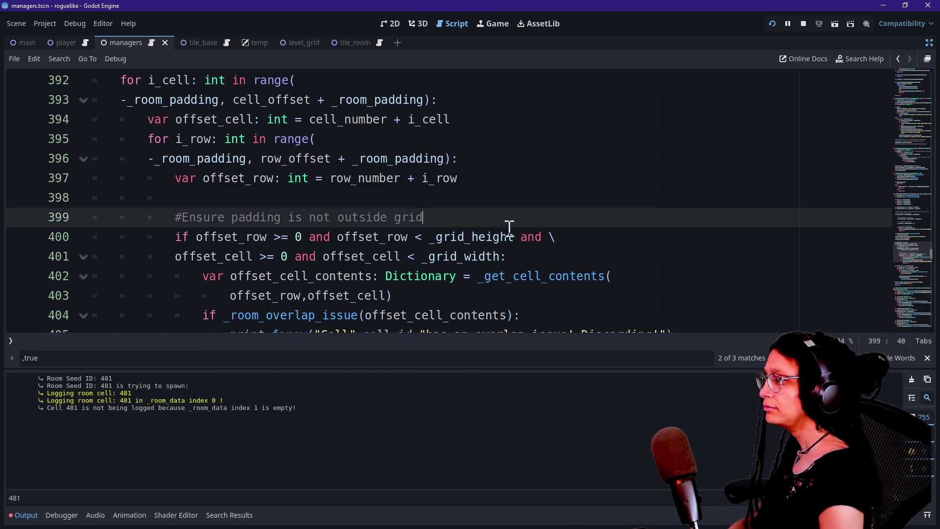
# Hide the bottom Output panel and review the grid bounds checks around line 400
pyautogui.moveTo(508, 222); pyautogui.dragTo(509, 229)
pyautogui.hotkey('ctrl', 'j')
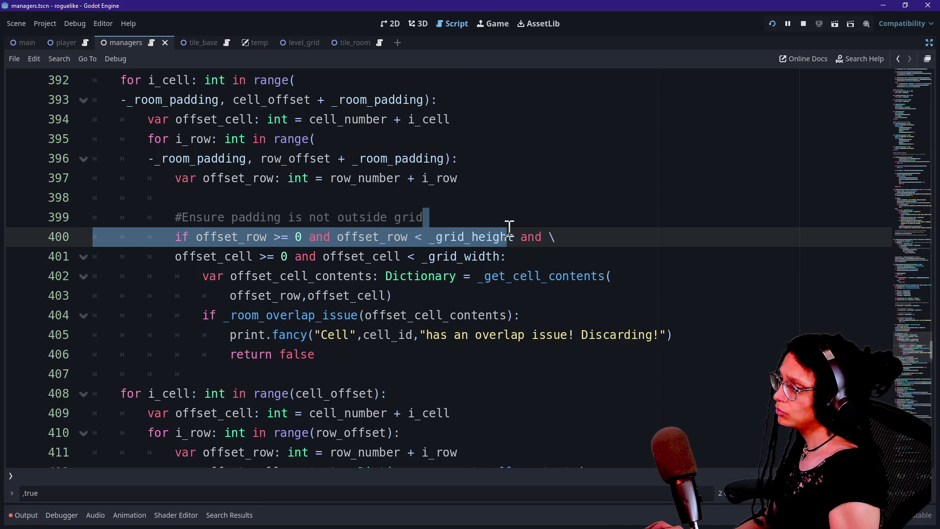
pyautogui.click(473, 255)
pyautogui.scroll(2, 476, 263)
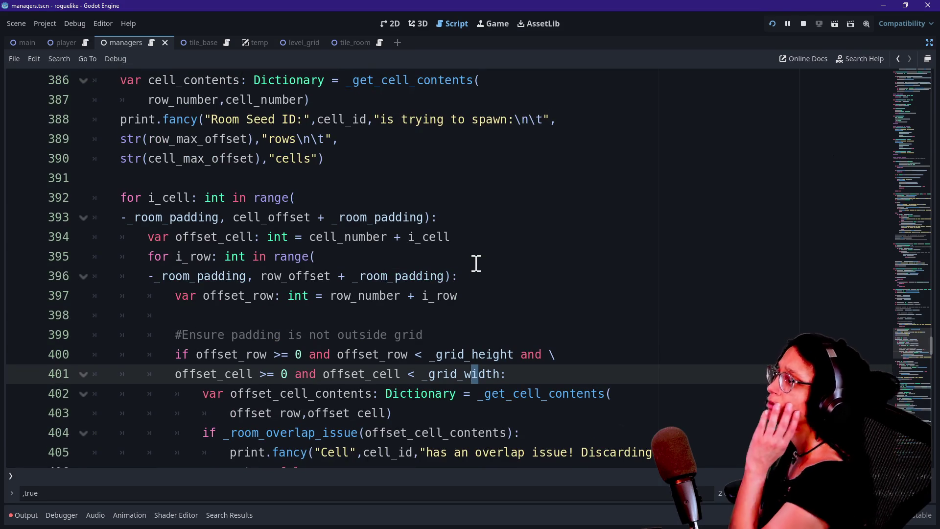
pyautogui.scroll(5, 476, 263)
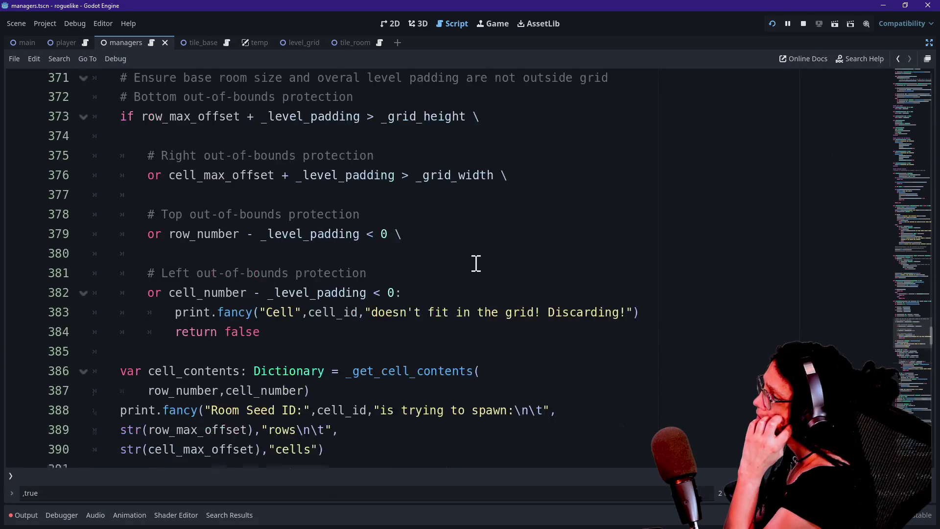
pyautogui.scroll(4, 475, 263)
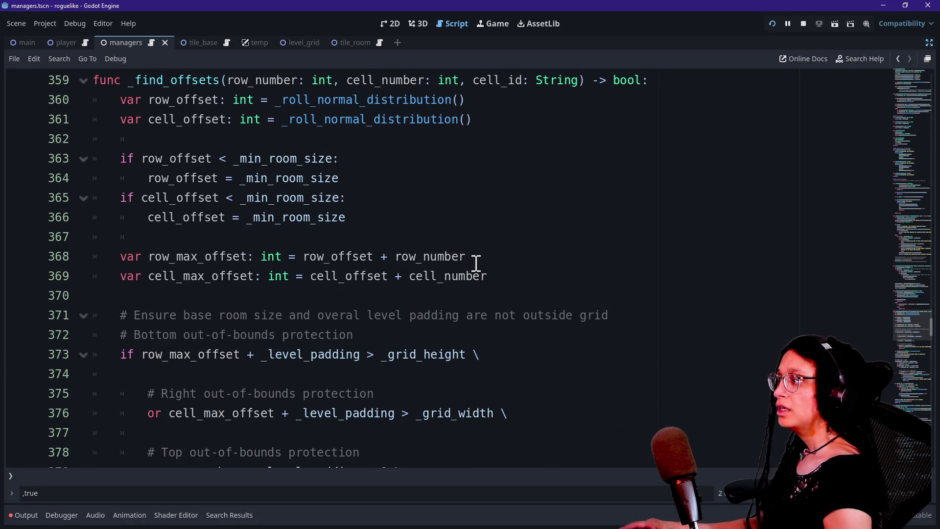
# Step through the neighbour, minimum room size and overlap checks, then search for '_find_offset'
pyautogui.click(487, 355)
pyautogui.press('Down')
pyautogui.press('Down')
pyautogui.press('Down')
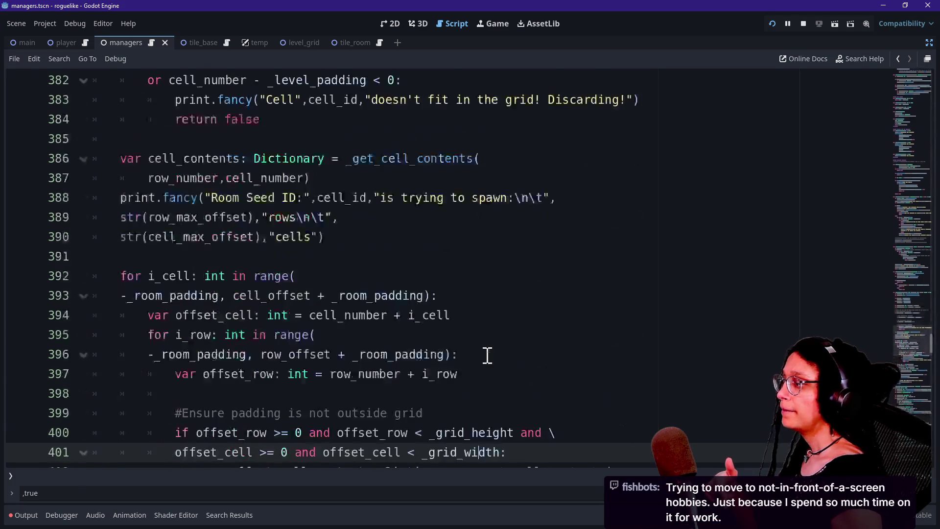
pyautogui.press('Down')
pyautogui.press('Down')
pyautogui.press('Down')
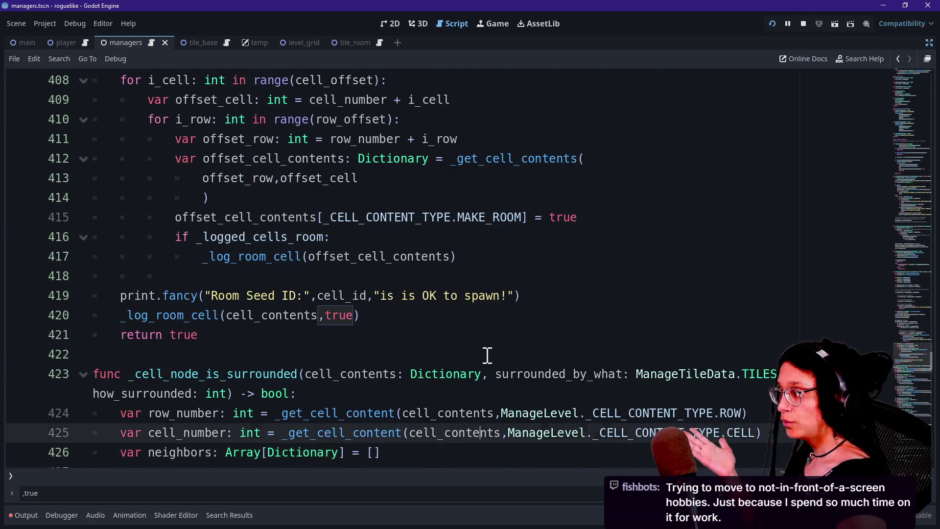
pyautogui.press('Up')
pyautogui.press('Up')
pyautogui.press('Up')
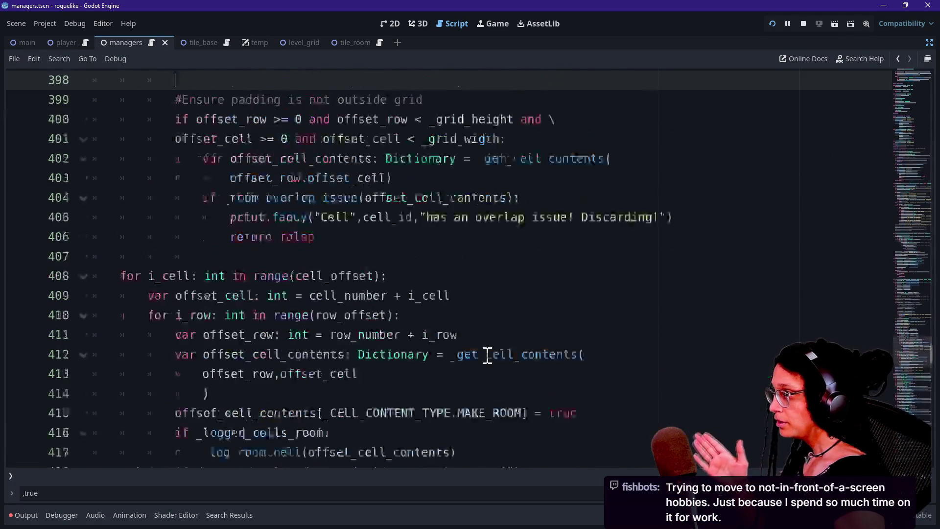
pyautogui.press('Up')
pyautogui.press('Up')
pyautogui.press('Up')
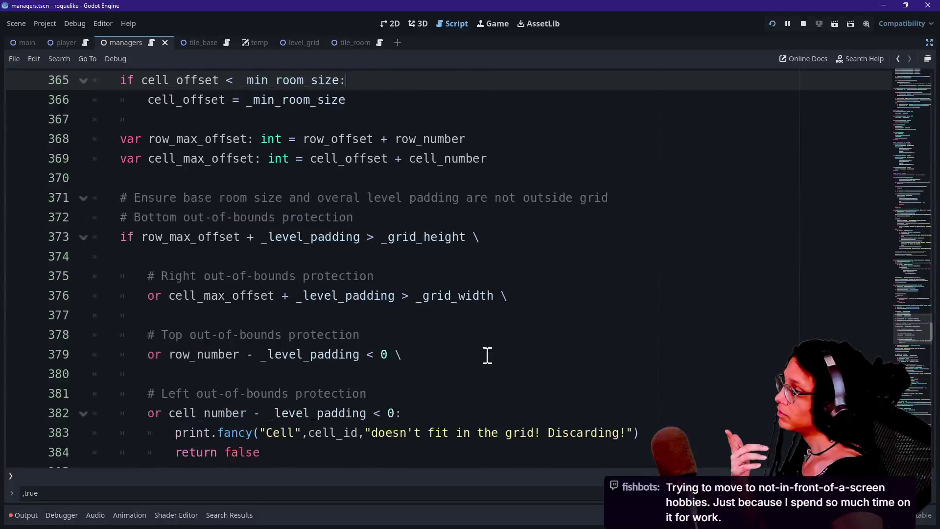
pyautogui.press('Up')
pyautogui.press('Up')
pyautogui.press('Up')
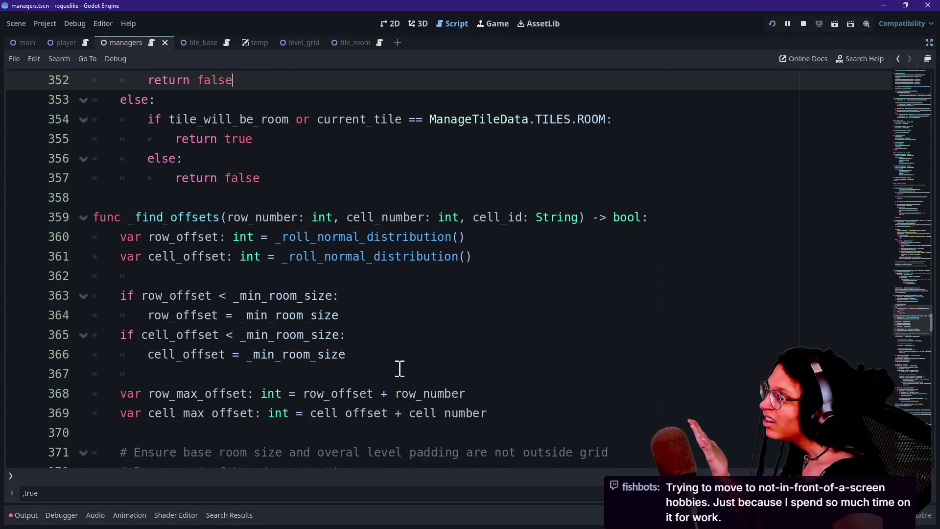
pyautogui.scroll(2, 399, 368)
pyautogui.press('Up')
pyautogui.press('Up')
pyautogui.press('Up')
pyautogui.press('Up')
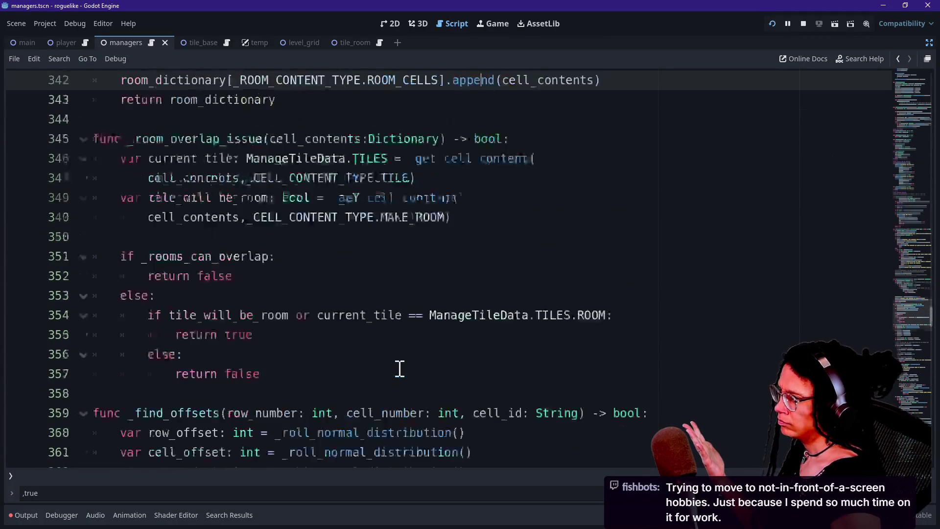
pyautogui.press('Up')
pyautogui.press('Up')
pyautogui.press('Up')
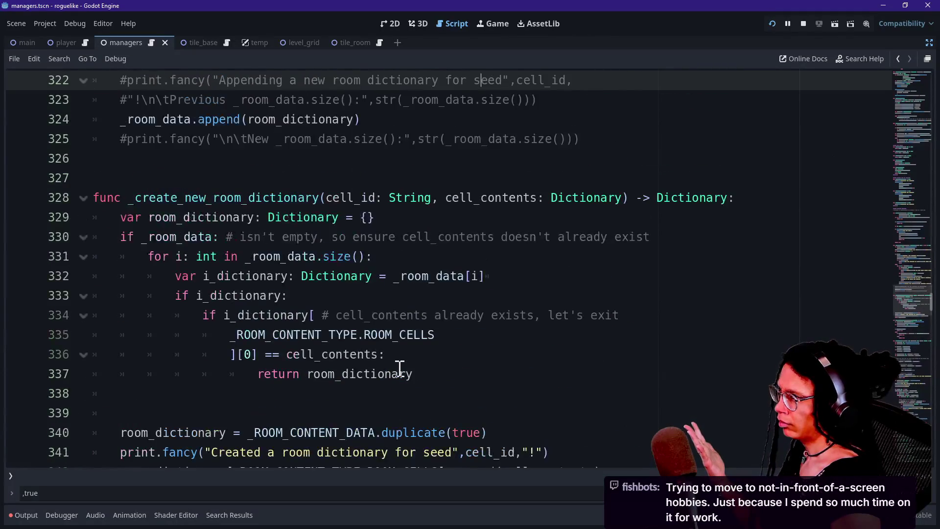
pyautogui.hotkey('ctrl', 'f')
pyautogui.write('_find_offset')
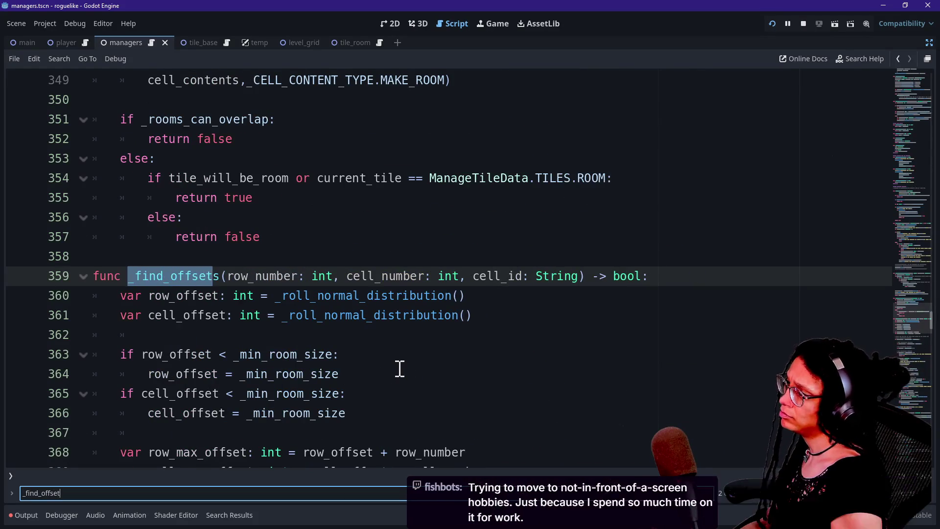
pyautogui.press('Return')
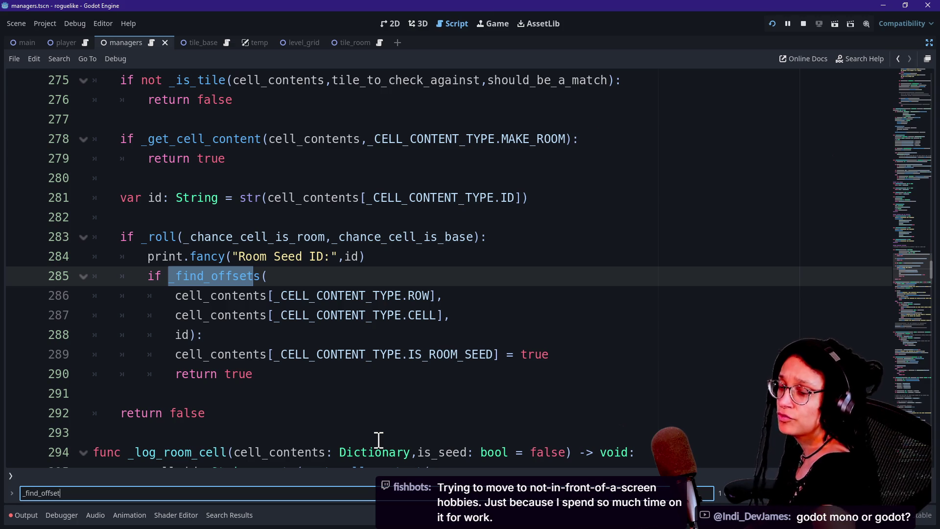
pyautogui.click(418, 393)
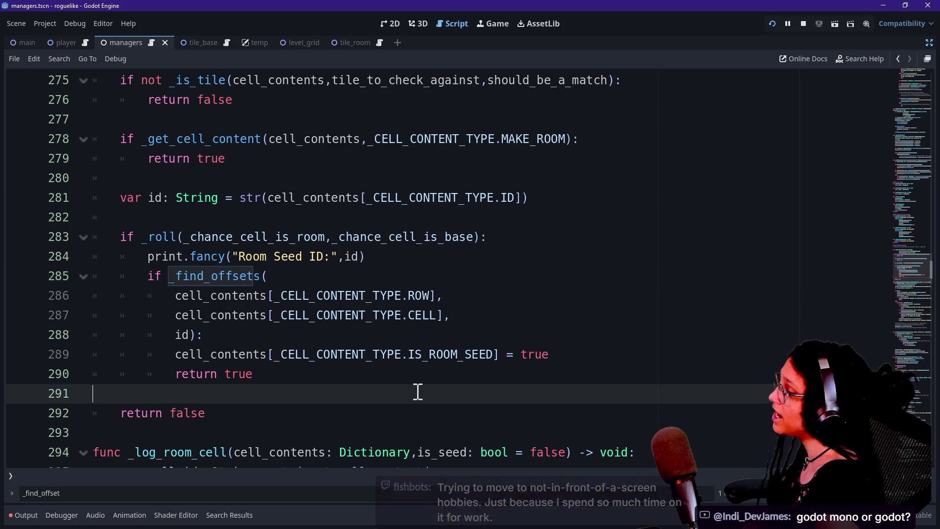
pyautogui.click(420, 339)
pyautogui.press('Up')
pyautogui.press('Up')
pyautogui.press('Up')
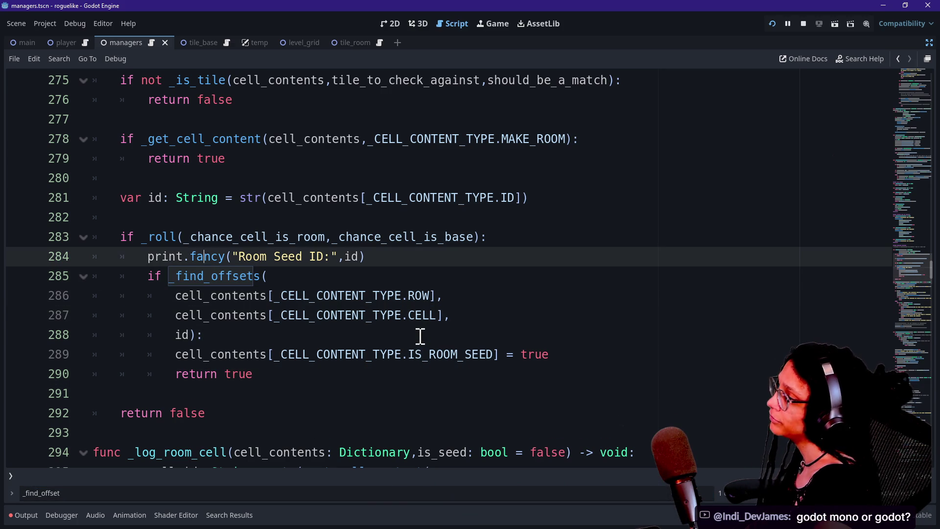
pyautogui.press('Down')
pyautogui.press('Up')
pyautogui.press('Up')
pyautogui.press('Up')
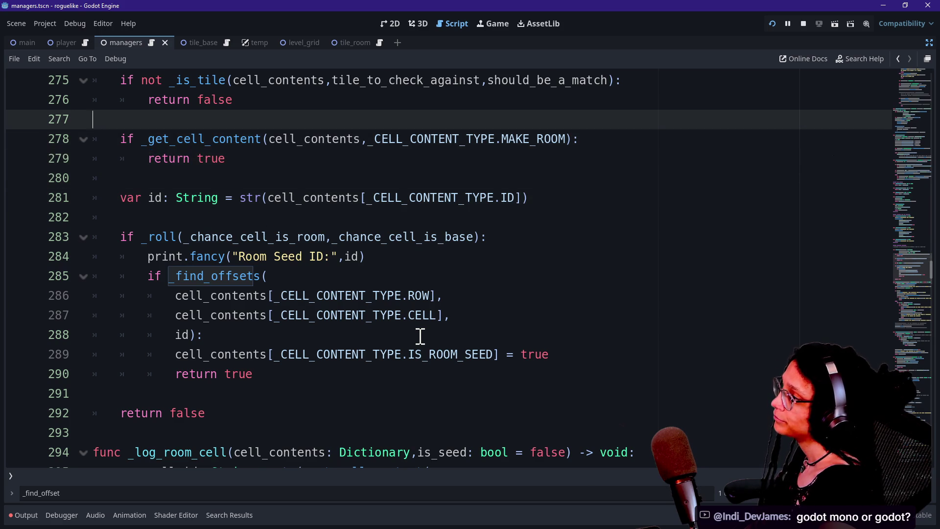
pyautogui.press('Down')
pyautogui.press('Up')
pyautogui.press('Up')
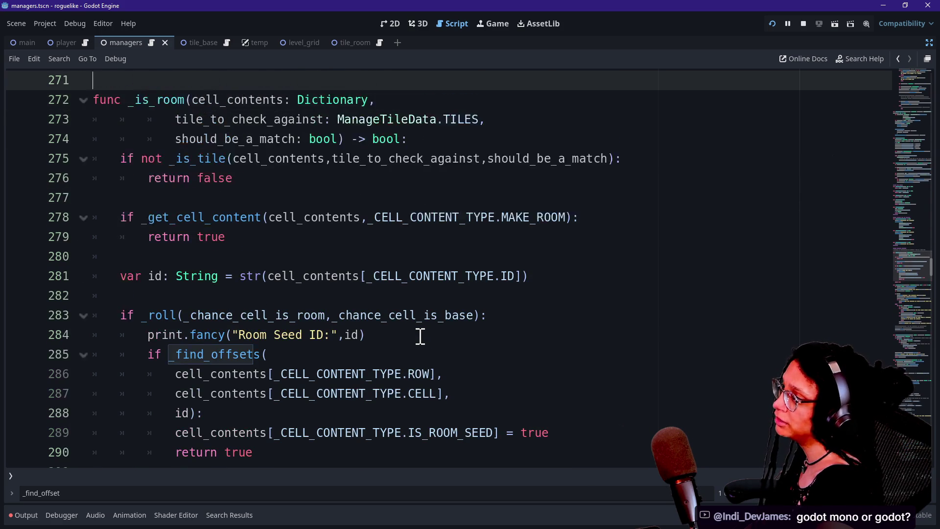
pyautogui.press('Up')
pyautogui.press('Down')
pyautogui.press('Down')
pyautogui.press('Down')
pyautogui.press('Down')
pyautogui.press('Down')
pyautogui.press('Down')
pyautogui.press('Down')
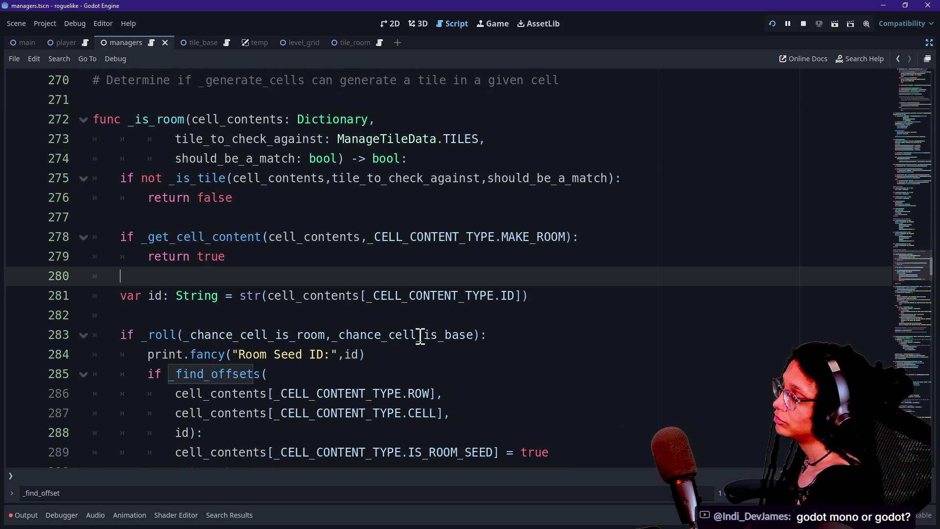
pyautogui.press('Down')
pyautogui.press('Down')
pyautogui.press('Down')
pyautogui.press('Up')
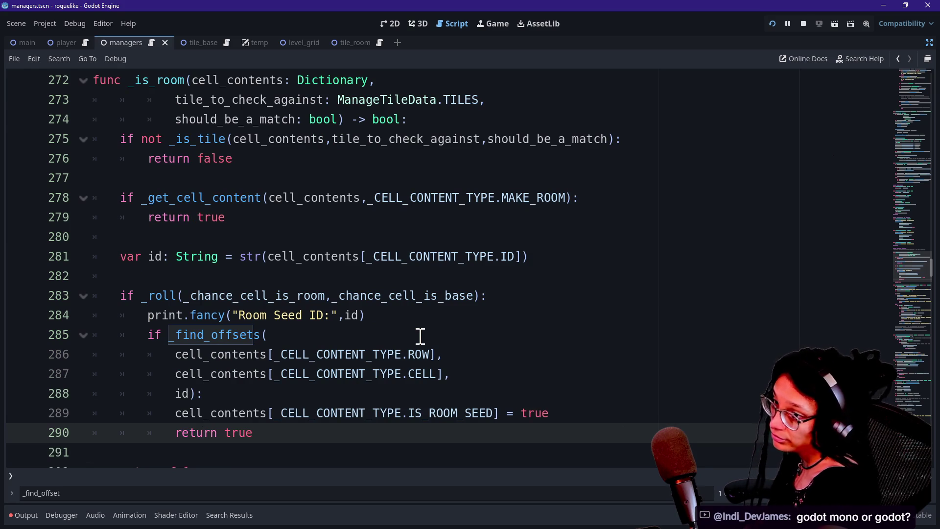
pyautogui.press('Up')
pyautogui.press('Up')
pyautogui.press('Up')
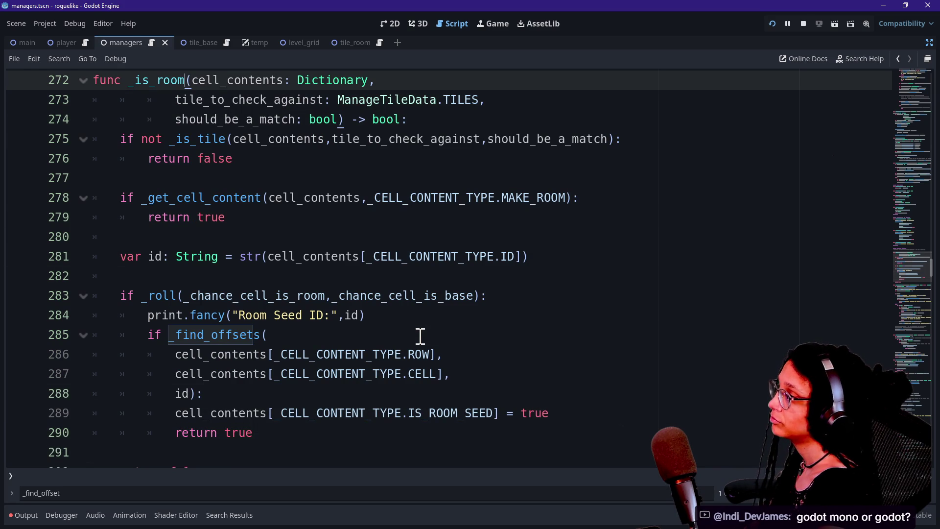
pyautogui.press('Down')
pyautogui.press('Up')
pyautogui.press('Down')
pyautogui.press('Down')
pyautogui.press('Down')
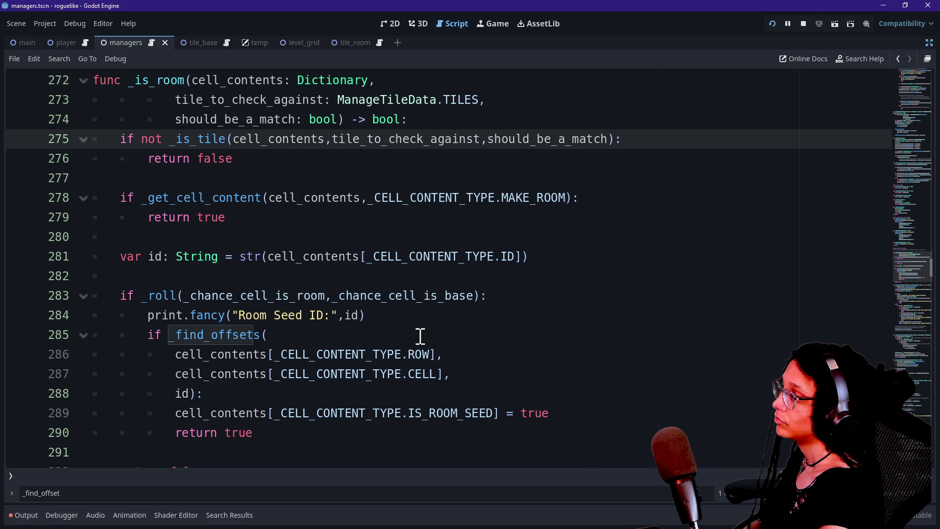
pyautogui.press('Down')
pyautogui.press('Down')
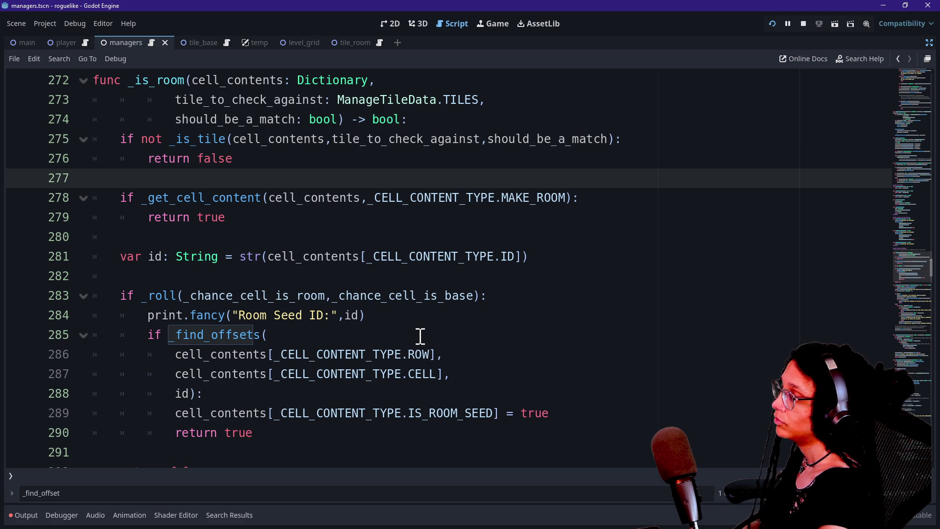
pyautogui.press('Up')
pyautogui.press('Down')
pyautogui.press('Down')
pyautogui.press('Down')
pyautogui.press('Up')
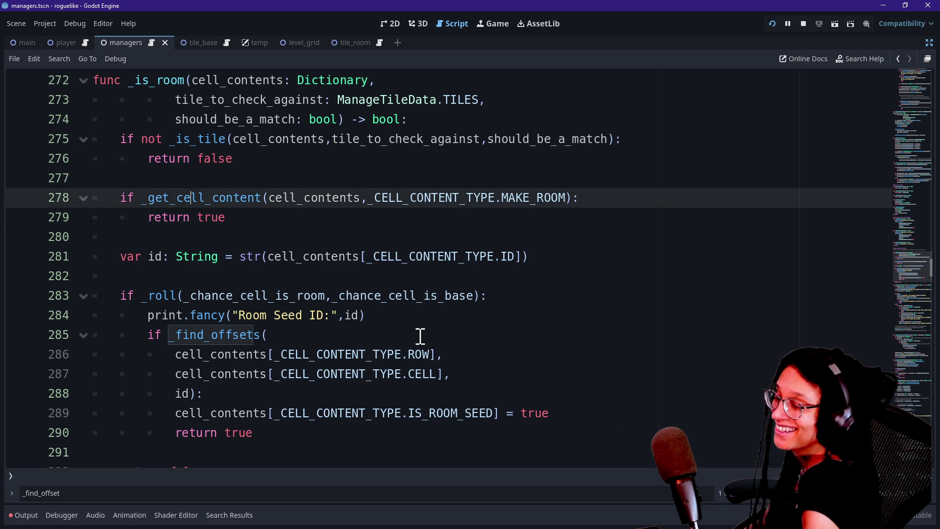
pyautogui.press('Up')
pyautogui.press('Down')
pyautogui.press('Down')
pyautogui.press('Up')
pyautogui.press('Up')
pyautogui.press('Down')
pyautogui.press('Up')
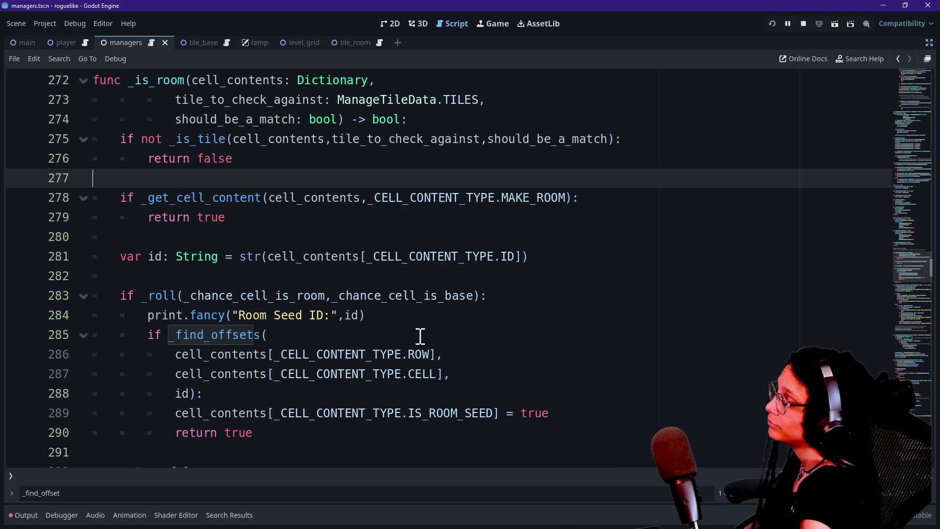
pyautogui.press('Up')
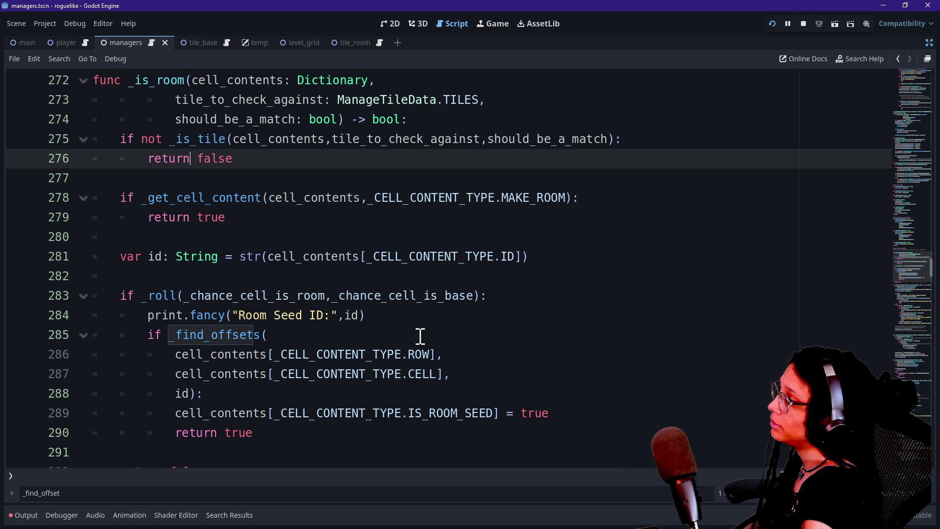
pyautogui.press('Down')
pyautogui.press('Down')
pyautogui.press('Down')
pyautogui.press('Down')
pyautogui.press('Up')
pyautogui.press('Down')
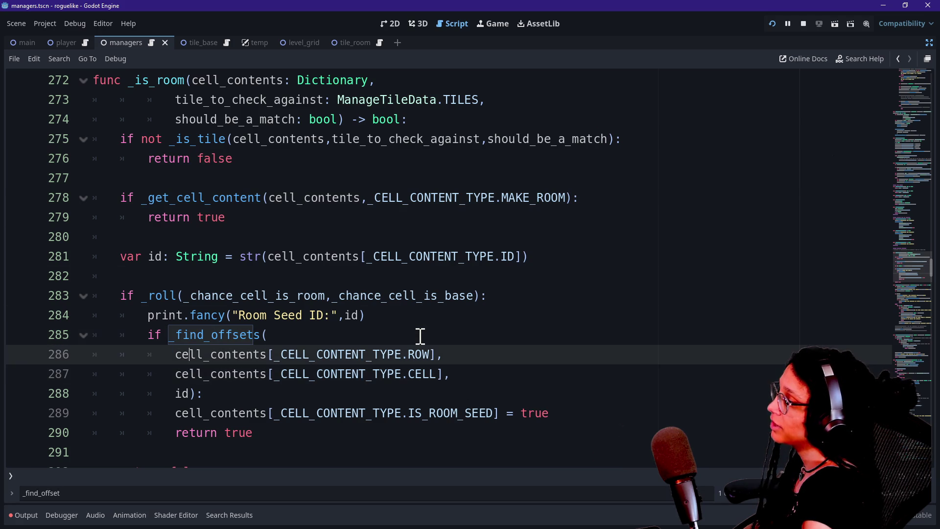
pyautogui.press('Down')
pyautogui.press('Down')
pyautogui.press('Down')
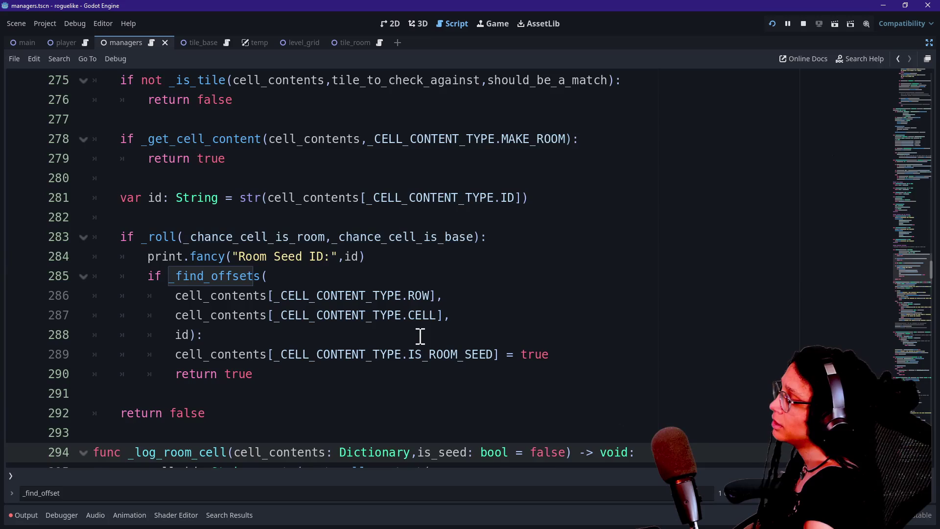
pyautogui.press('Up')
pyautogui.press('Up')
pyautogui.moveTo(188, 291)
pyautogui.mouseDown()
pyautogui.moveTo(258, 332)
pyautogui.moveTo(273, 352)
pyautogui.mouseUp()
pyautogui.click(294, 368)
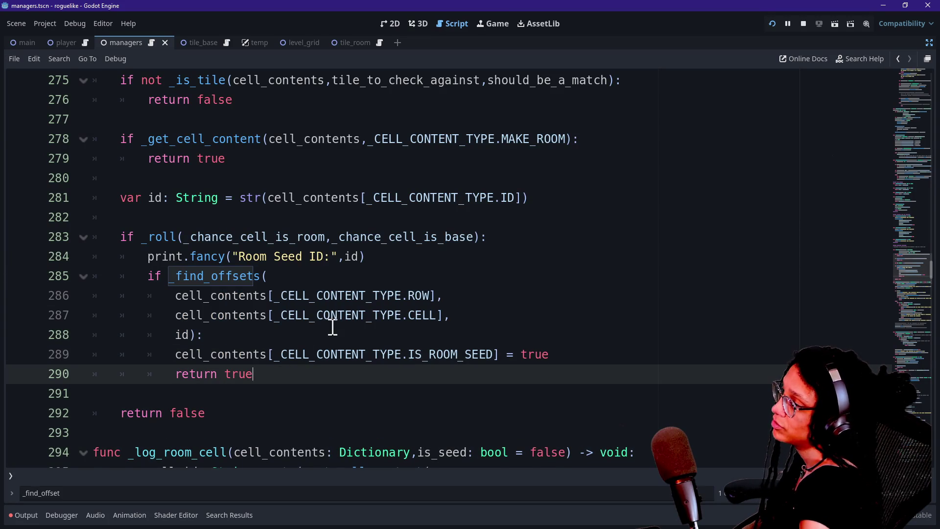
pyautogui.moveTo(210, 256); pyautogui.dragTo(286, 268)
pyautogui.click(319, 273)
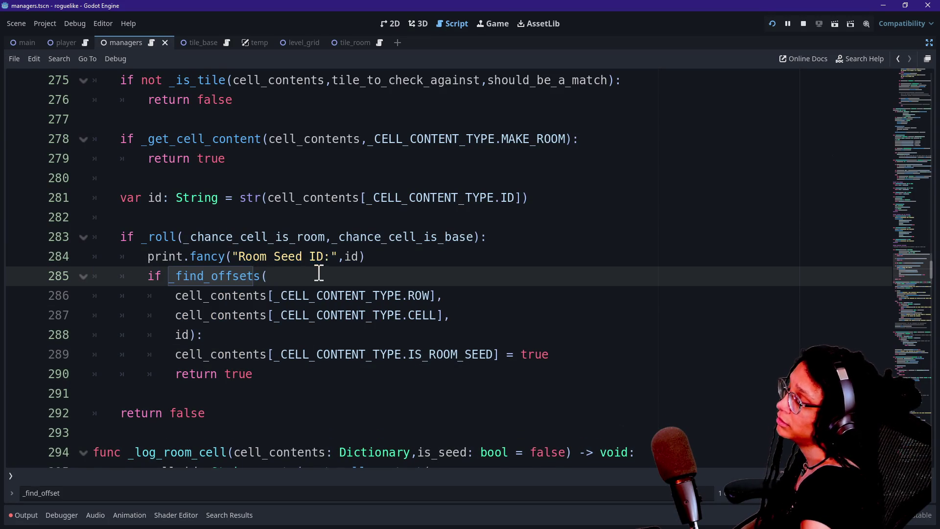
pyautogui.scroll(-1, 271, 337)
pyautogui.click(272, 334)
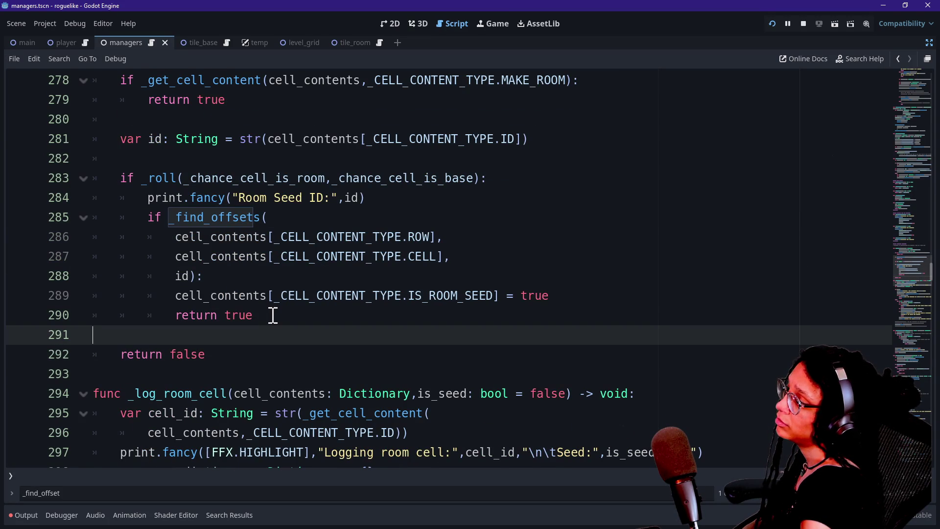
pyautogui.moveTo(399, 205)
pyautogui.mouseDown()
pyautogui.moveTo(189, 208)
pyautogui.moveTo(178, 217)
pyautogui.moveTo(148, 197)
pyautogui.mouseUp()
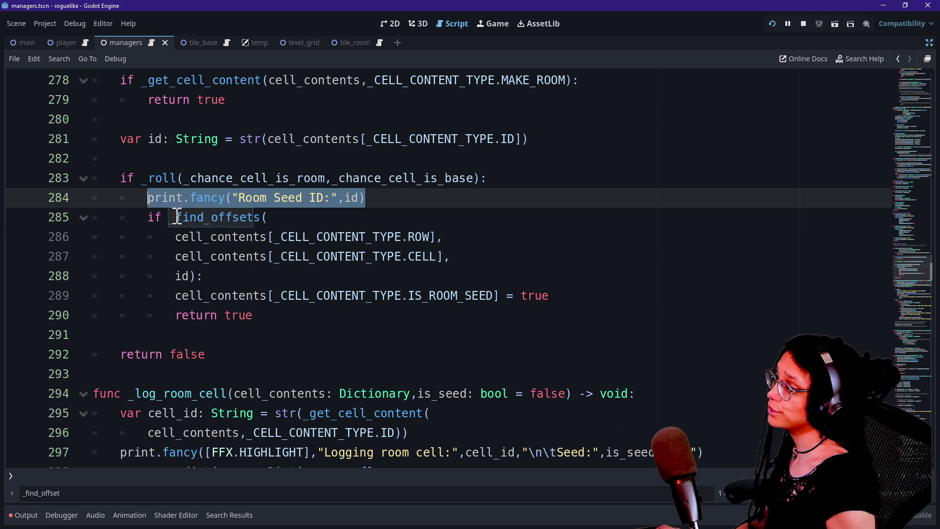
pyautogui.click(271, 331)
# Tidy the blank line after return true and edit the room seed print to read 'was rolled...'
pyautogui.press('Tab')
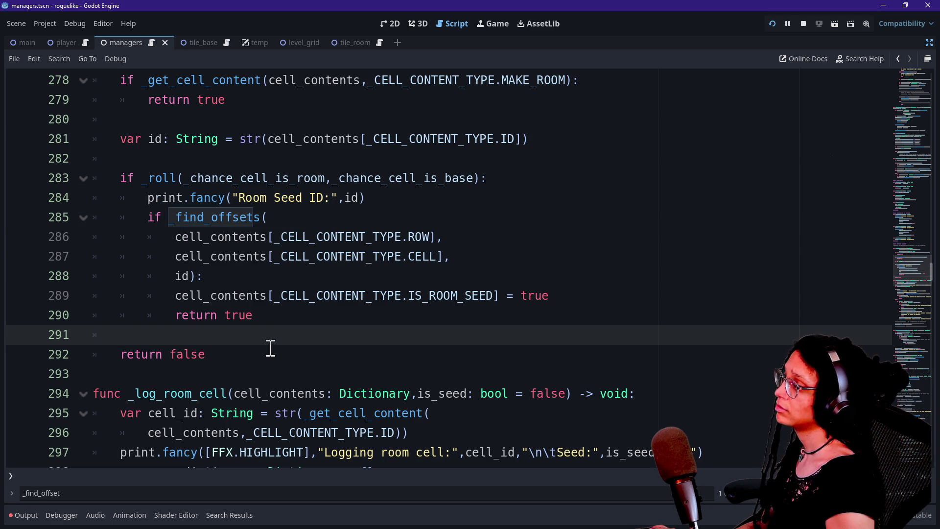
pyautogui.press('BackSpace')
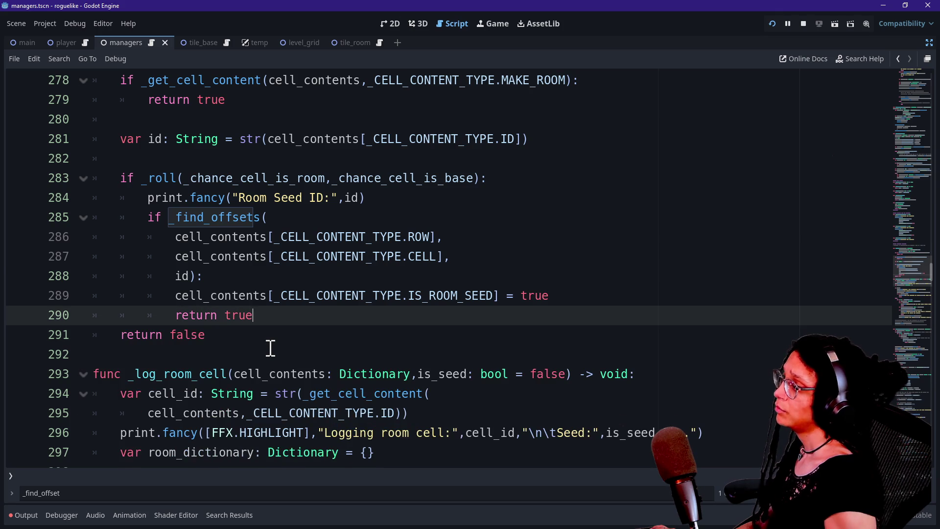
pyautogui.press('Return')
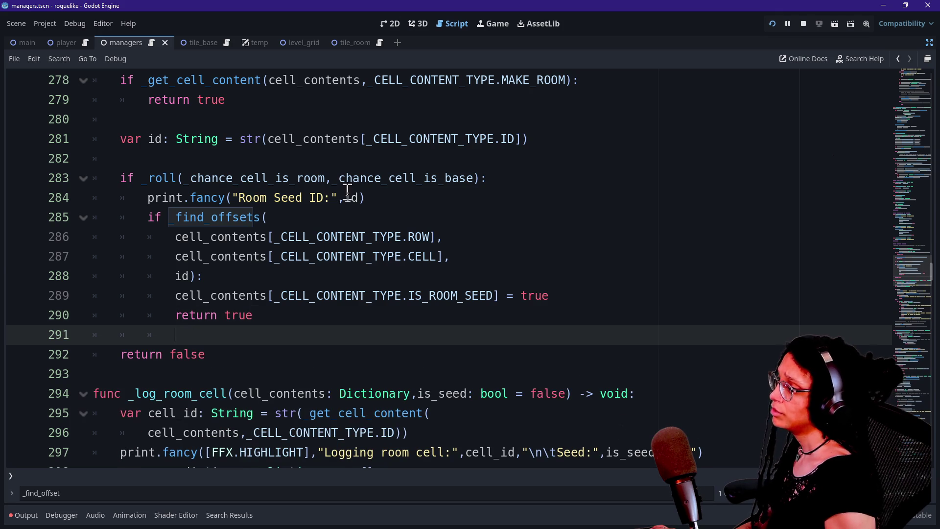
pyautogui.click(362, 197)
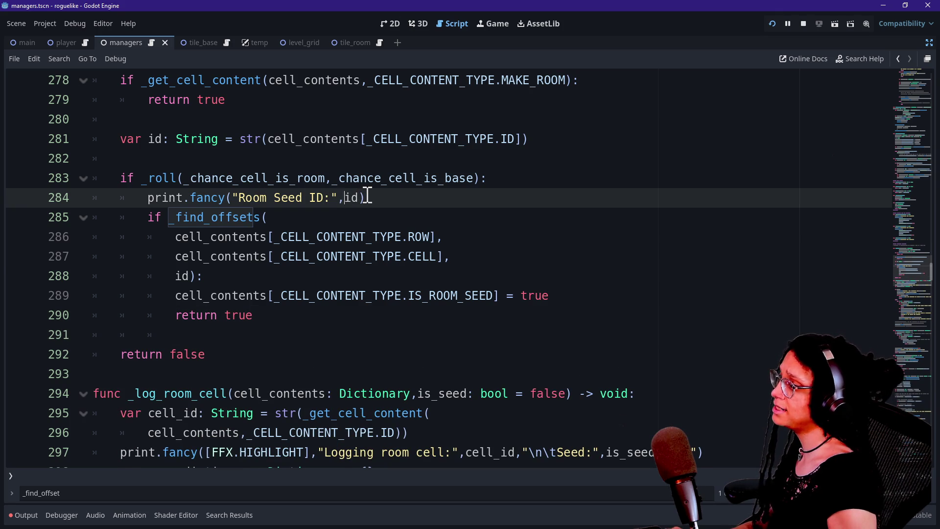
pyautogui.press('BackSpace')
pyautogui.press('BackSpace')
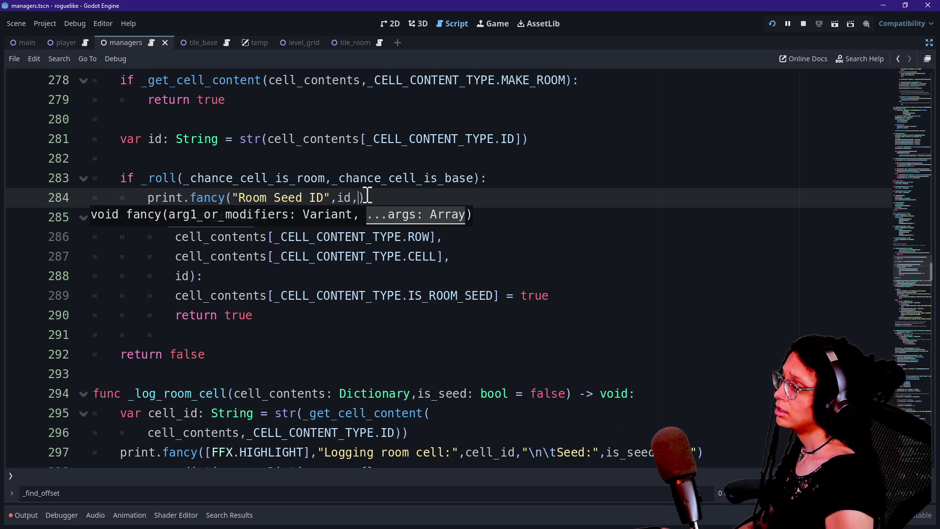
pyautogui.write('"')
pyautogui.write('was rolled...')
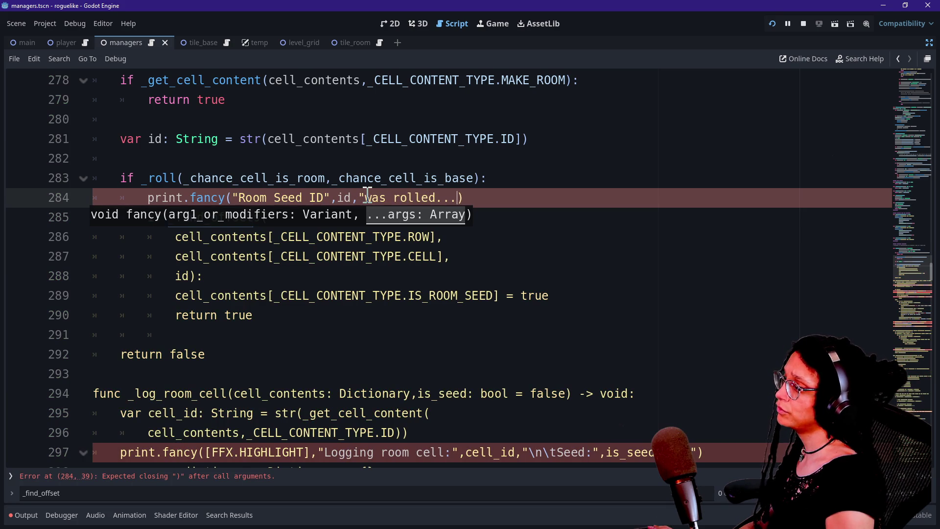
pyautogui.write('"')
pyautogui.moveTo(499, 196)
pyautogui.mouseDown()
pyautogui.moveTo(61, 198)
pyautogui.moveTo(160, 206)
pyautogui.moveTo(147, 204)
pyautogui.mouseUp()
pyautogui.hotkey('ctrl', 'c')
# Paste a copy of the seed print line just above return false
pyautogui.click(326, 332)
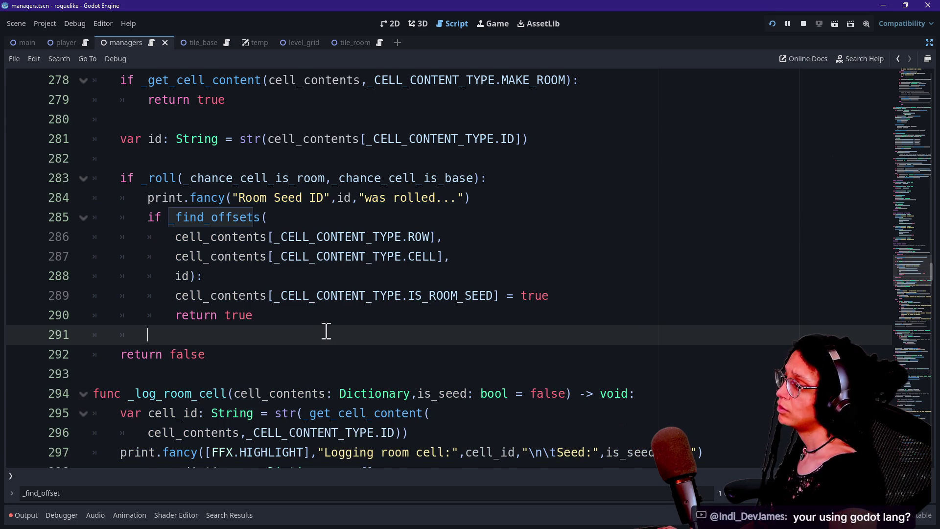
pyautogui.hotkey('ctrl', 'v')
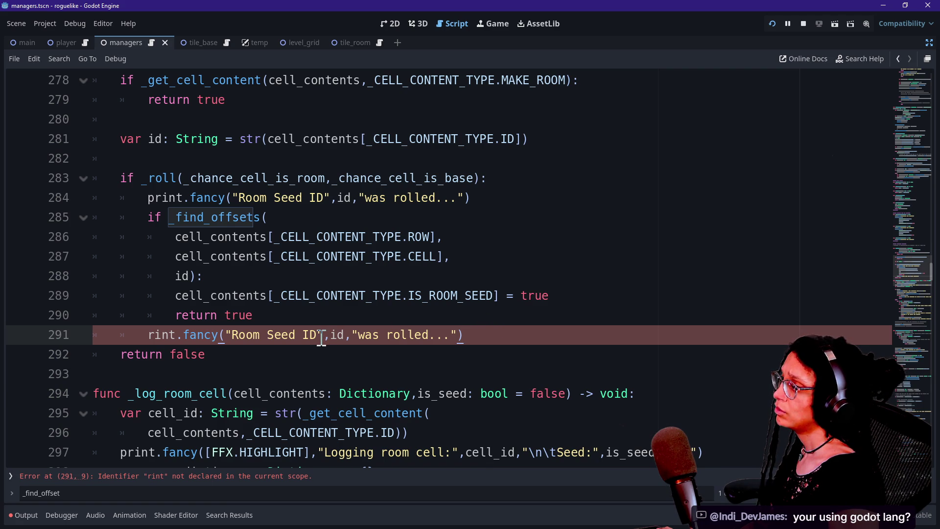
pyautogui.hotkey('ctrl', 'z')
pyautogui.click(340, 349)
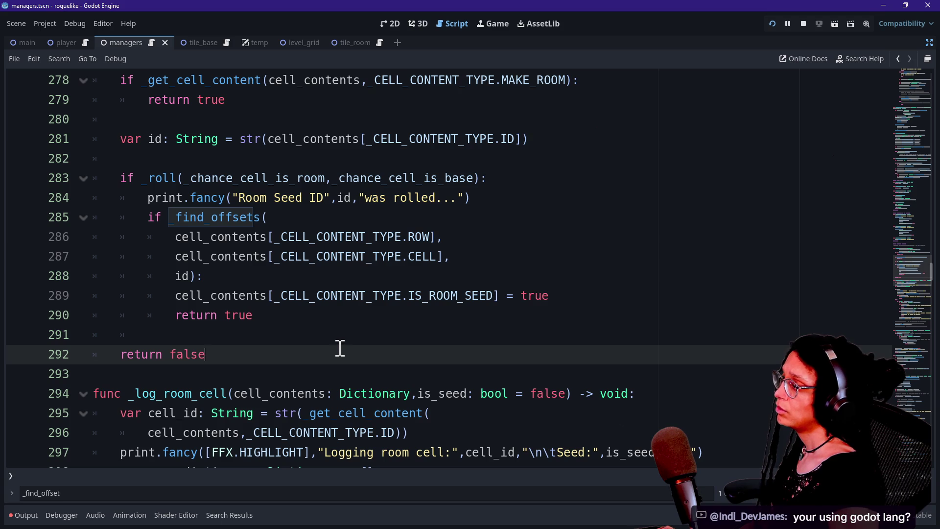
pyautogui.click(336, 338)
pyautogui.hotkey('ctrl', 'v')
pyautogui.click(278, 316)
pyautogui.press('Return')
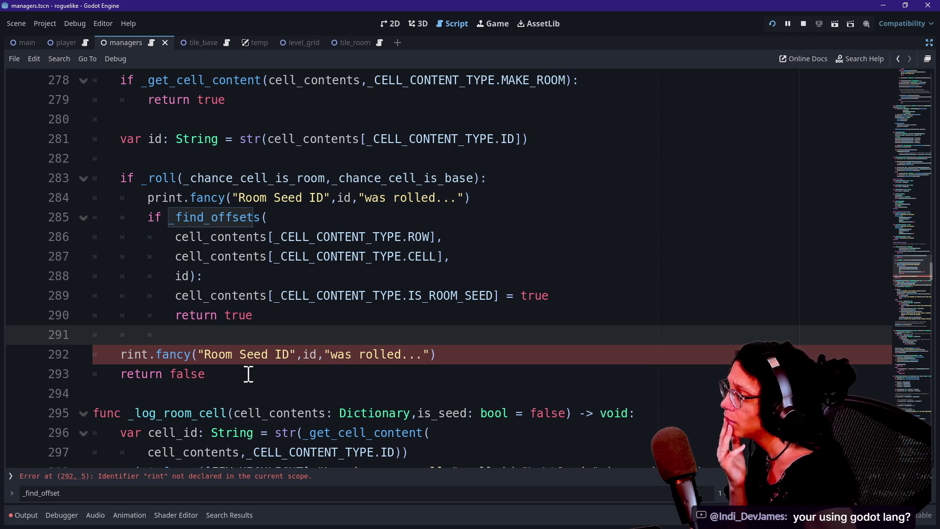
# Fix the pasted line's missing 'p' so it reads print, then return to the first seed message
pyautogui.click(121, 354)
pyautogui.write('p')
pyautogui.click(187, 394)
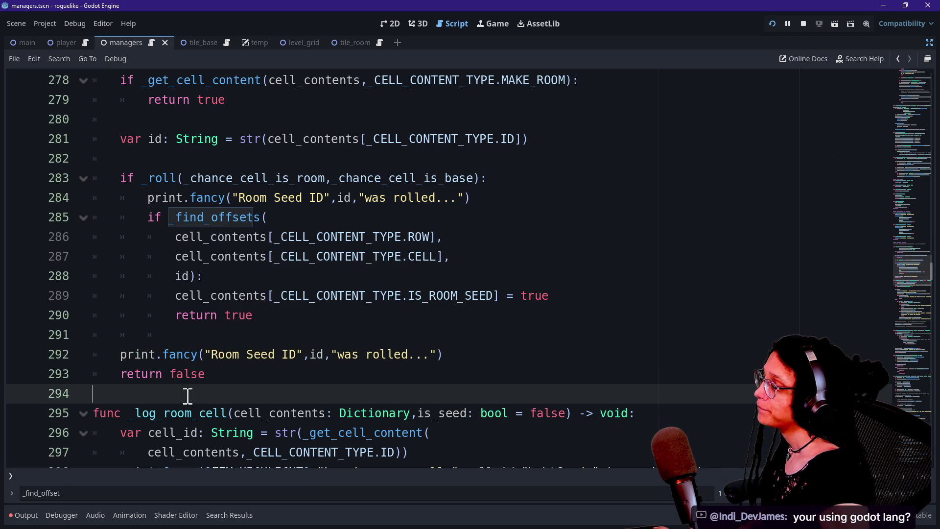
pyautogui.click(339, 354)
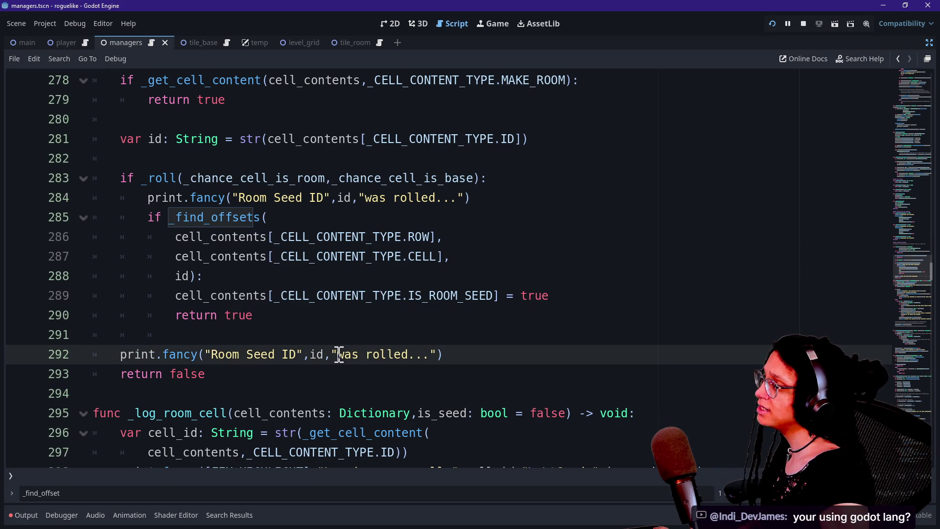
pyautogui.scroll(1, 339, 354)
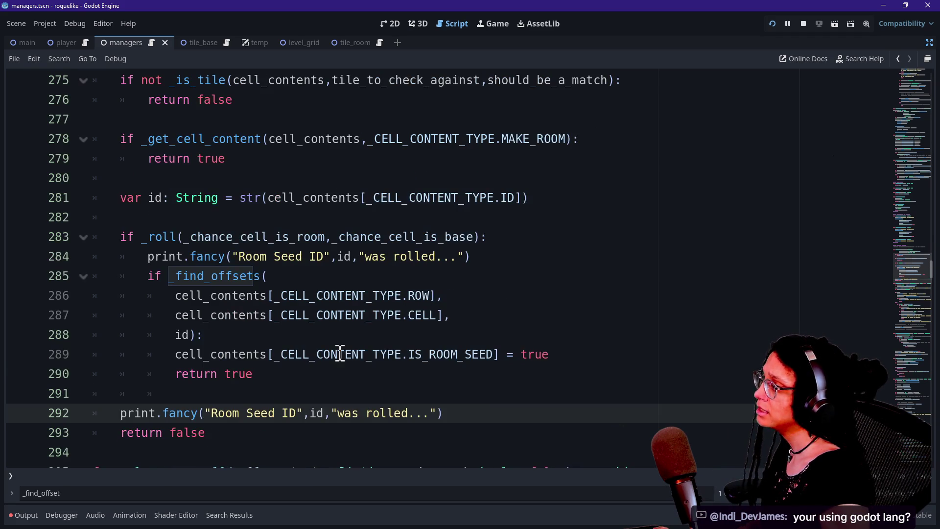
pyautogui.scroll(1, 340, 354)
pyautogui.scroll(1, 340, 354)
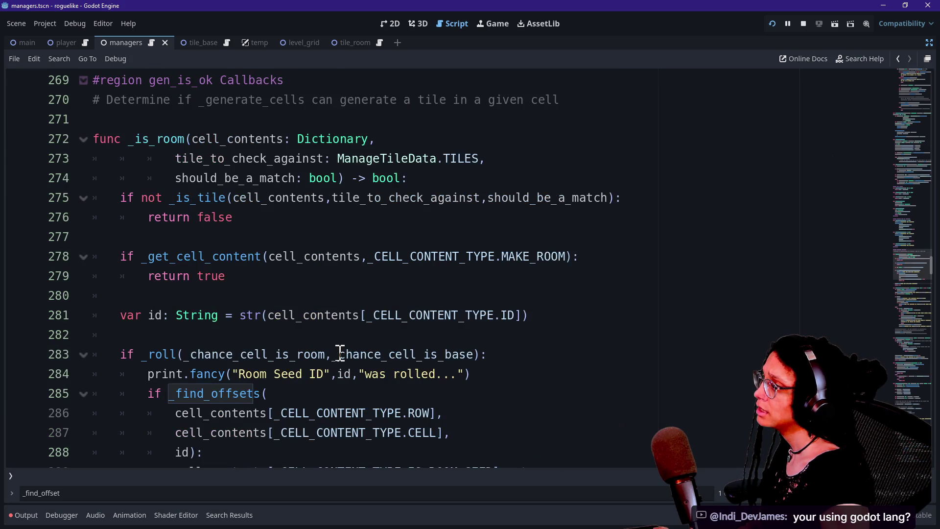
pyautogui.scroll(-2, 250, 373)
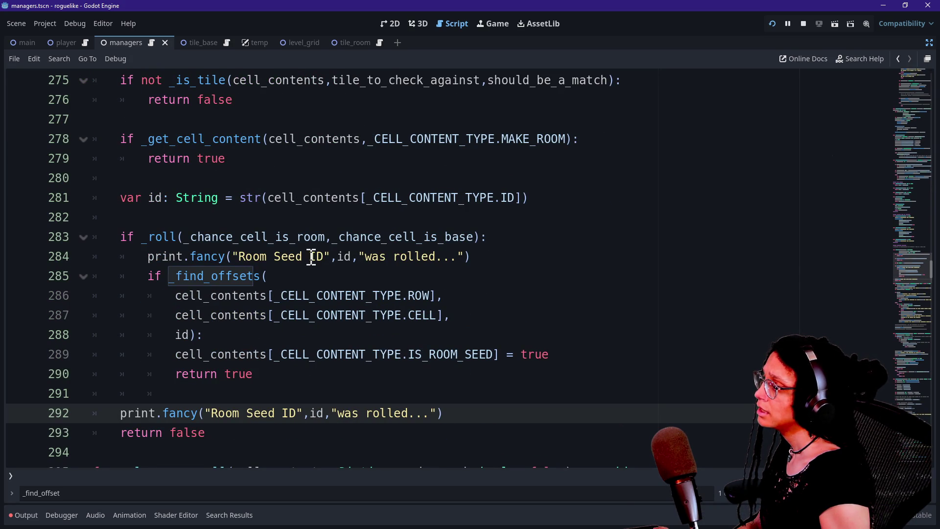
pyautogui.click(430, 259)
# Reword the first message to 'was rolled to be created' and relabel the copied print 'Cell'
pyautogui.write('to be c')
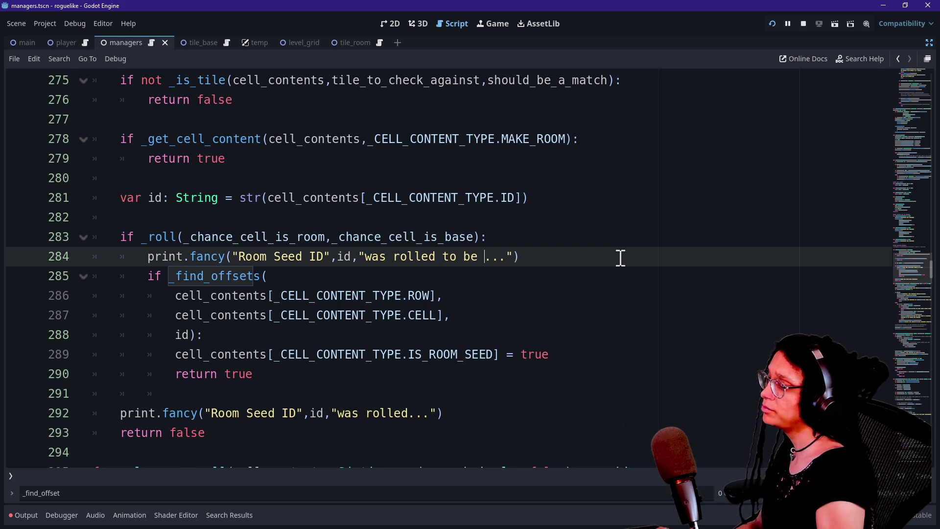
pyautogui.write('reated')
pyautogui.click(350, 410)
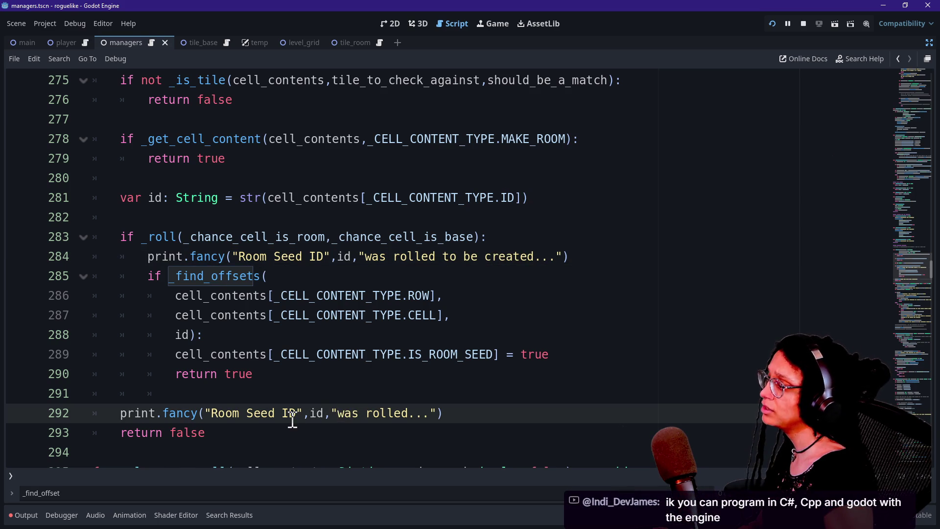
pyautogui.moveTo(212, 415); pyautogui.dragTo(374, 415)
pyautogui.write('Cell')
pyautogui.write('w')
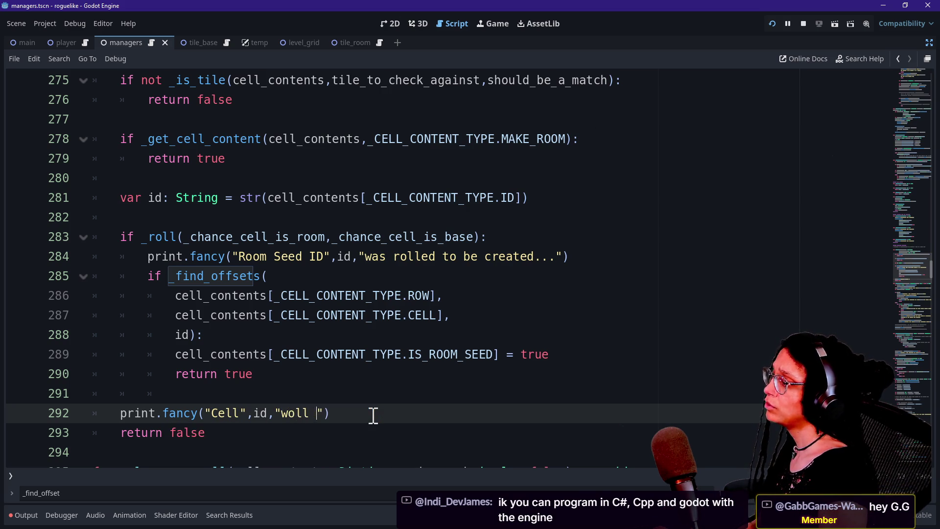
# Shorten the line 284 label from 'Room Seed ID' to 'Room'
pyautogui.moveTo(281, 257); pyautogui.dragTo(328, 264)
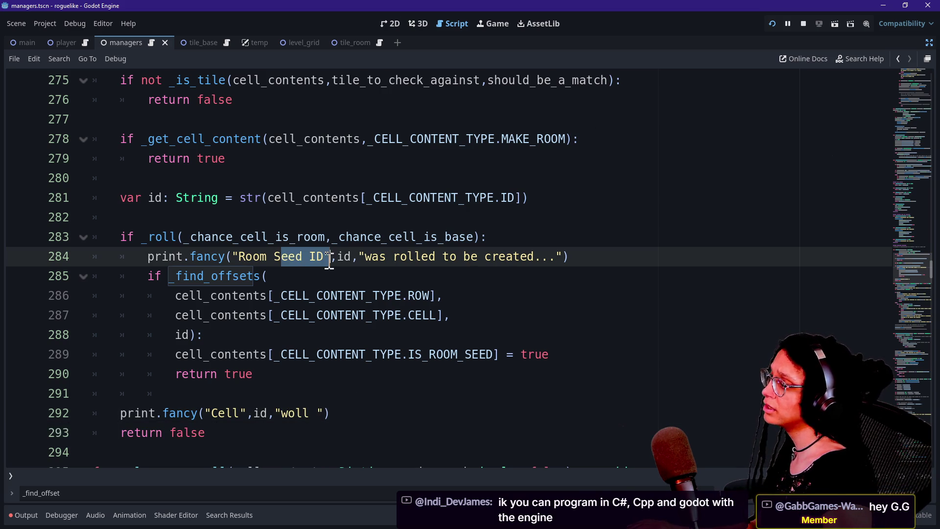
pyautogui.press('BackSpace')
pyautogui.press('BackSpace')
pyautogui.press('BackSpace')
pyautogui.write('"')
pyautogui.click(203, 256)
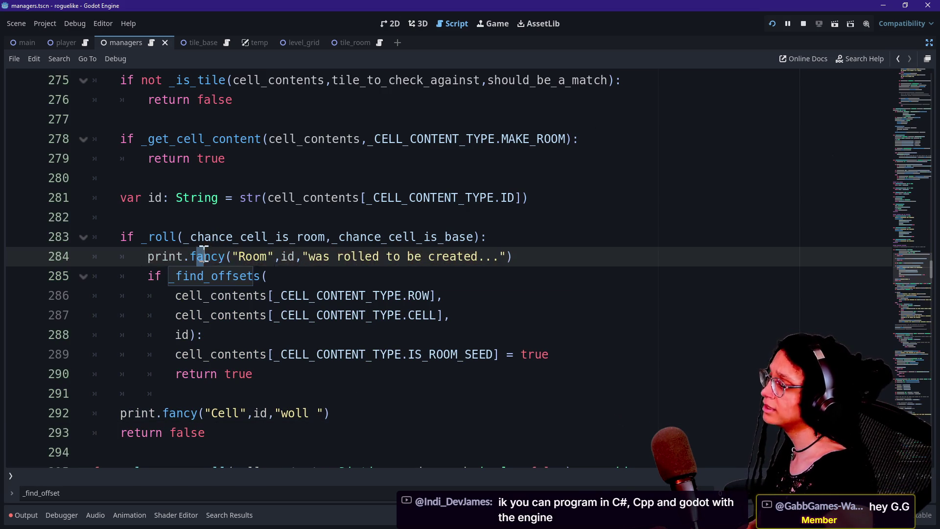
pyautogui.moveTo(226, 256); pyautogui.dragTo(310, 256)
pyautogui.click(315, 257)
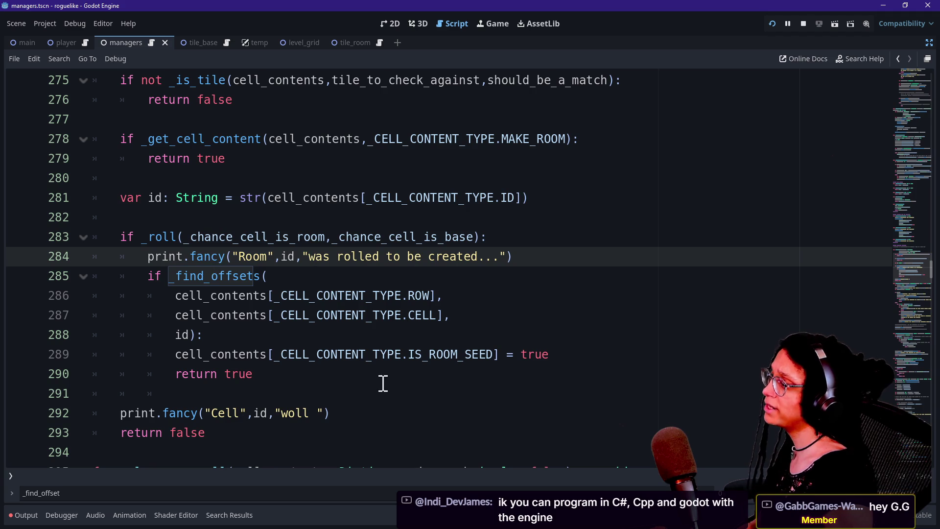
# Change the line 292 cell message to 'will not be a room.' and rerun the game
pyautogui.click(306, 420)
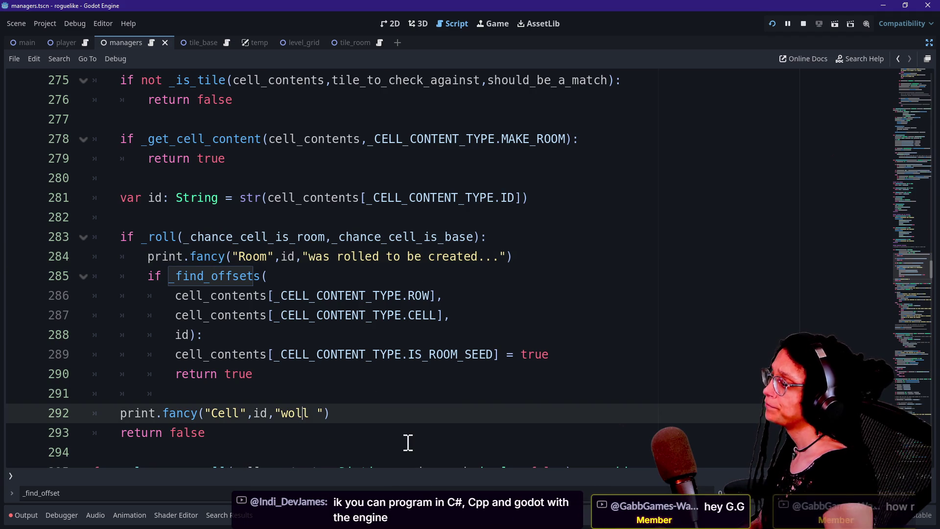
pyautogui.press('BackSpace')
pyautogui.press('BackSpace')
pyautogui.press('BackSpace')
pyautogui.press('BackSpace')
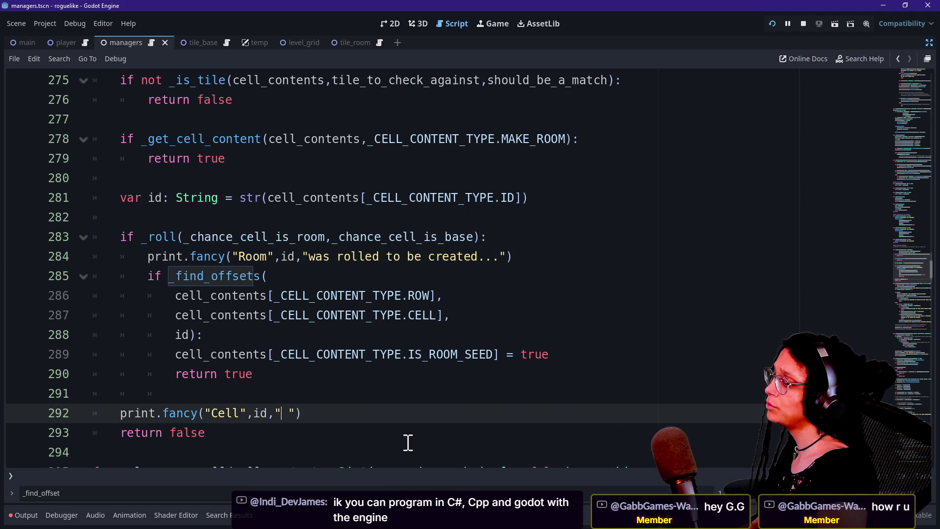
pyautogui.write('will not be a room.')
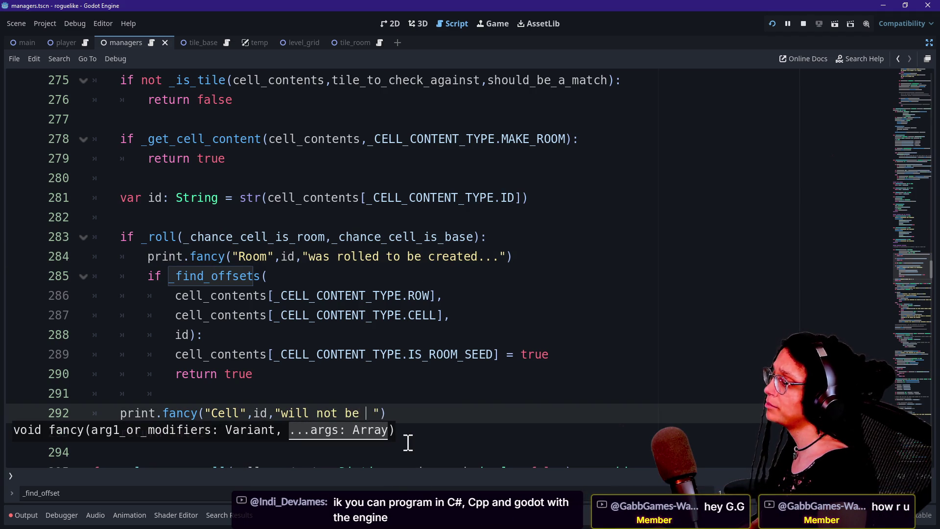
pyautogui.click(380, 337)
pyautogui.click(772, 24)
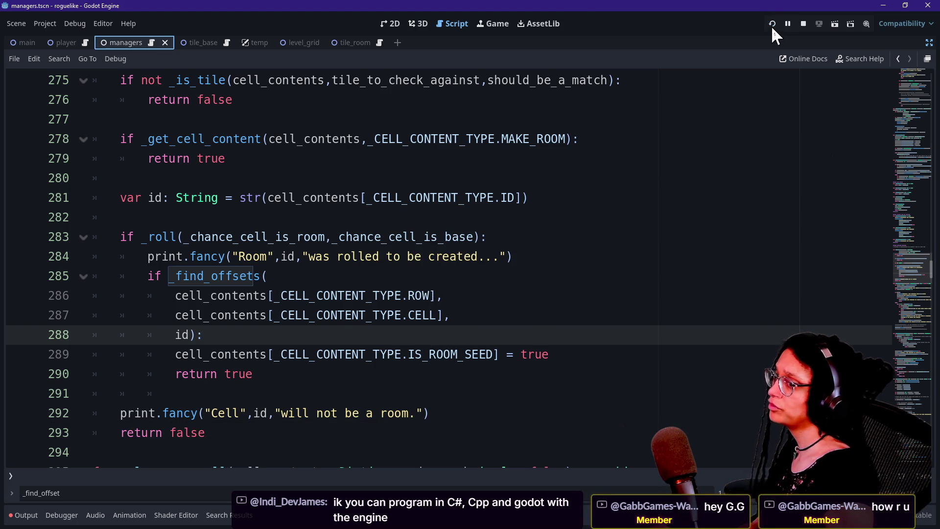
# Restart the game with the edited script, reopen the Output panel and clear the '481' filter
pyautogui.click(772, 25)
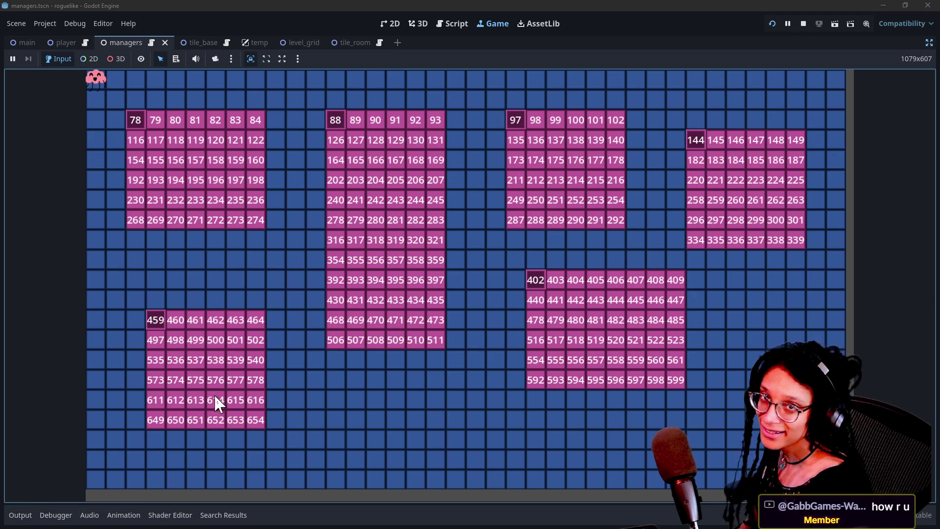
pyautogui.click(11, 520)
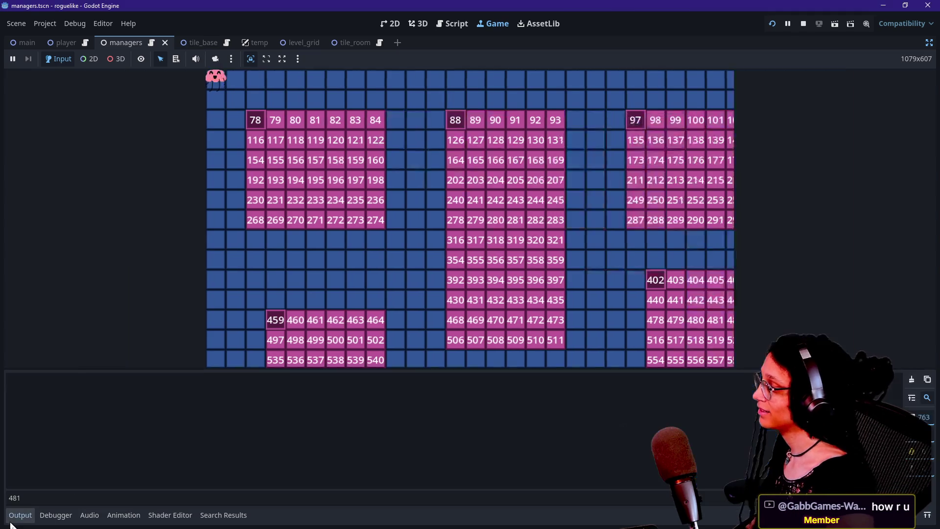
pyautogui.click(11, 519)
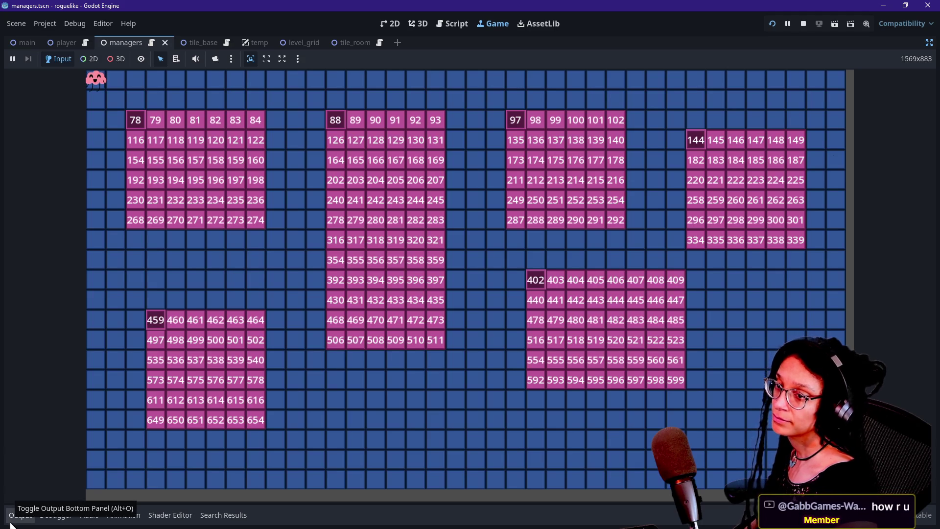
pyautogui.click(24, 519)
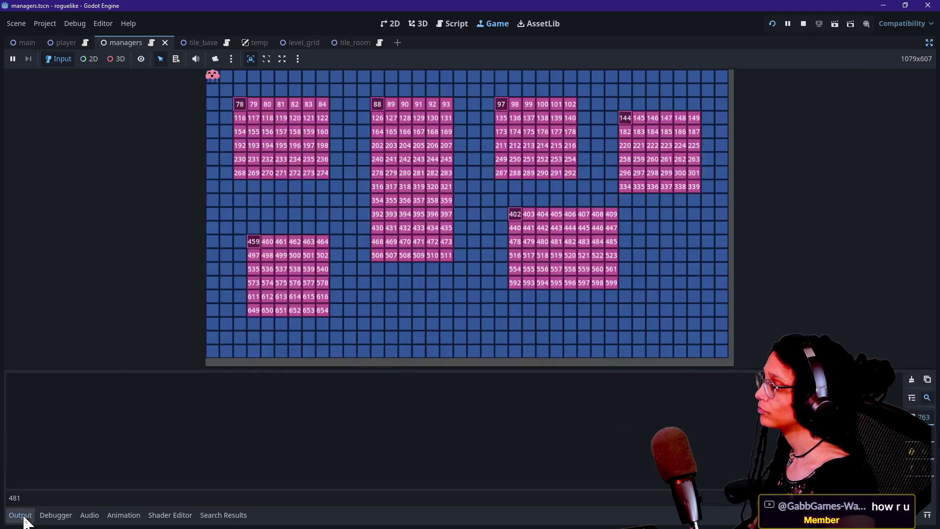
pyautogui.click(23, 497)
pyautogui.press('BackSpace')
pyautogui.press('BackSpace')
pyautogui.press('BackSpace')
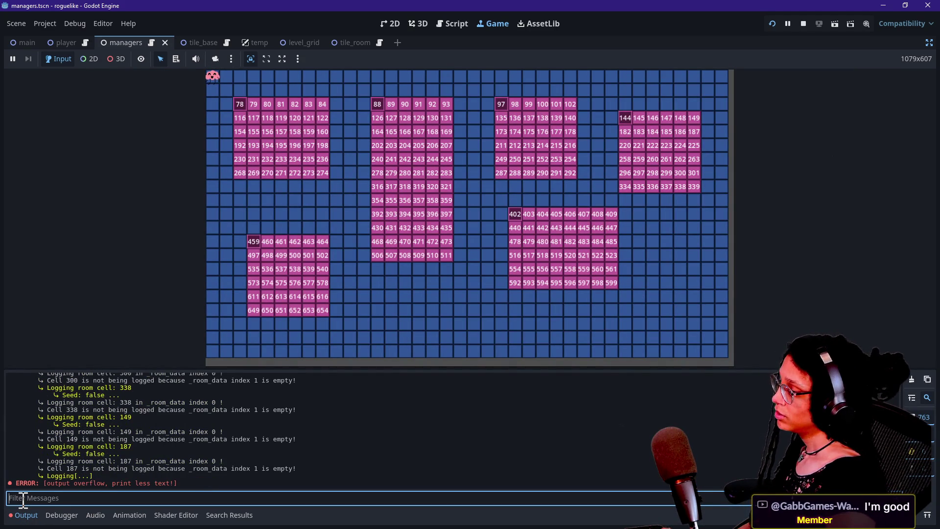
pyautogui.write('seed: true')
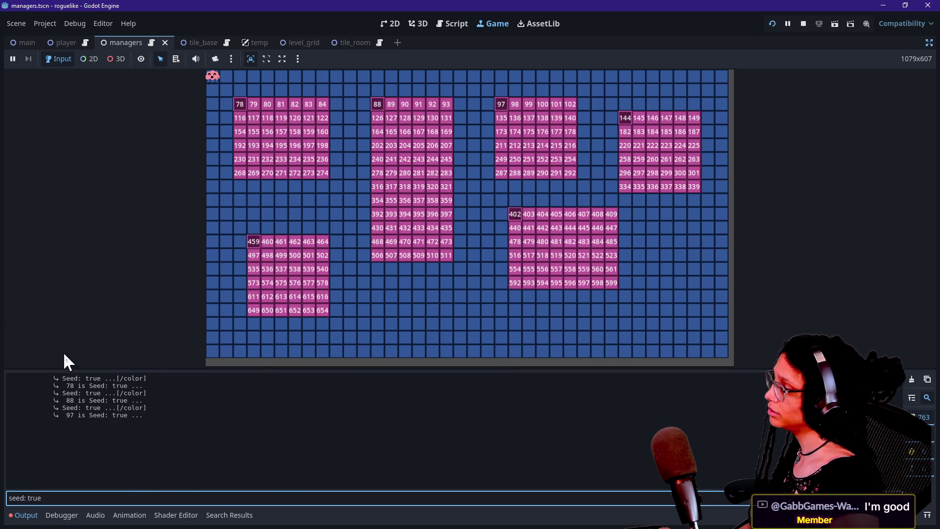
pyautogui.moveTo(70, 385); pyautogui.dragTo(122, 423)
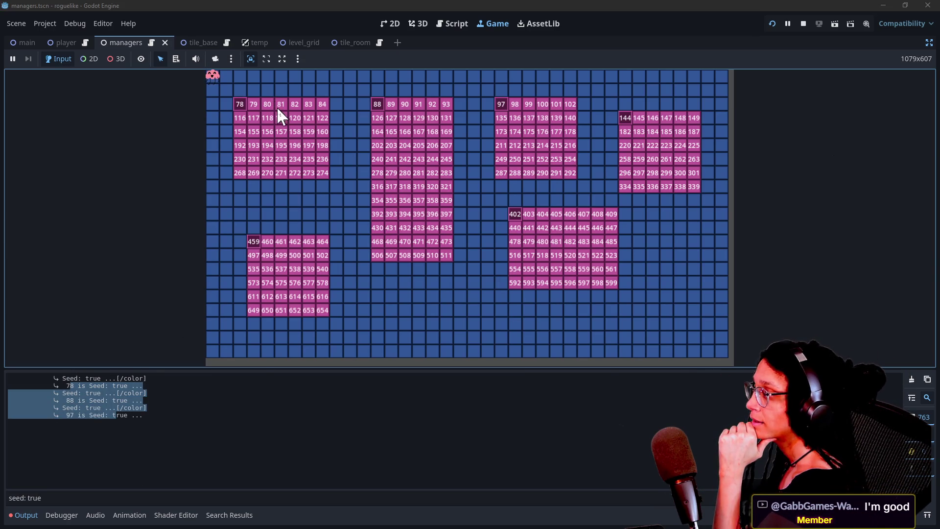
pyautogui.click(262, 401)
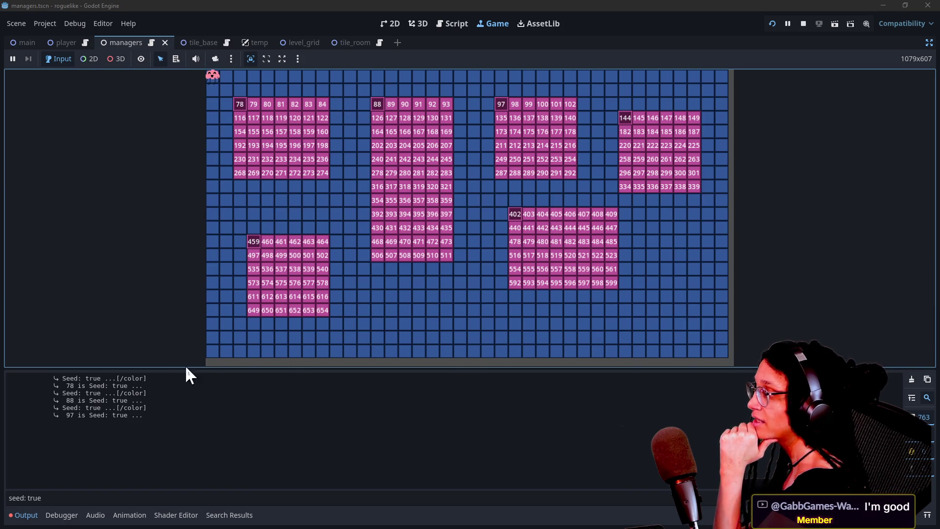
pyautogui.moveTo(73, 499); pyautogui.dragTo(4, 500)
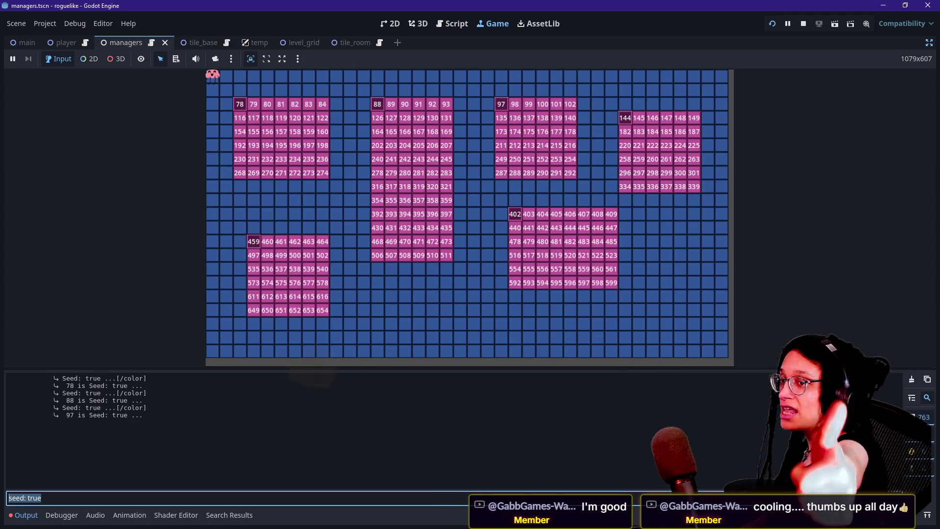
pyautogui.press('BackSpace')
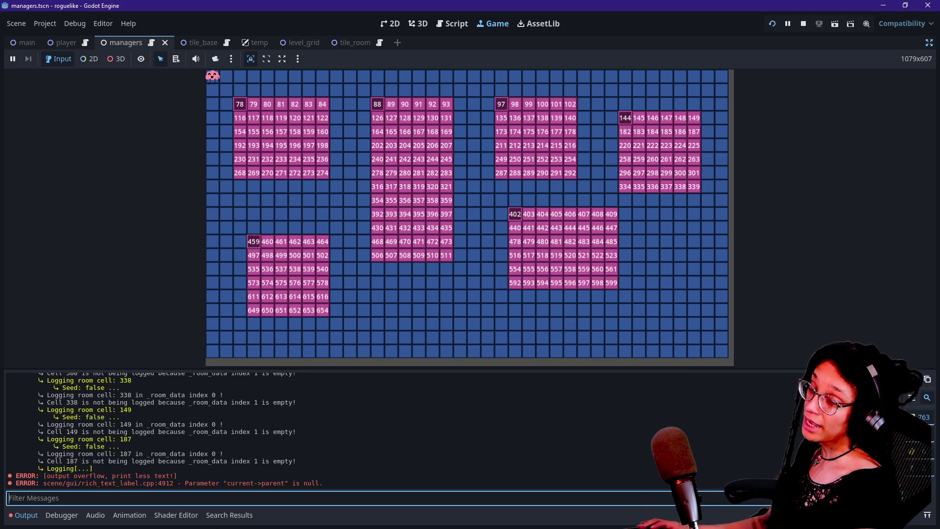
pyautogui.hotkey('alt', 'Tab')
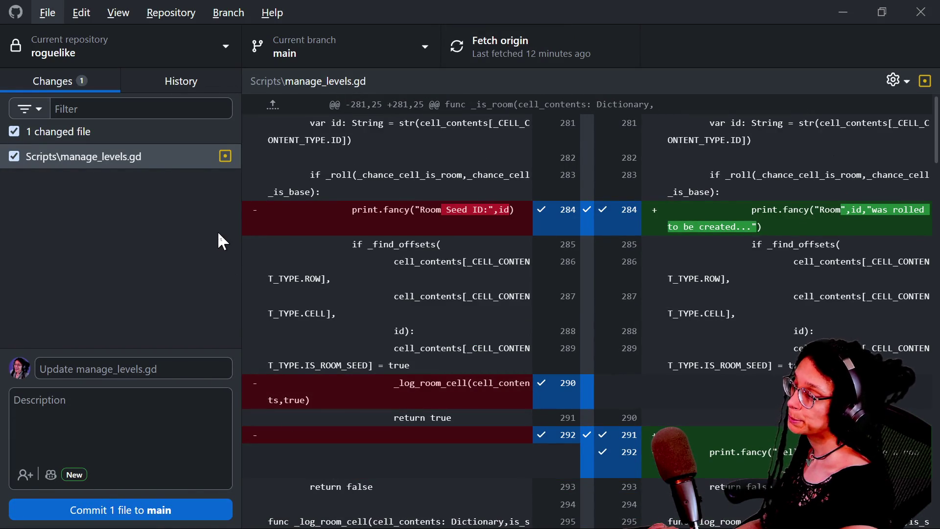
# Scroll down and back up through the manage_levels.gd diff to read the print and logging changes
pyautogui.press('Escape')
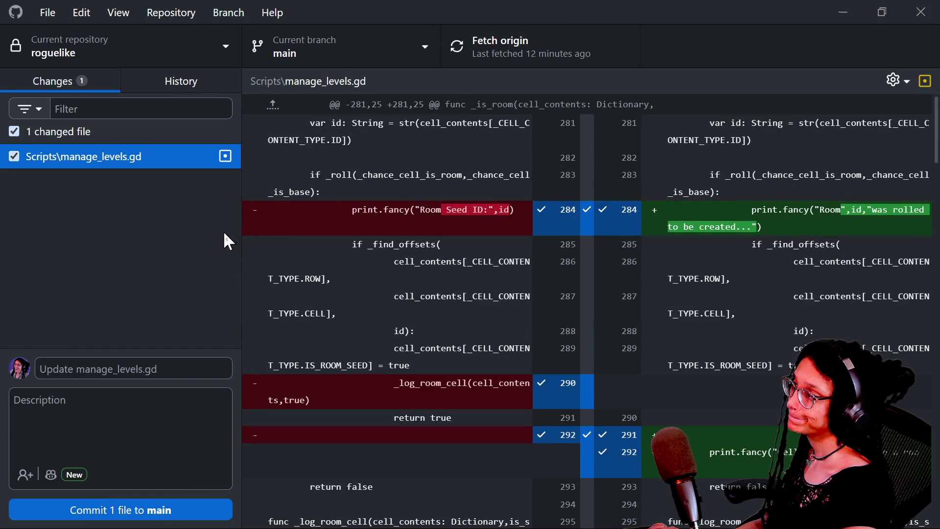
pyautogui.scroll(-15, 265, 240)
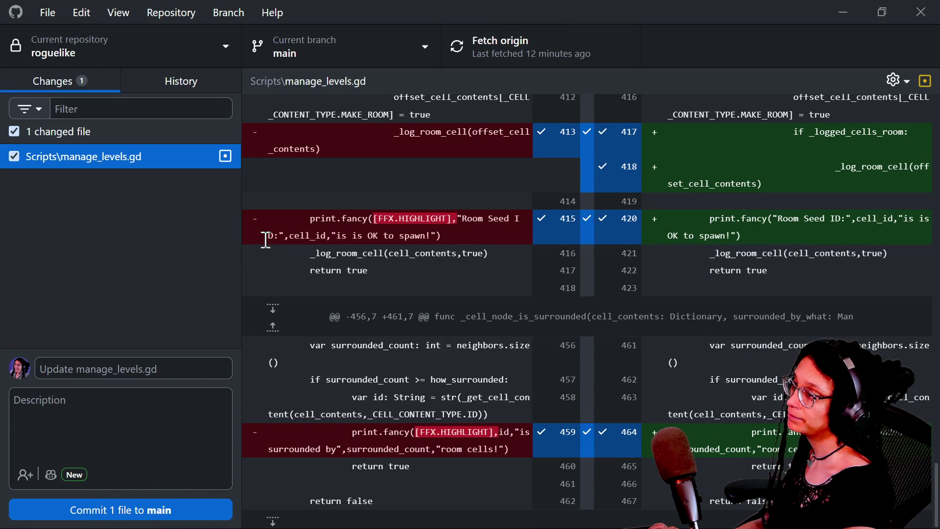
pyautogui.scroll(15, 265, 240)
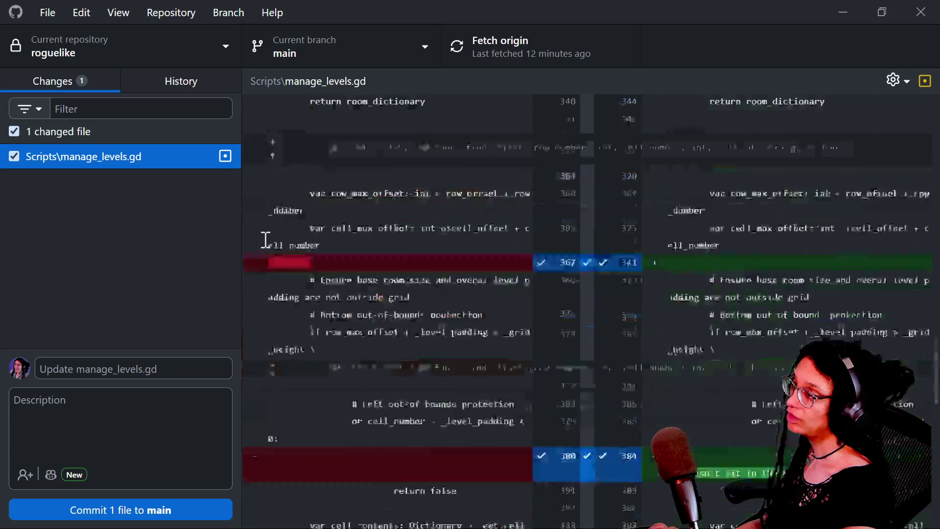
pyautogui.scroll(-5, 265, 239)
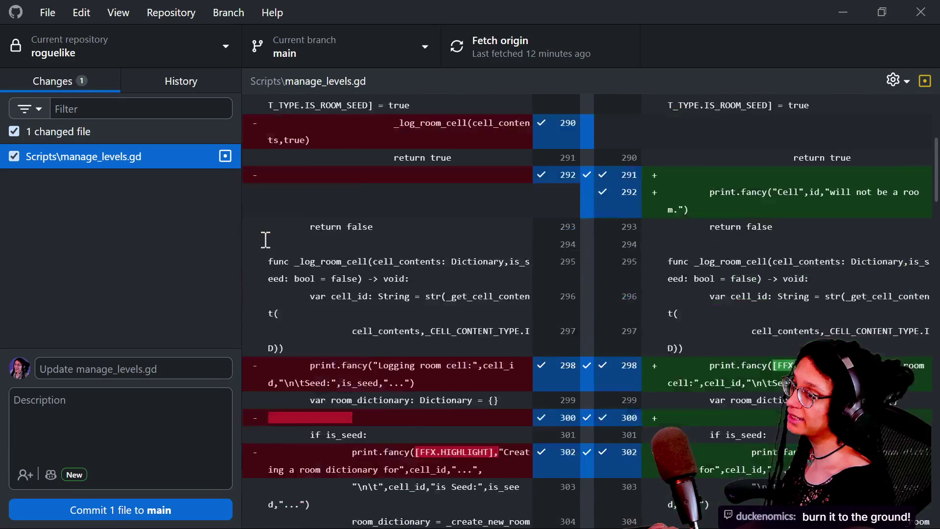
pyautogui.scroll(2, 287, 248)
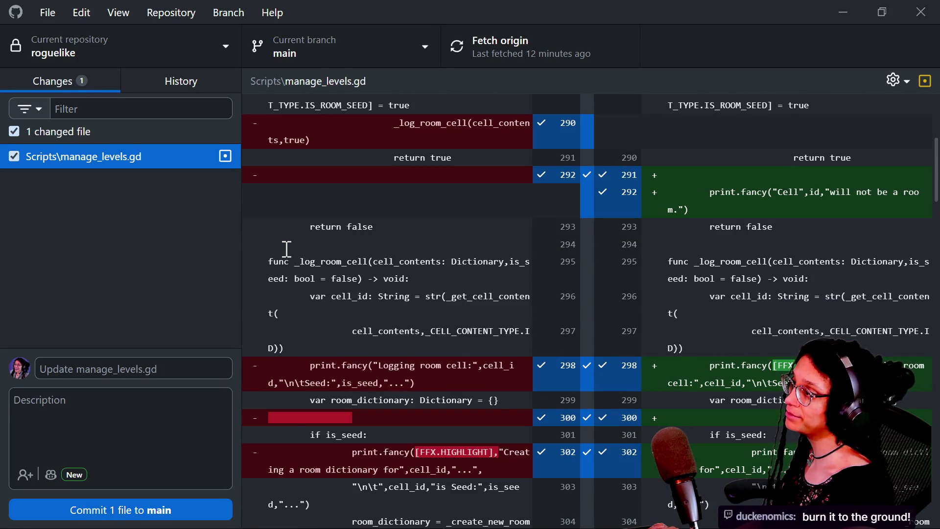
pyautogui.scroll(-2, 286, 248)
pyautogui.scroll(-4, 310, 260)
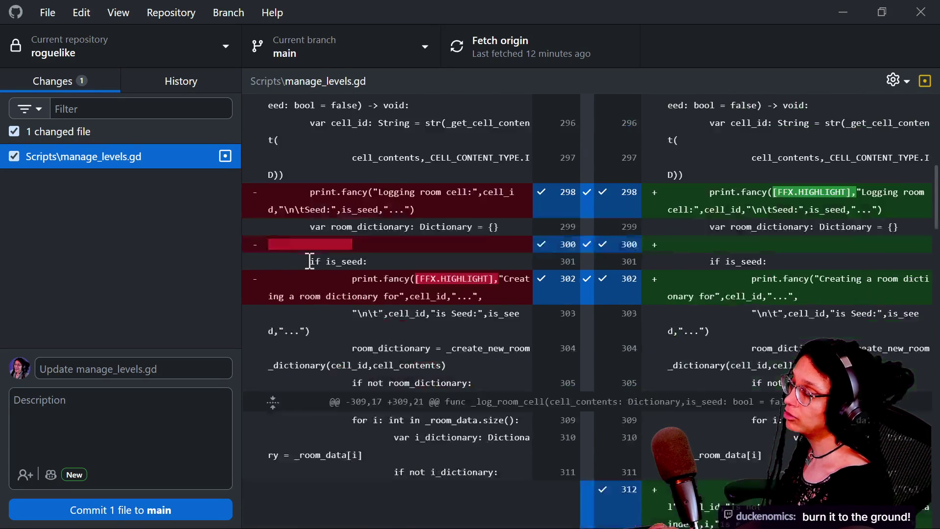
pyautogui.moveTo(363, 209)
pyautogui.mouseDown()
pyautogui.moveTo(430, 334)
pyautogui.moveTo(439, 370)
pyautogui.mouseUp()
pyautogui.scroll(-10, 440, 370)
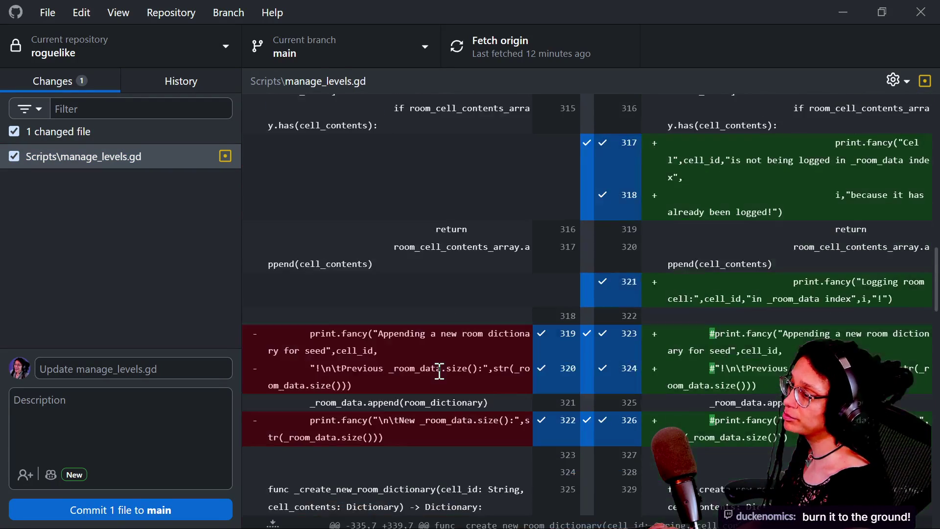
pyautogui.moveTo(402, 321); pyautogui.dragTo(430, 402)
pyautogui.scroll(-8, 431, 402)
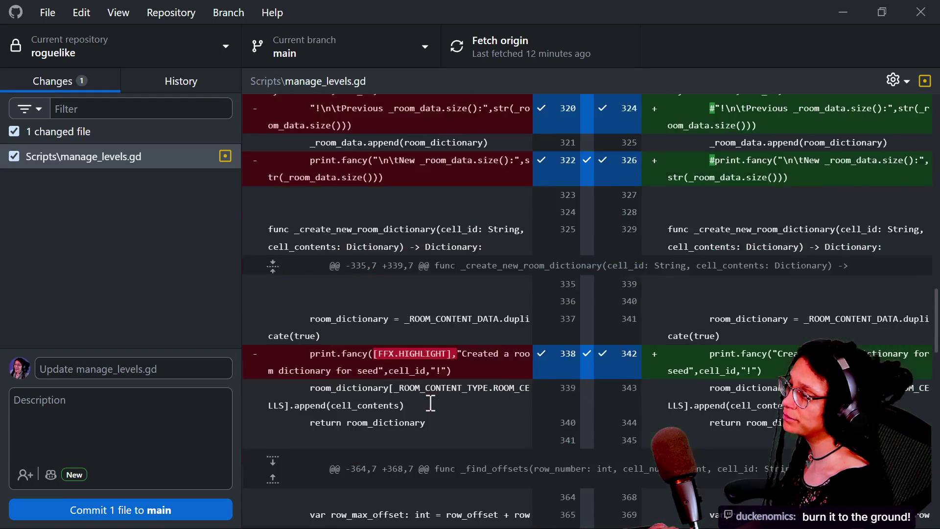
pyautogui.scroll(-8, 431, 402)
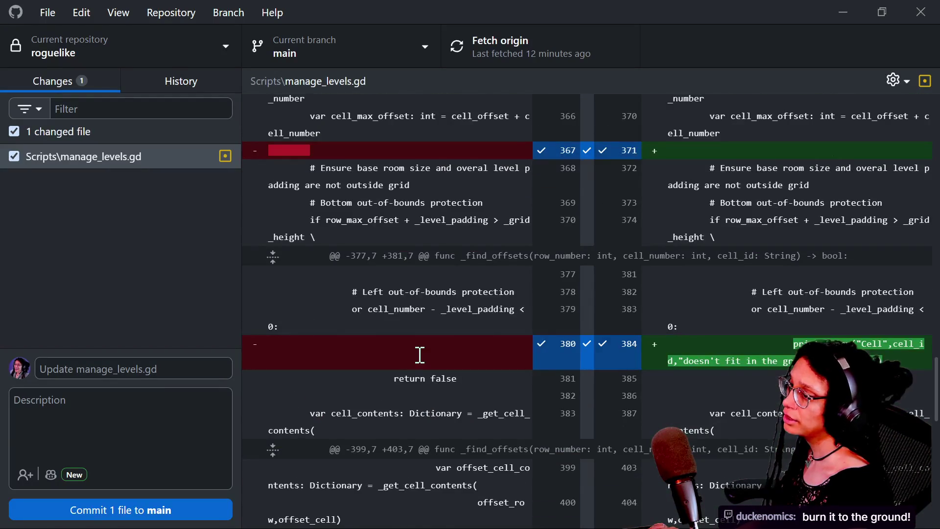
pyautogui.scroll(-15, 419, 355)
pyautogui.scroll(15, 419, 354)
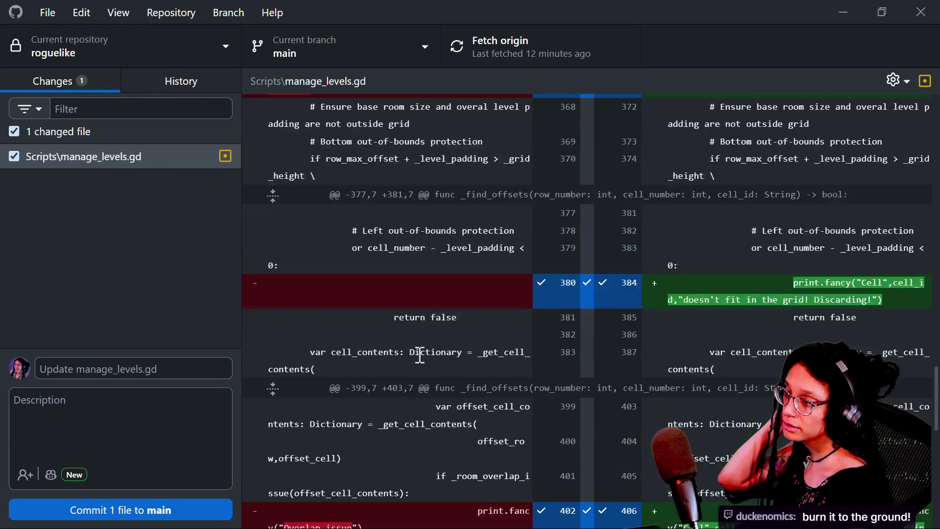
pyautogui.scroll(5, 411, 308)
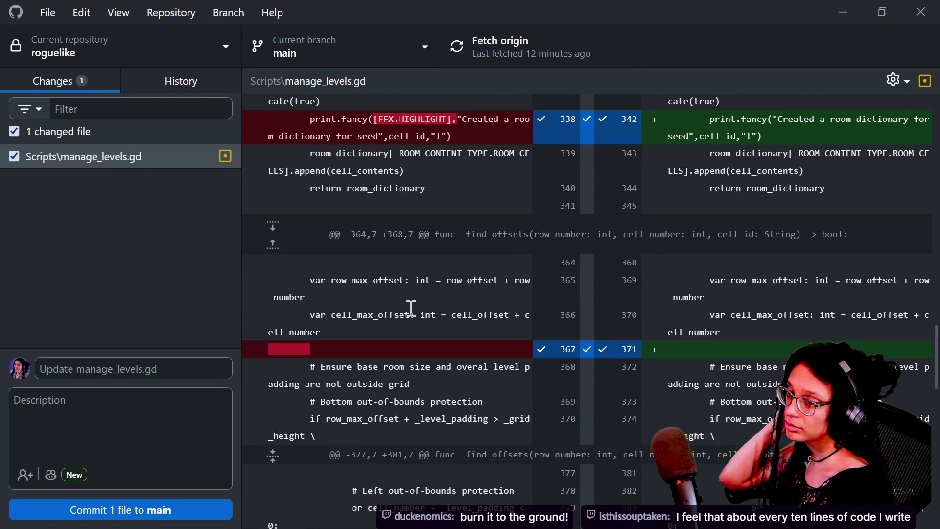
pyautogui.scroll(3, 422, 307)
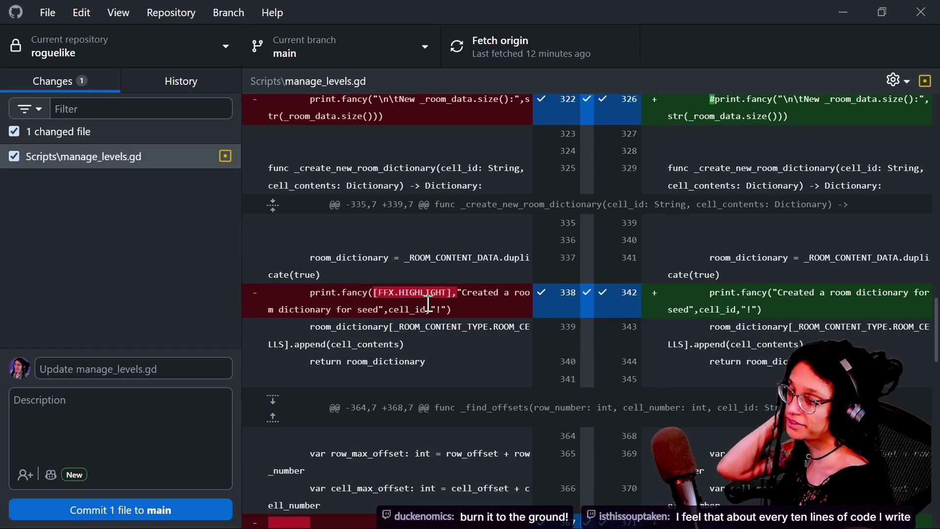
pyautogui.scroll(5, 428, 304)
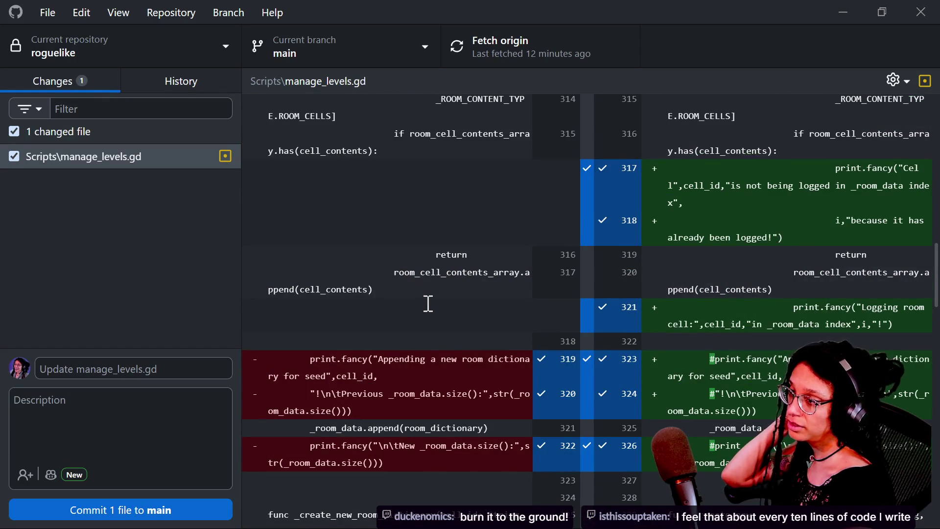
pyautogui.scroll(2, 428, 303)
pyautogui.scroll(3, 452, 298)
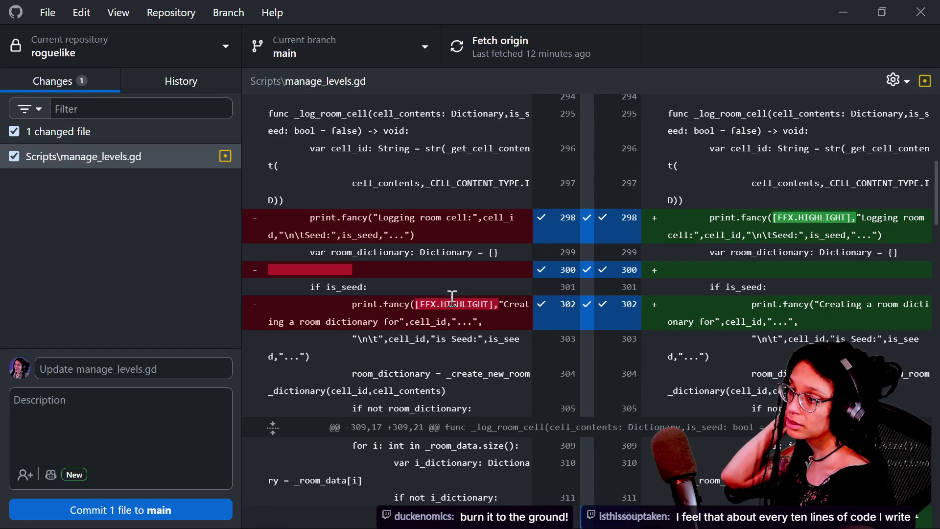
pyautogui.scroll(5, 417, 291)
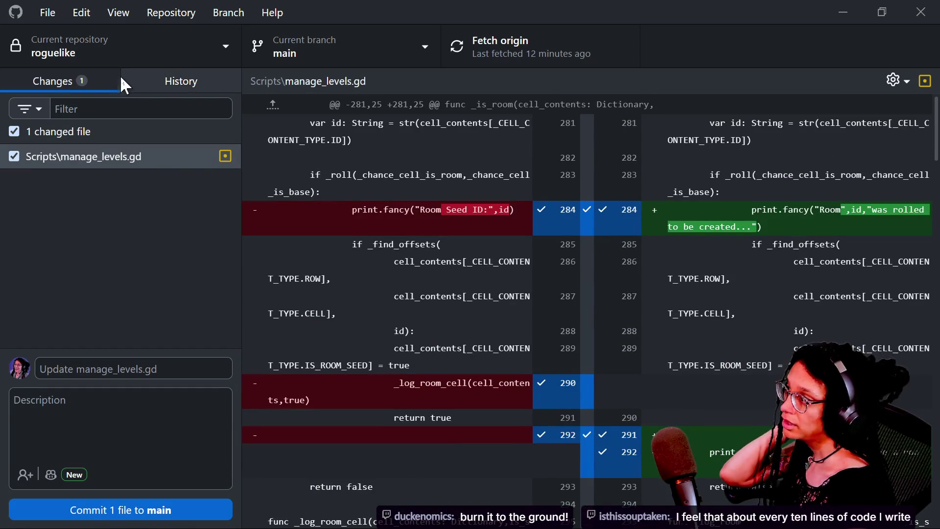
# Check the History and Changes tabs, then stop the running game in Godot
pyautogui.click(153, 88)
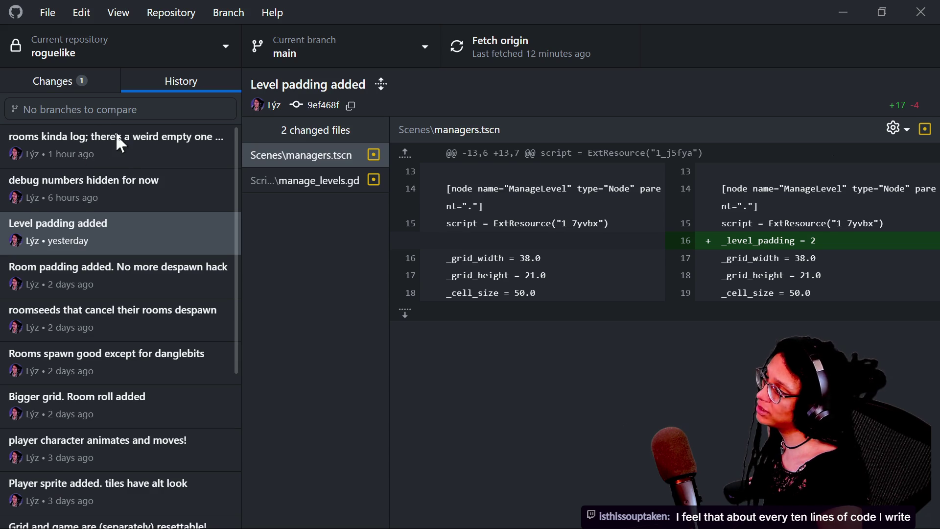
pyautogui.click(75, 83)
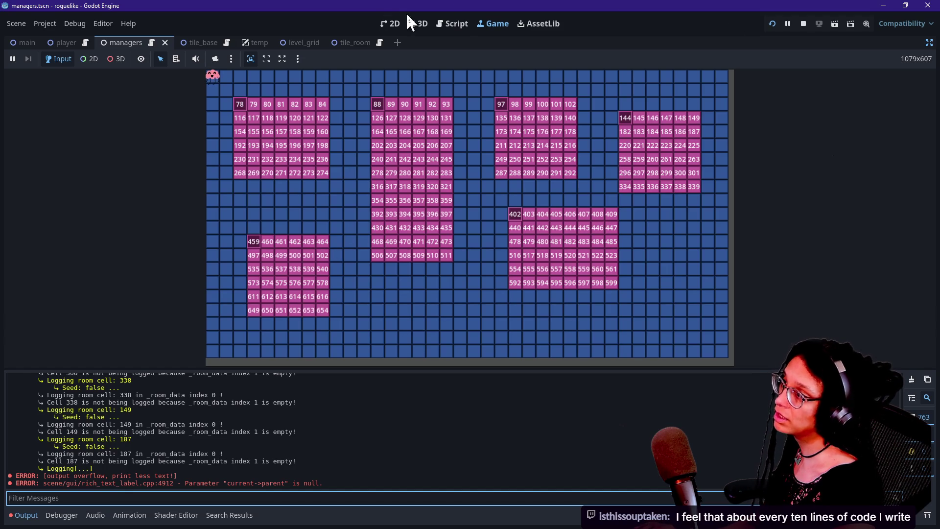
pyautogui.click(806, 27)
pyautogui.click(402, 147)
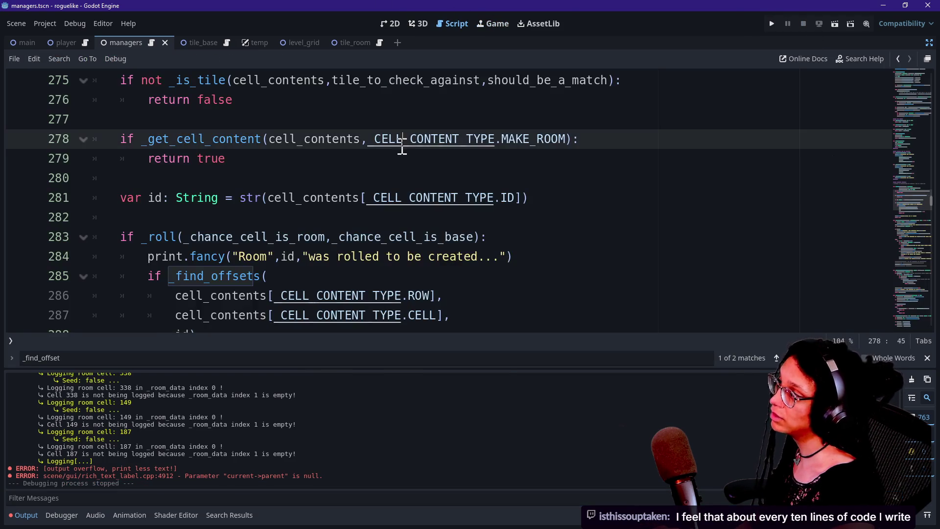
pyautogui.hotkey('ctrl', 'a')
pyautogui.click(402, 147)
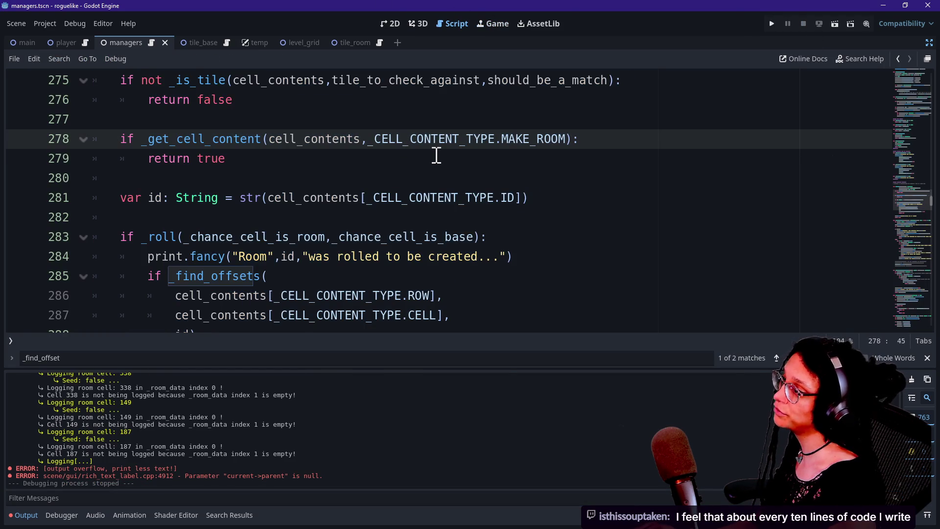
# Switch back to GitHub Desktop and open the context menu for the manage_levels.gd changes
pyautogui.hotkey('alt', 'Tab')
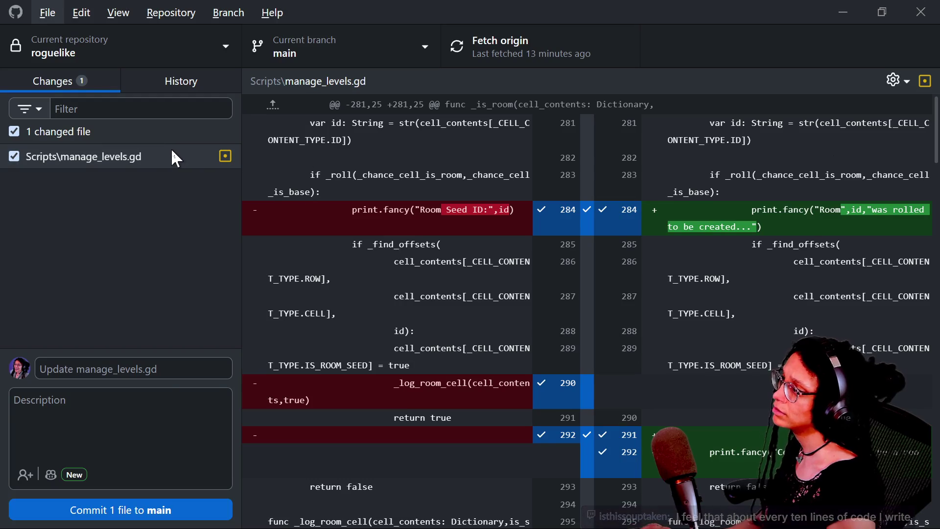
pyautogui.rightClick(171, 157)
pyautogui.press('Escape')
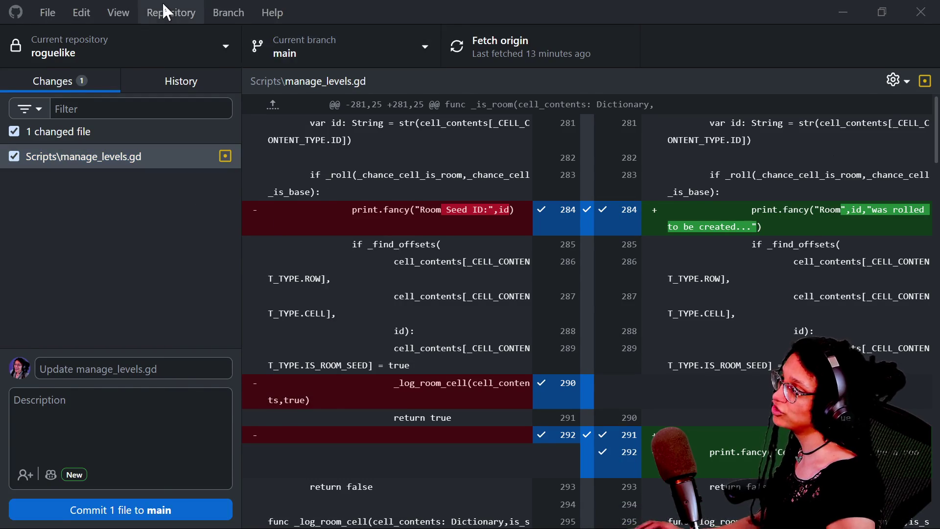
pyautogui.hotkey('alt', 'Tab')
pyautogui.click(37, 21)
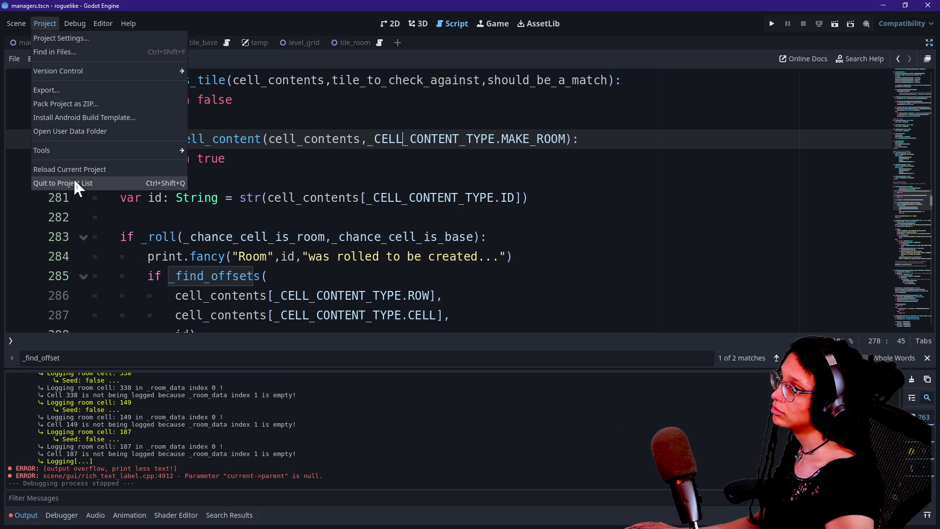
pyautogui.click(231, 219)
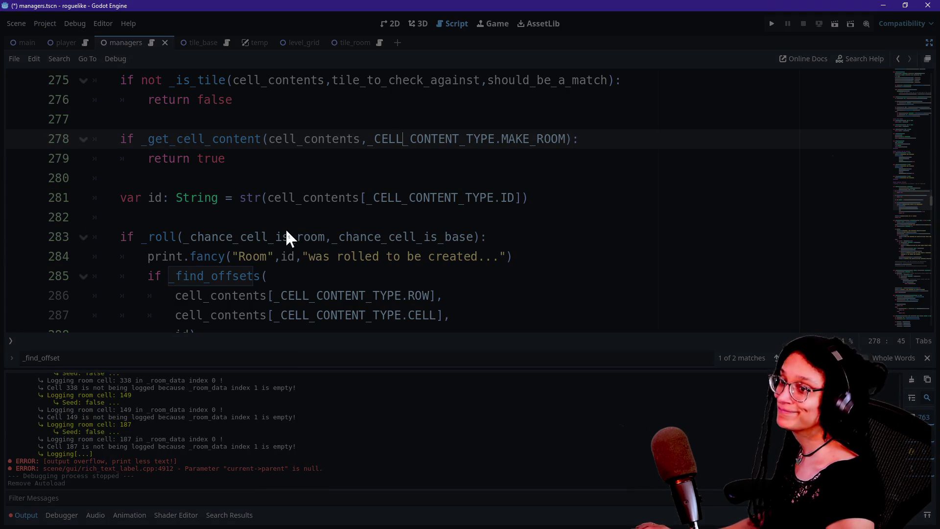
pyautogui.hotkey('alt', 'Tab')
pyautogui.hotkey('alt', 'Tab')
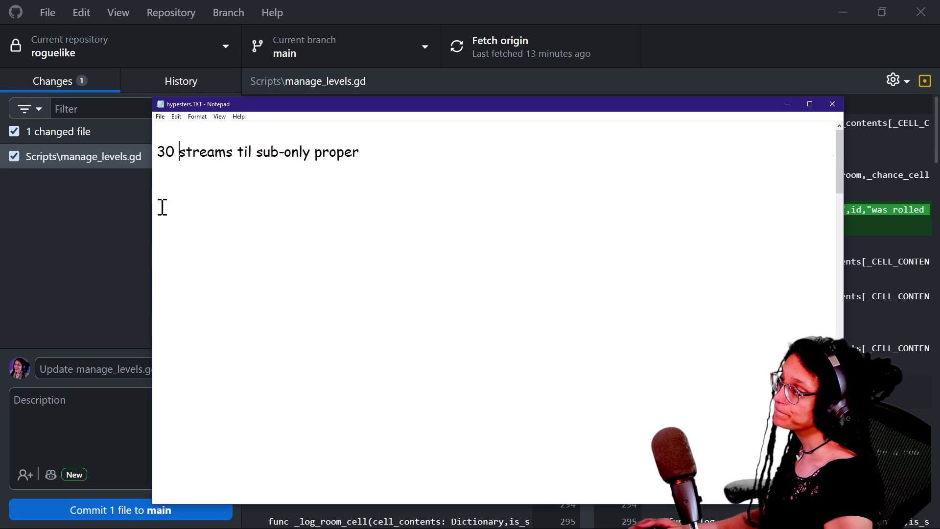
pyautogui.hotkey('alt', 'Tab')
pyautogui.click(133, 212)
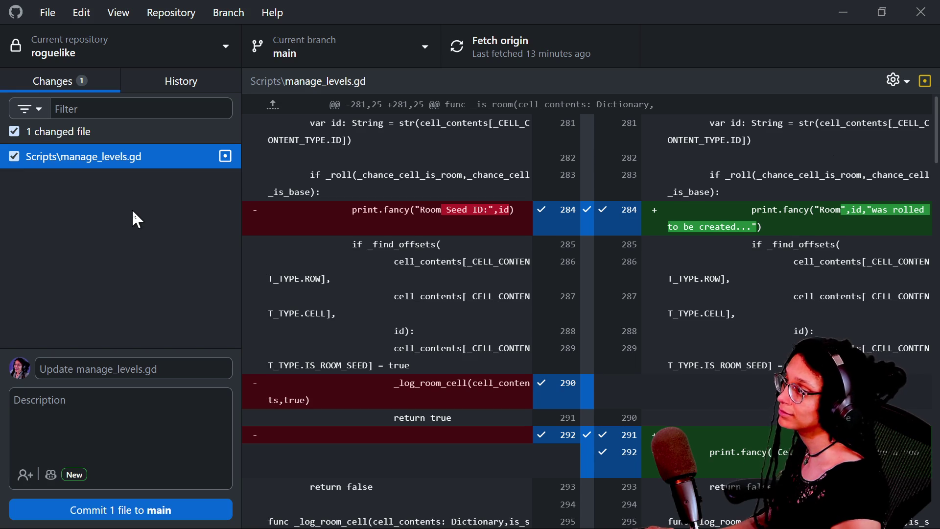
pyautogui.rightClick(114, 158)
# Discard all manage_levels.gd changes, confirm, and view the 'Level padding added' history
pyautogui.click(132, 176)
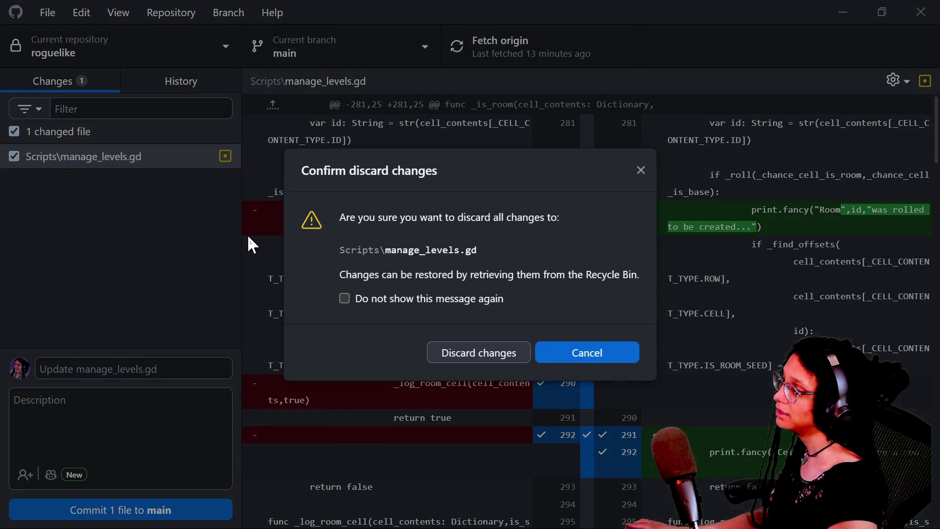
pyautogui.click(441, 360)
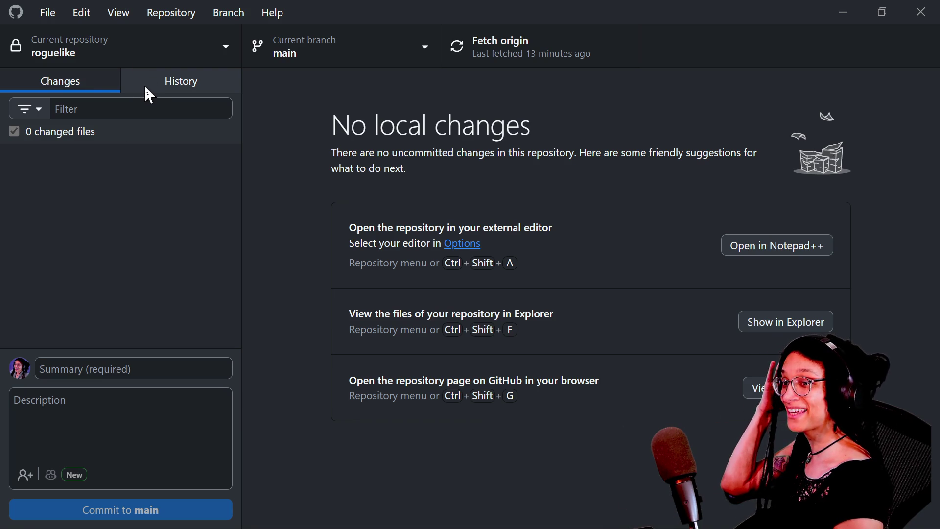
pyautogui.click(169, 74)
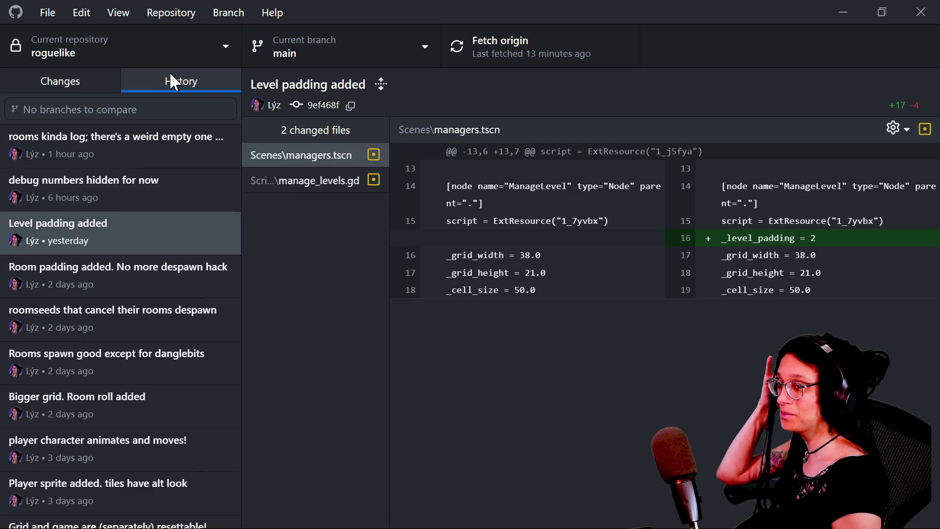
# Inspect the latest commit's tile_room.tscn and manage_levels.gd changes
pyautogui.click(94, 149)
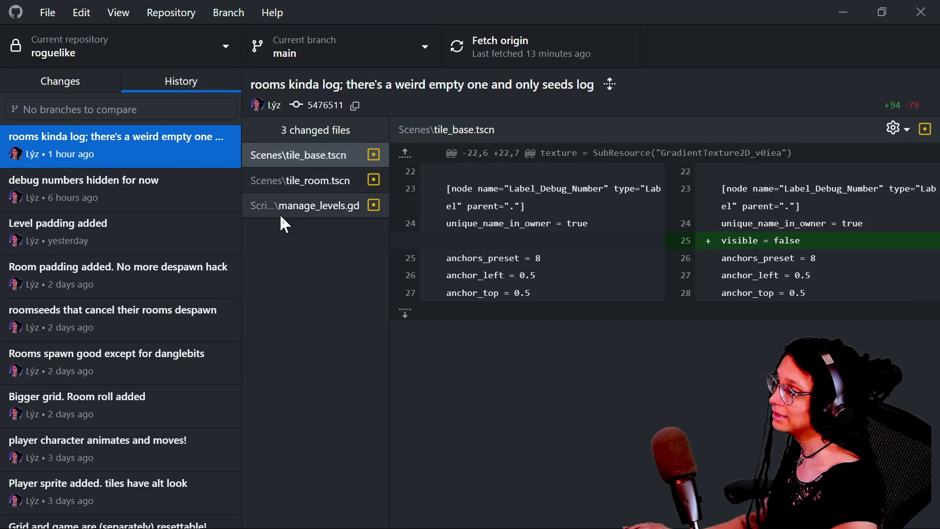
pyautogui.click(283, 185)
pyautogui.click(290, 203)
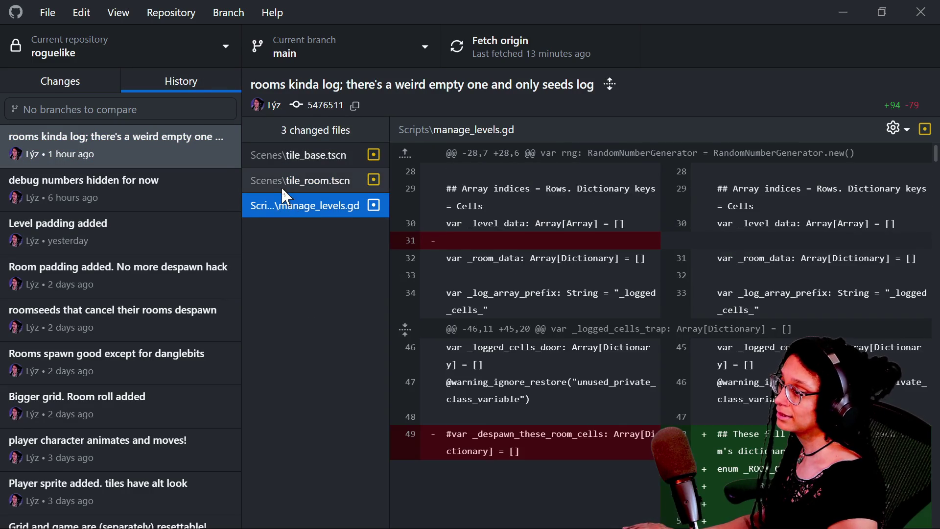
pyautogui.click(281, 186)
# Revert the top 'rooms kinda log' commit and confirm no uncommitted changes remain
pyautogui.click(125, 142)
pyautogui.rightClick(124, 143)
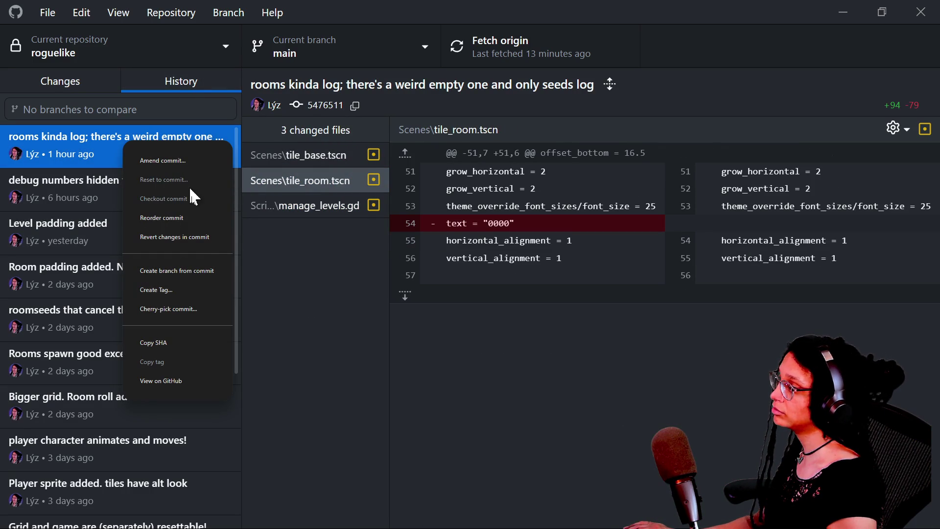
pyautogui.click(299, 273)
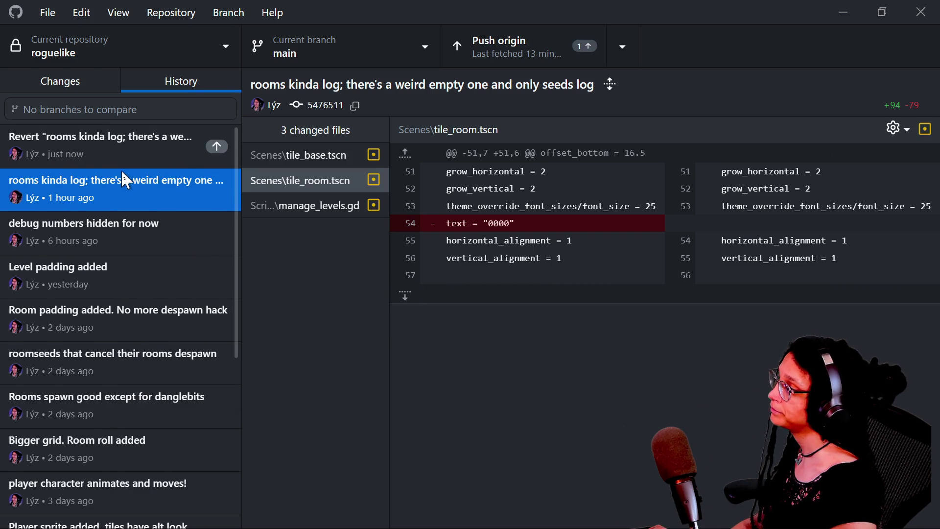
pyautogui.click(136, 159)
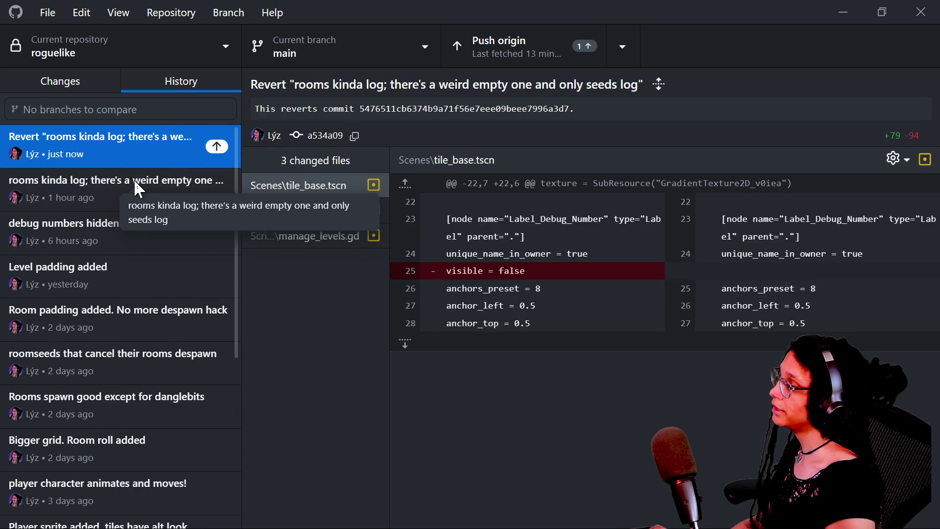
pyautogui.click(61, 81)
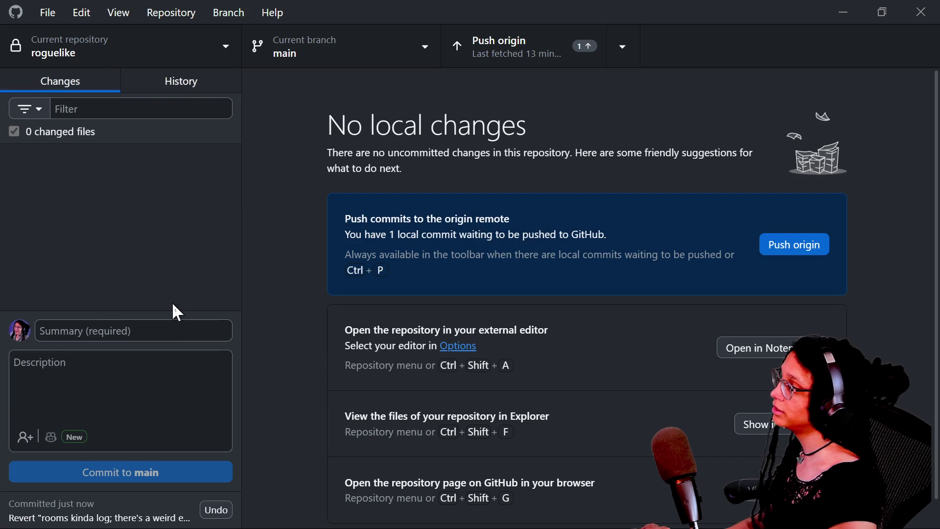
pyautogui.press('alt')
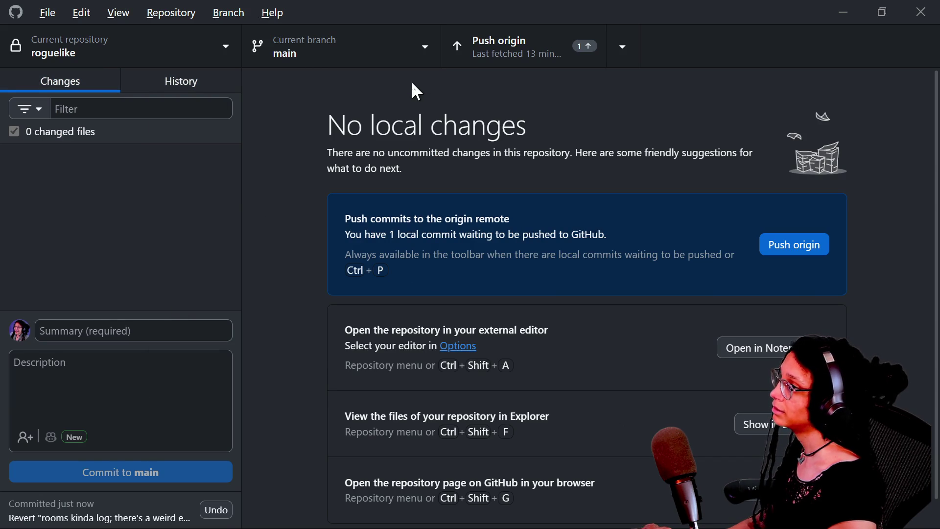
pyautogui.hotkey('alt', 'Tab')
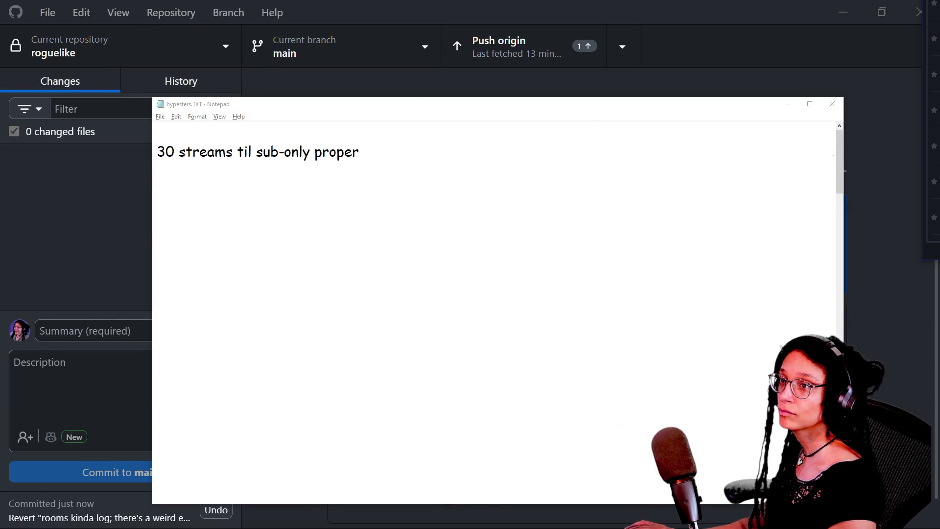
pyautogui.hotkey('alt', 'Tab')
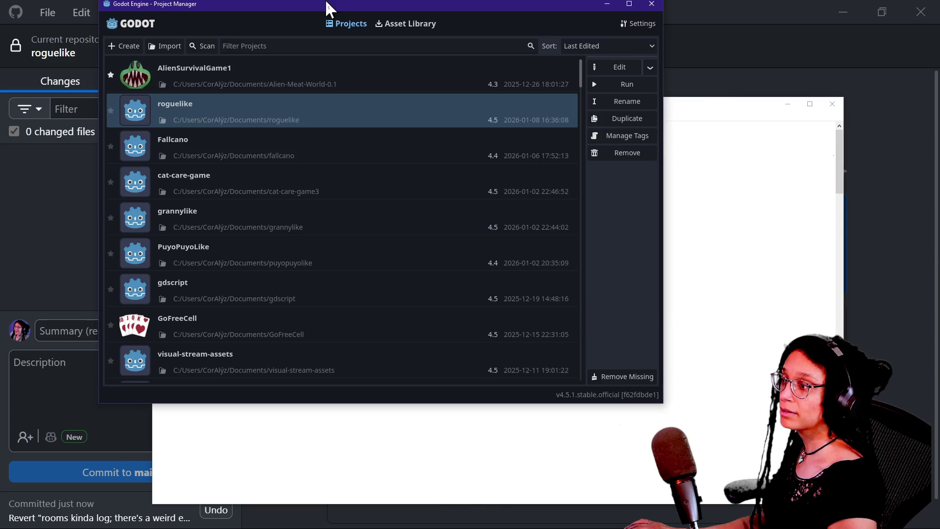
# Open the roguelike project, run it, and jump from Debugger > Errors to the _apply_debug_properties warning
pyautogui.doubleClick(331, 122)
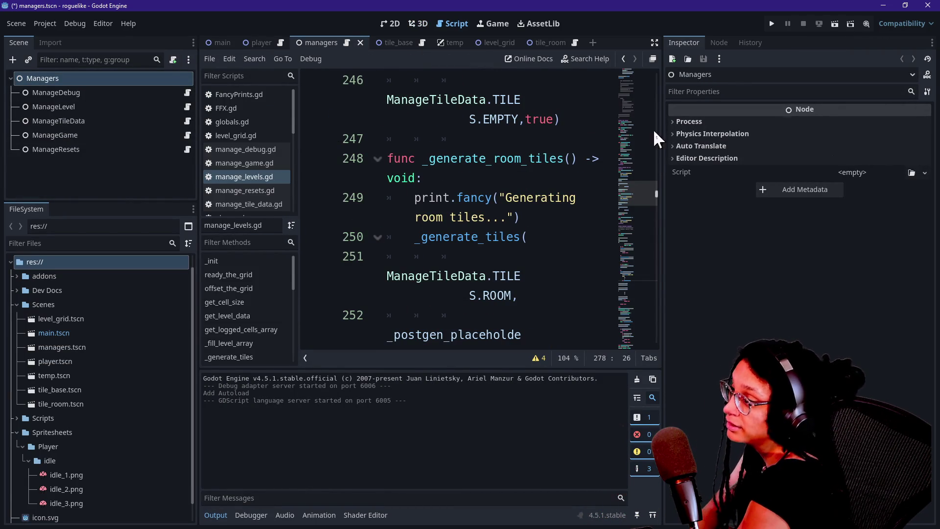
pyautogui.click(772, 23)
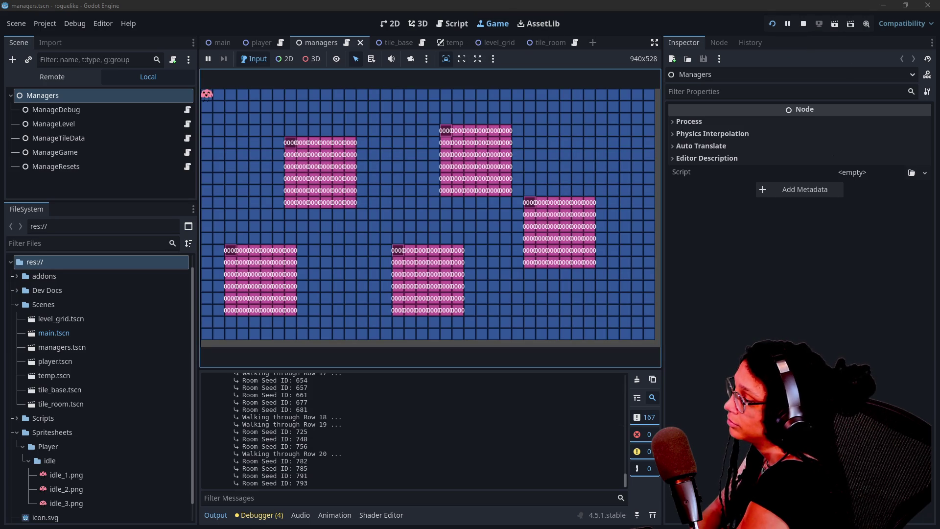
pyautogui.click(258, 514)
pyautogui.click(269, 376)
pyautogui.click(309, 428)
pyautogui.click(531, 242)
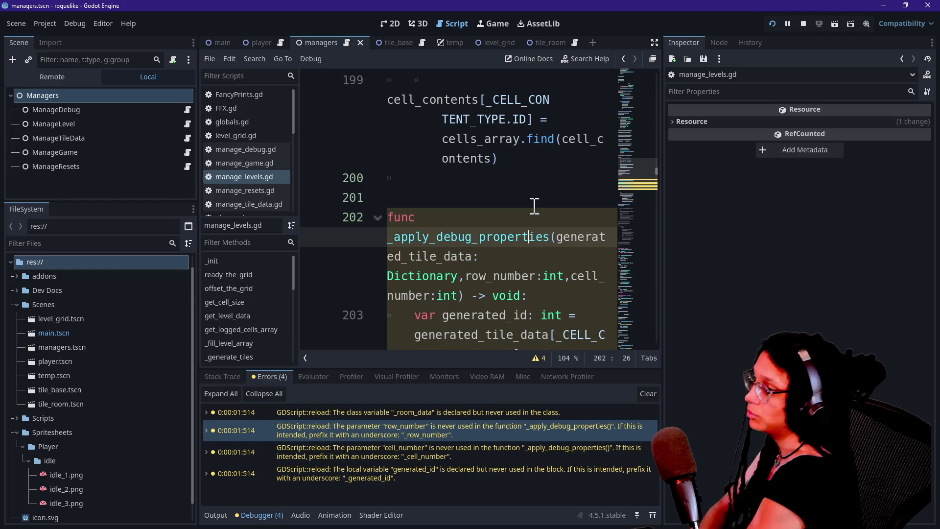
# Uncomment lines 209–215 of manage_levels.gd in a widened code view and save the script
pyautogui.click(653, 42)
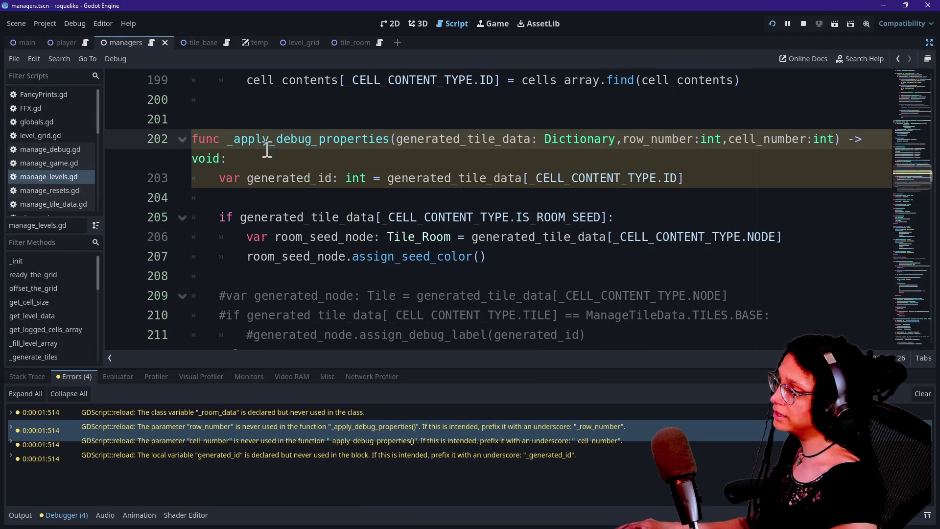
pyautogui.moveTo(264, 146); pyautogui.dragTo(267, 151)
pyautogui.scroll(-1, 267, 152)
pyautogui.scroll(2, 266, 151)
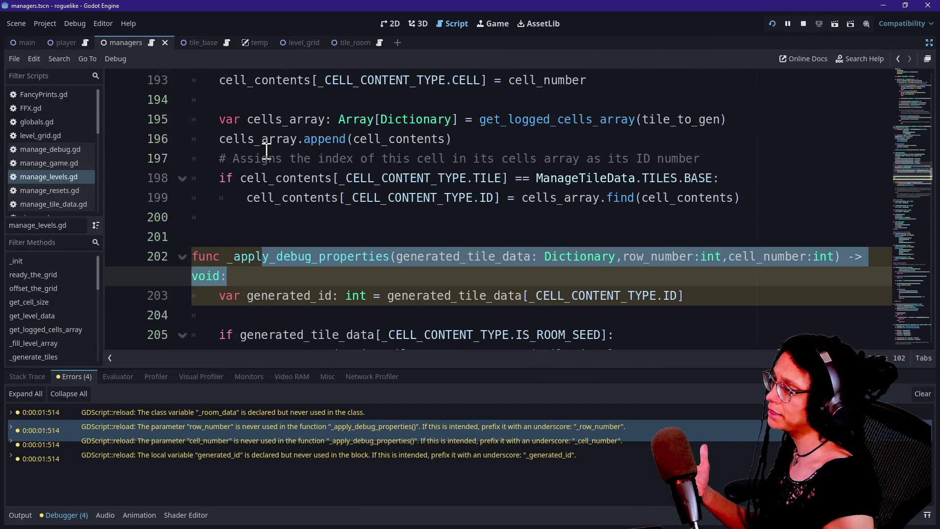
pyautogui.moveTo(347, 193)
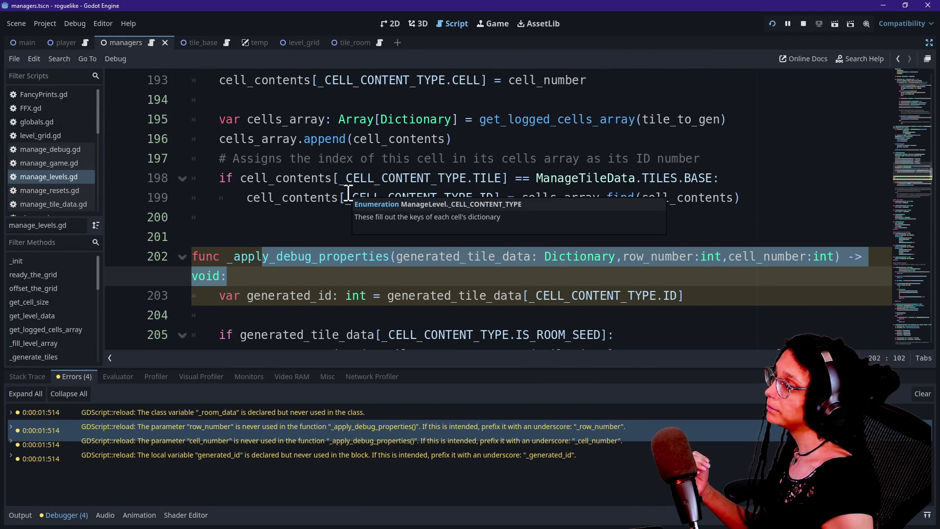
pyautogui.scroll(2, 348, 193)
pyautogui.scroll(-4, 348, 193)
pyautogui.scroll(-1, 348, 193)
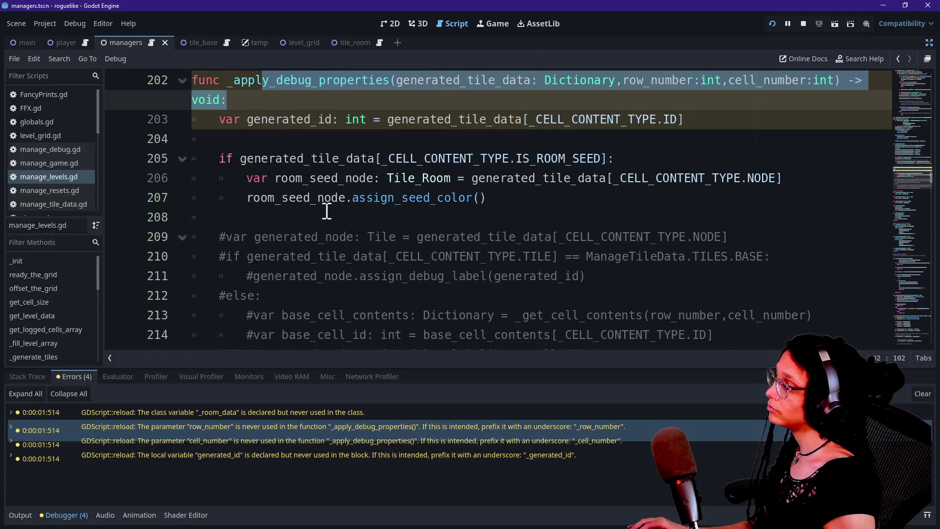
pyautogui.click(312, 236)
pyautogui.scroll(-2, 312, 236)
pyautogui.keyDown('shift'); pyautogui.click(311, 232); pyautogui.keyUp('shift')
pyautogui.hotkey('ctrl', 'k')
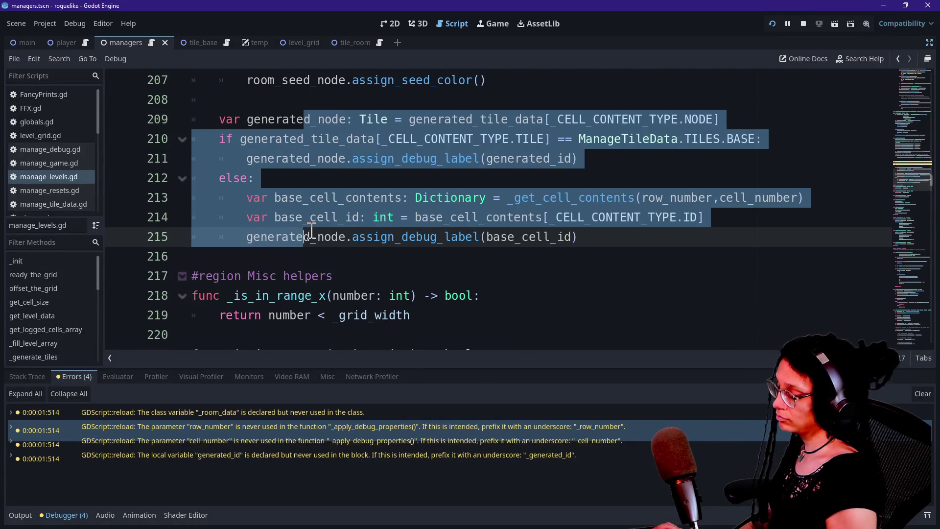
pyautogui.click(325, 119)
pyautogui.scroll(5, 326, 119)
pyautogui.scroll(3, 325, 117)
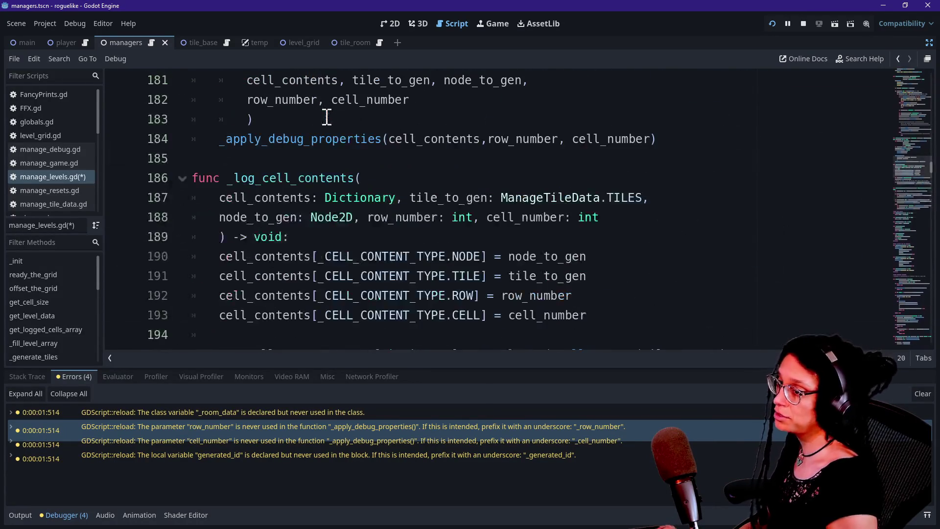
pyautogui.click(357, 158)
pyautogui.hotkey('ctrl', 's')
pyautogui.scroll(-1, 324, 159)
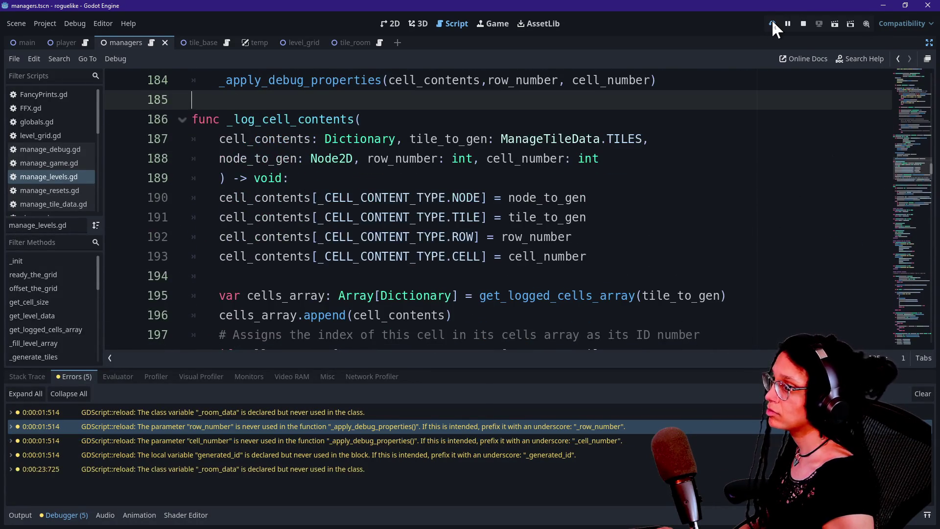
# Run the game to check the numbered level grid, then stop it and return to the code
pyautogui.click(773, 23)
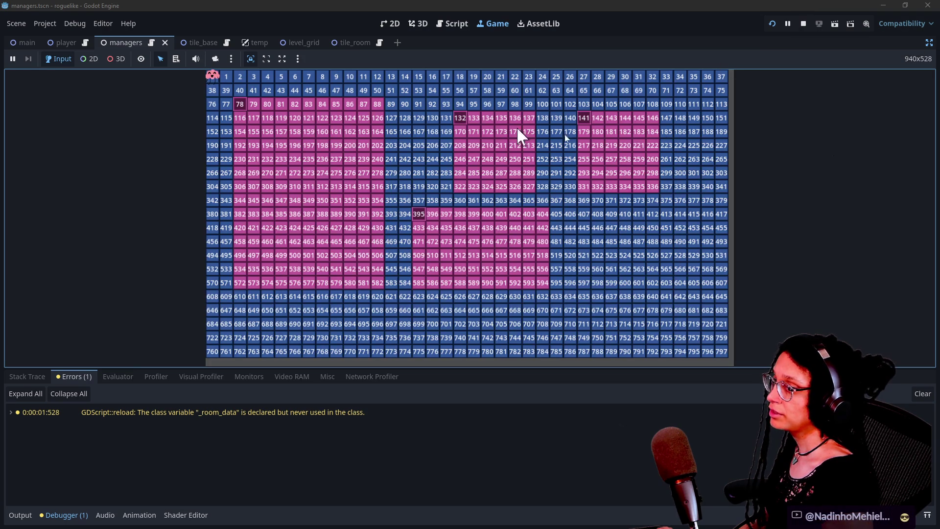
pyautogui.click(802, 27)
pyautogui.click(325, 139)
pyautogui.scroll(2, 324, 145)
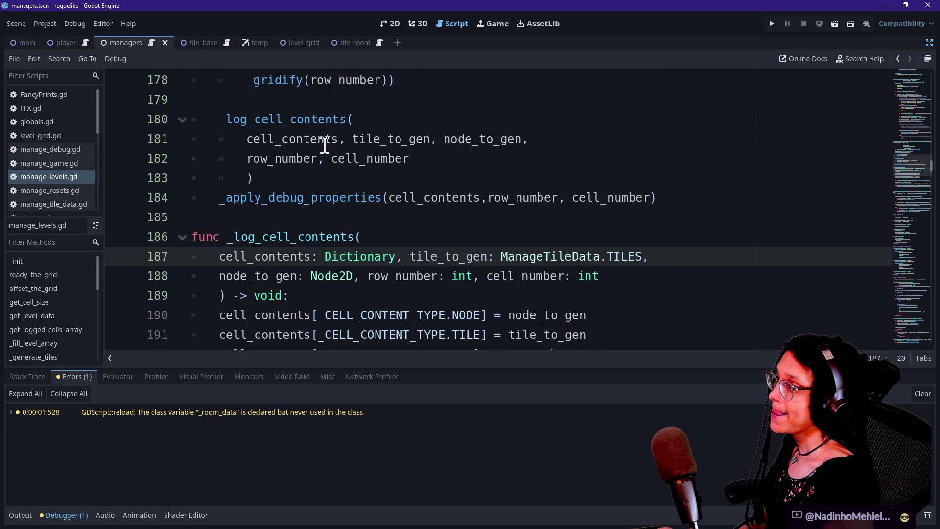
pyautogui.scroll(2, 419, 199)
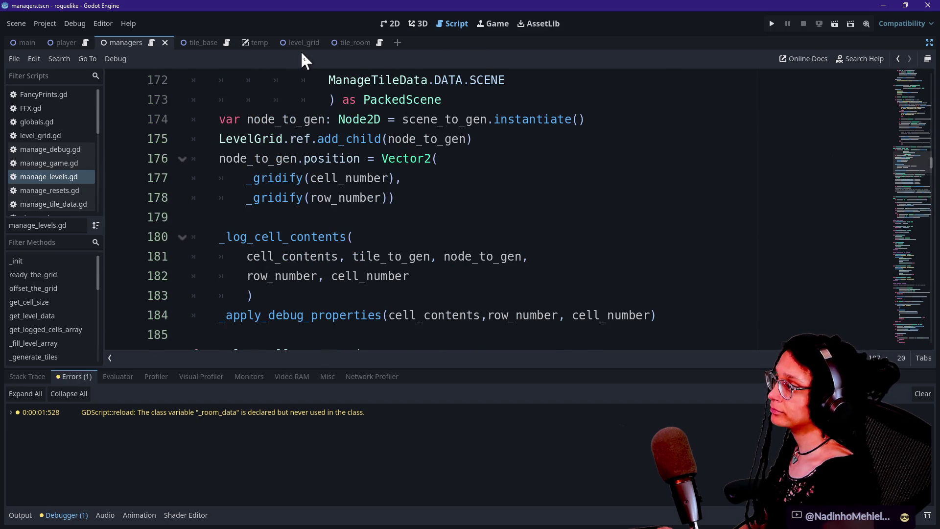
# Rerun and stop the game from the tile_base scene, then focus GitHub Desktop's commit summary
pyautogui.click(189, 43)
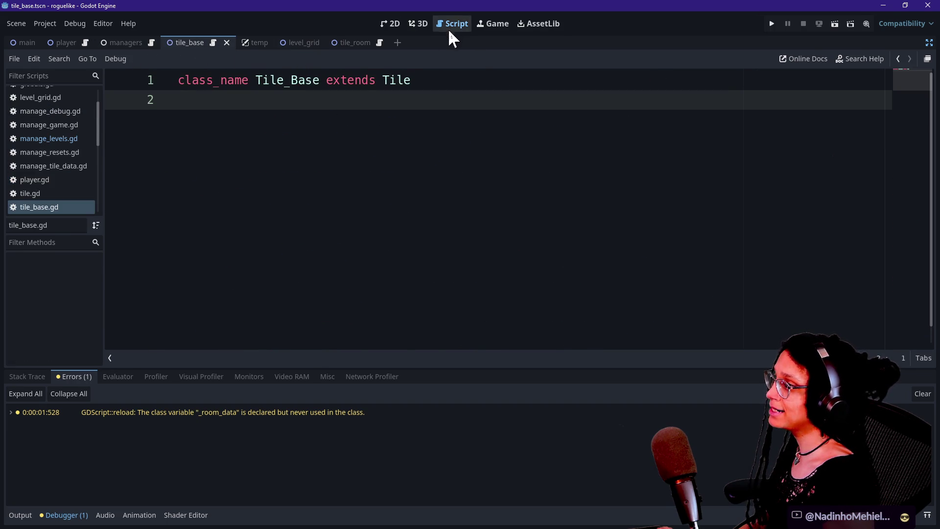
pyautogui.click(929, 42)
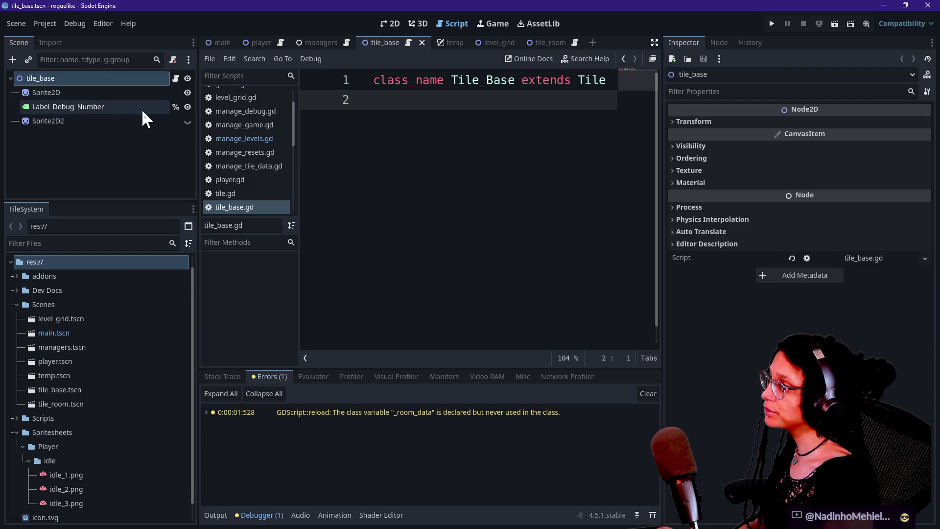
pyautogui.click(772, 23)
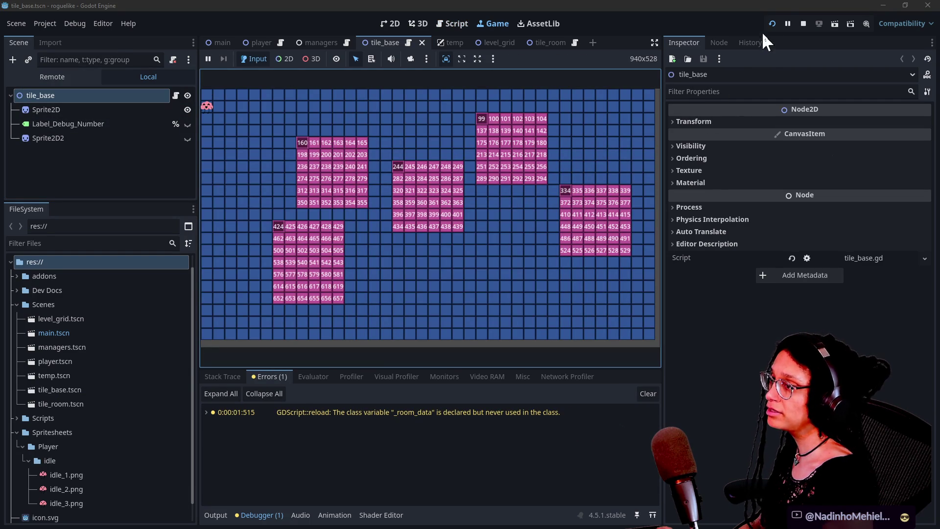
pyautogui.click(798, 25)
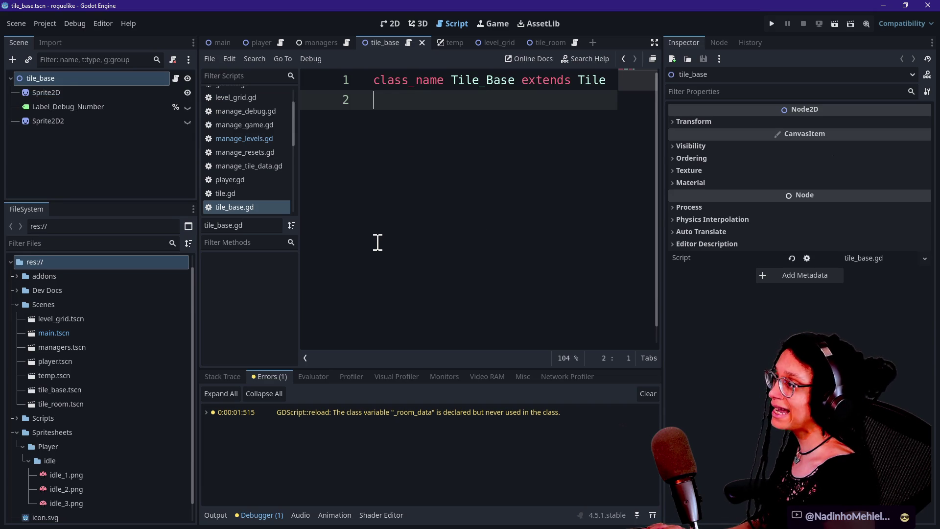
pyautogui.hotkey('alt', 'Tab')
pyautogui.click(125, 333)
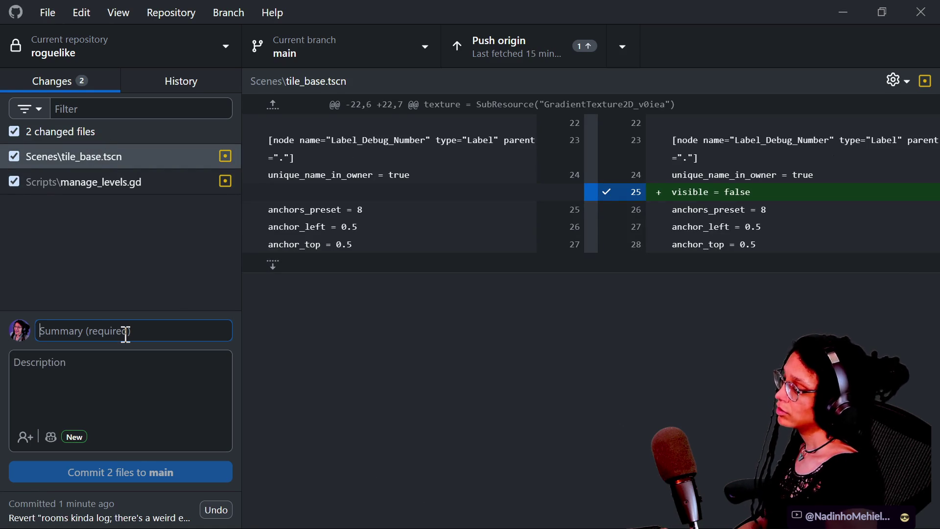
# Enter 'debug numbers only on rooms' as the commit summary, then return to Godot
pyautogui.write('debug numbers only on')
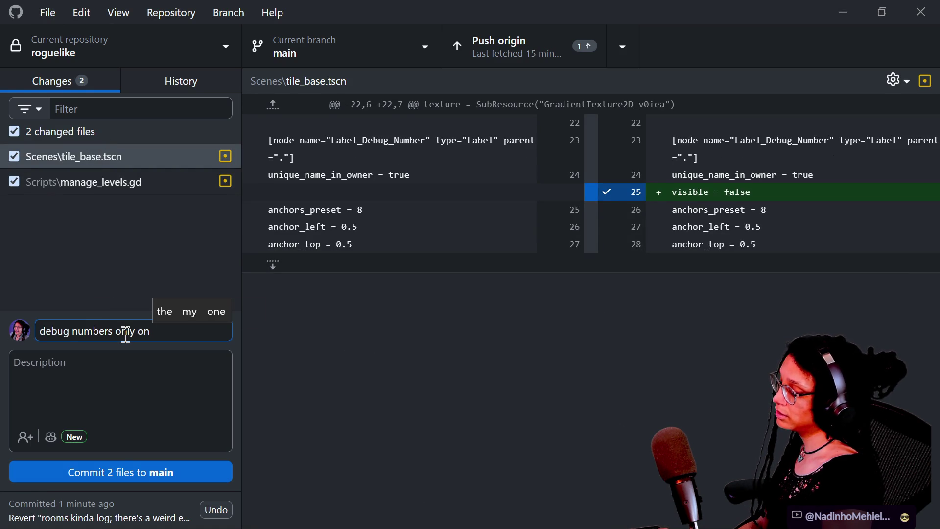
pyautogui.write('rooms')
pyautogui.hotkey('alt', 'Tab')
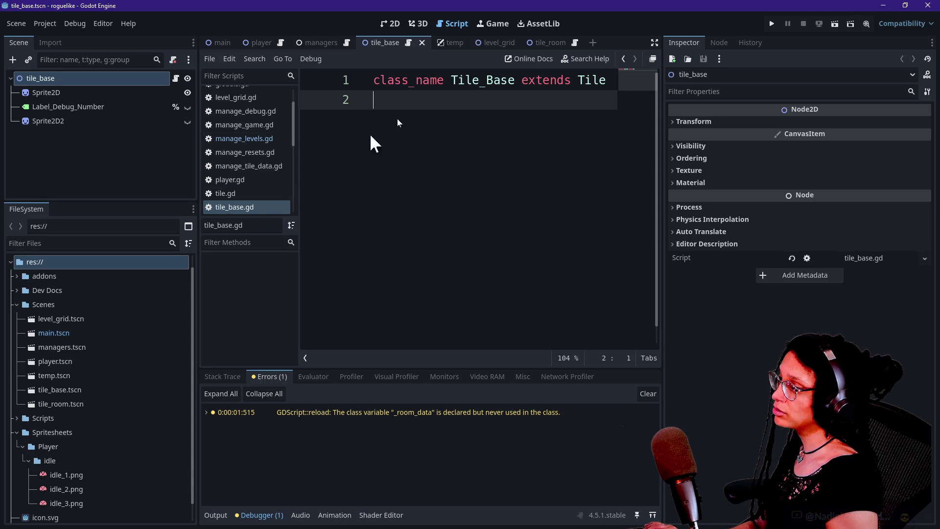
# Open manage_levels.gd at full width and search it for 'despawn'
pyautogui.click(652, 43)
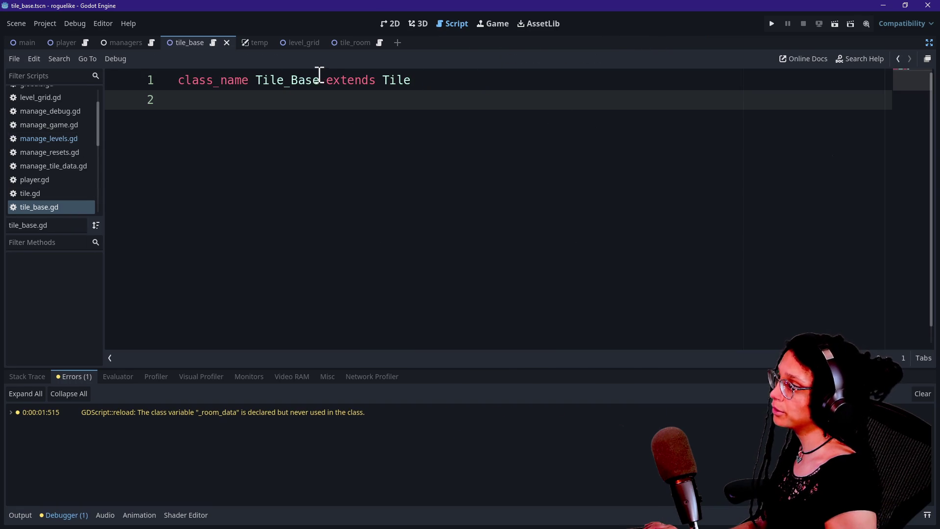
pyautogui.click(128, 43)
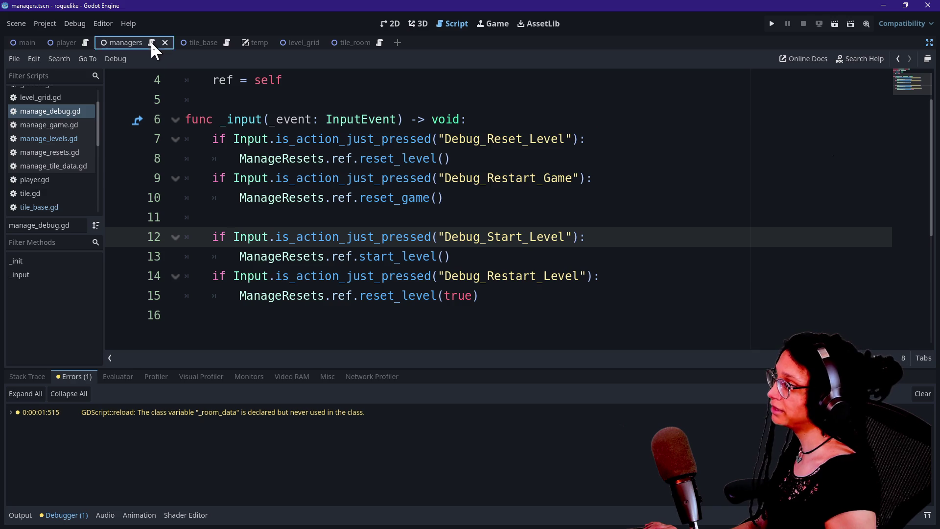
pyautogui.click(70, 137)
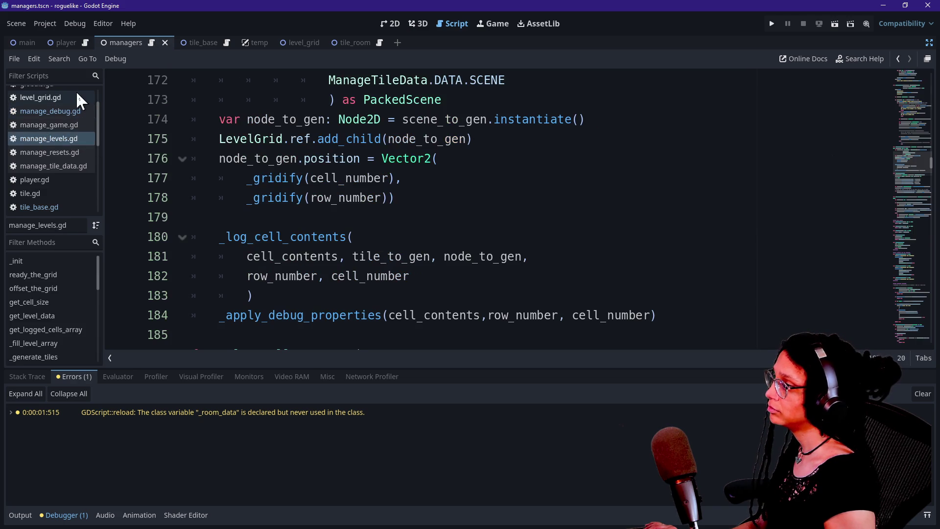
pyautogui.click(399, 218)
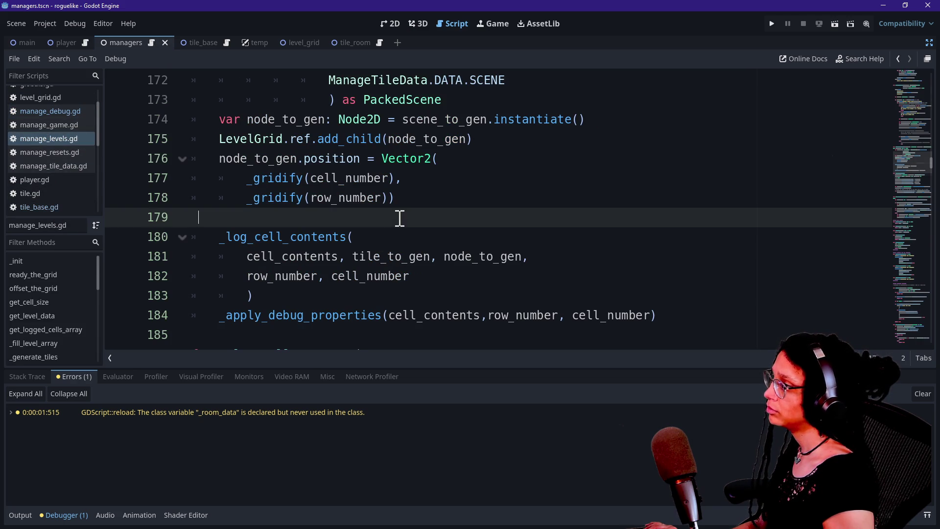
pyautogui.hotkey('ctrl', 'f')
pyautogui.write('despawn')
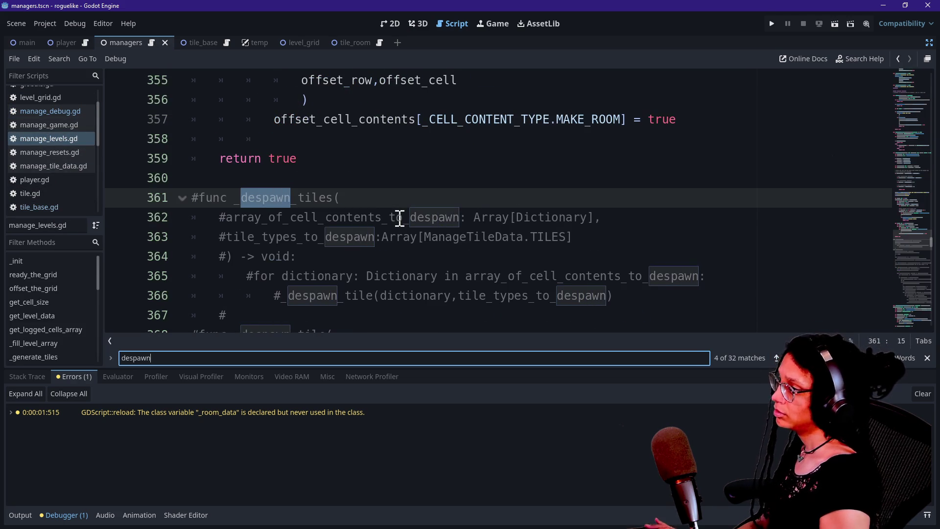
# Delete the commented-out despawn functions through line 403 and the leftover blank line
pyautogui.click(193, 195)
pyautogui.scroll(-13, 194, 195)
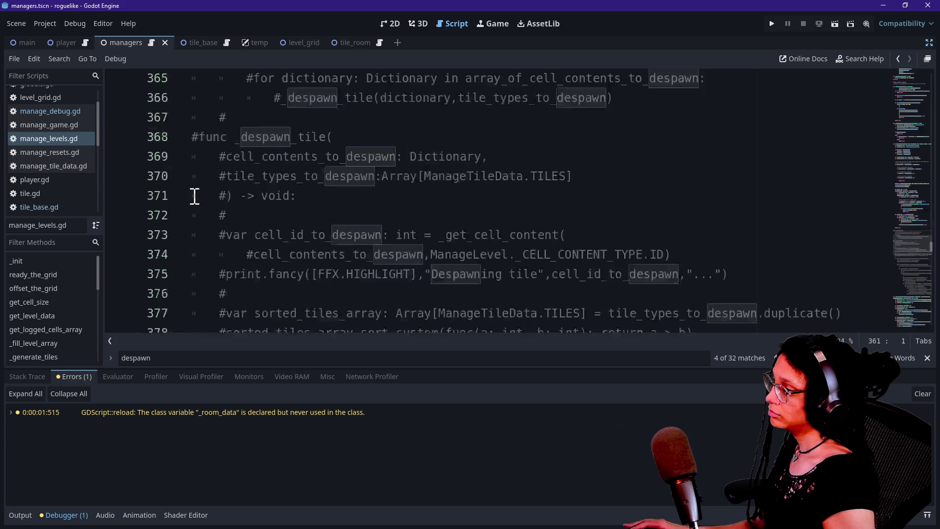
pyautogui.keyDown('shift'); pyautogui.click(630, 120); pyautogui.keyUp('shift')
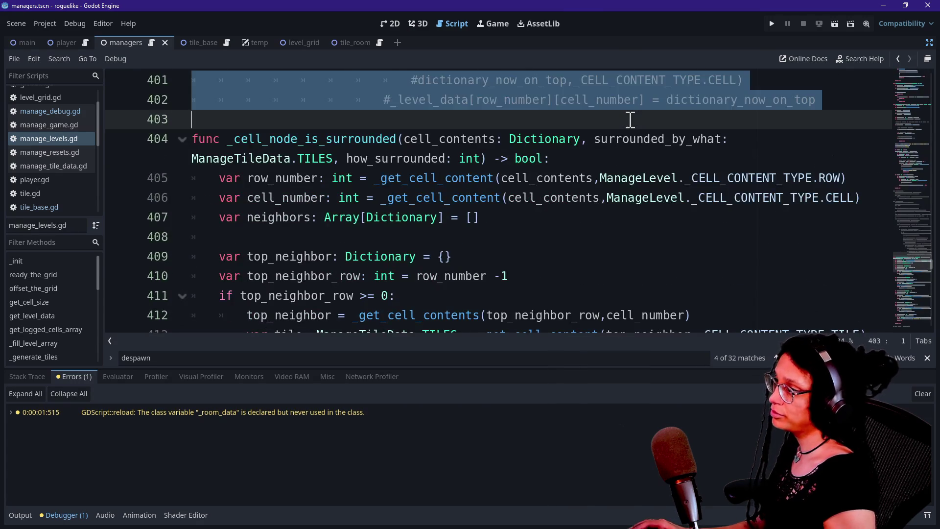
pyautogui.press('BackSpace')
pyautogui.scroll(2, 630, 119)
pyautogui.scroll(2, 630, 119)
pyautogui.press('BackSpace')
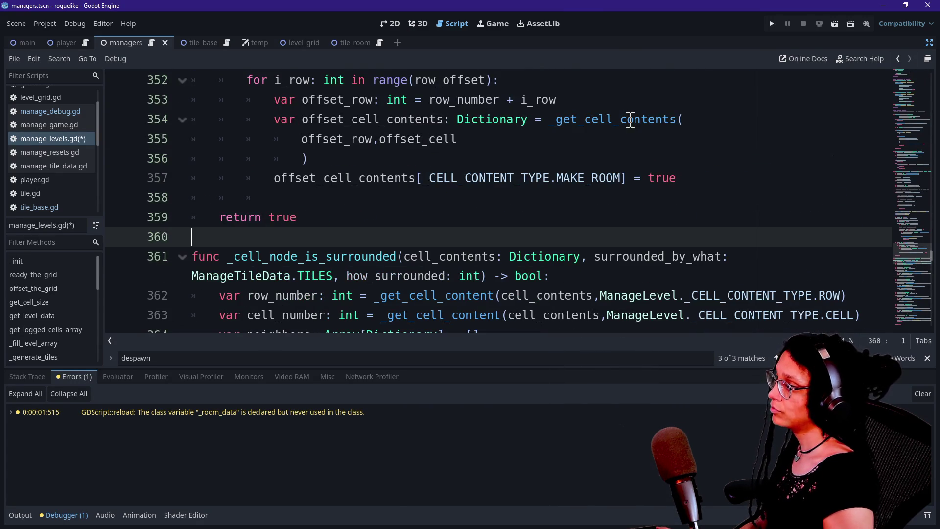
# Delete the commented despawn variable on line 49 and the despawn call on line 89
pyautogui.hotkey('ctrl', 'f')
pyautogui.press('Return')
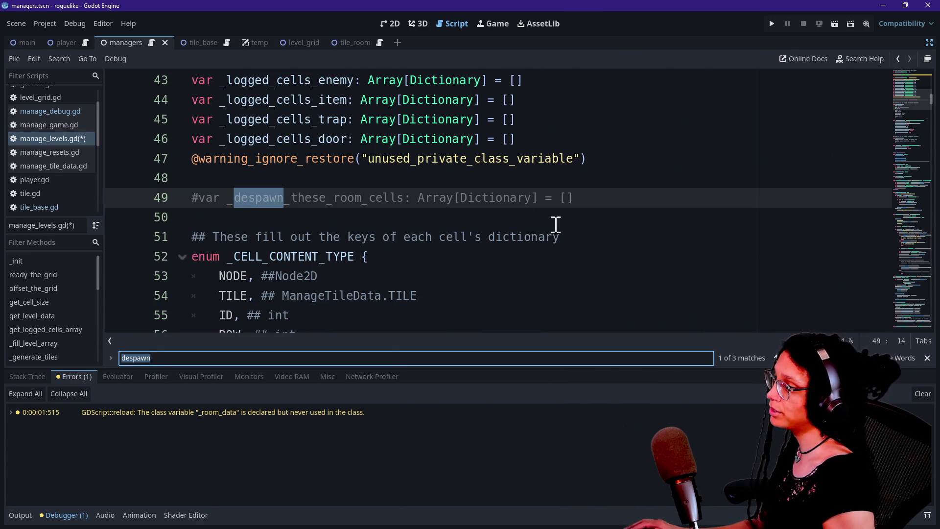
pyautogui.moveTo(556, 224); pyautogui.dragTo(573, 184)
pyautogui.press('BackSpace')
pyautogui.press('BackSpace')
pyautogui.press('Return')
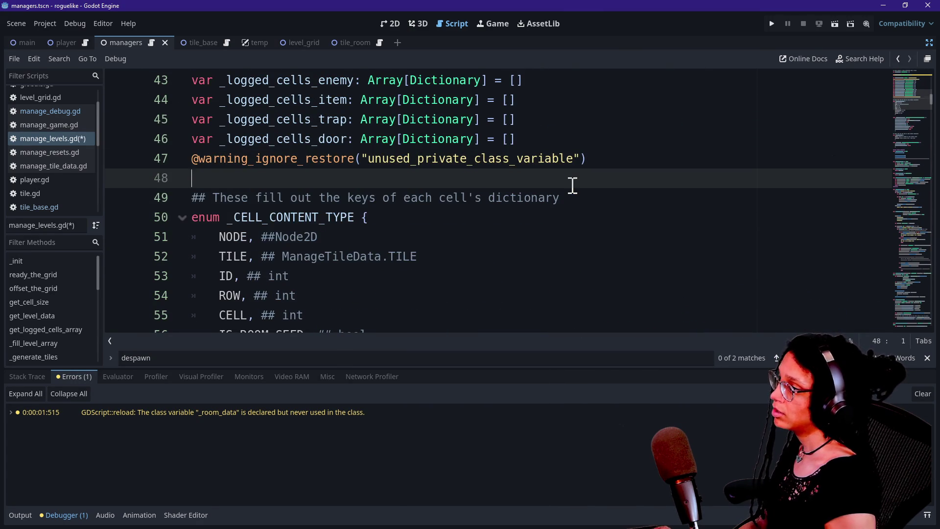
pyautogui.hotkey('ctrl', 'f')
pyautogui.press('Return')
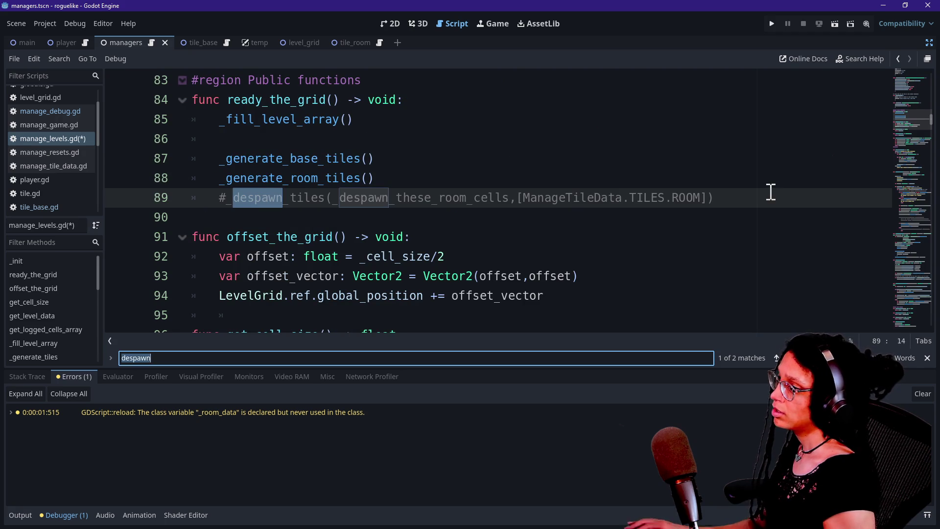
pyautogui.moveTo(770, 192); pyautogui.dragTo(765, 183)
pyautogui.press('BackSpace')
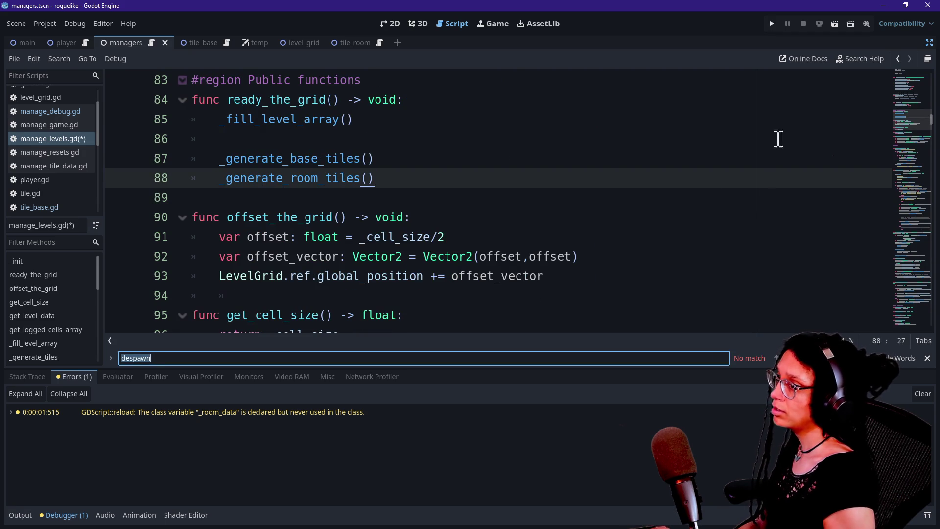
# Add a note about the removed despawn cruft to the summary, commit both files to main, and push
pyautogui.hotkey('alt', 'Tab')
pyautogui.click(199, 334)
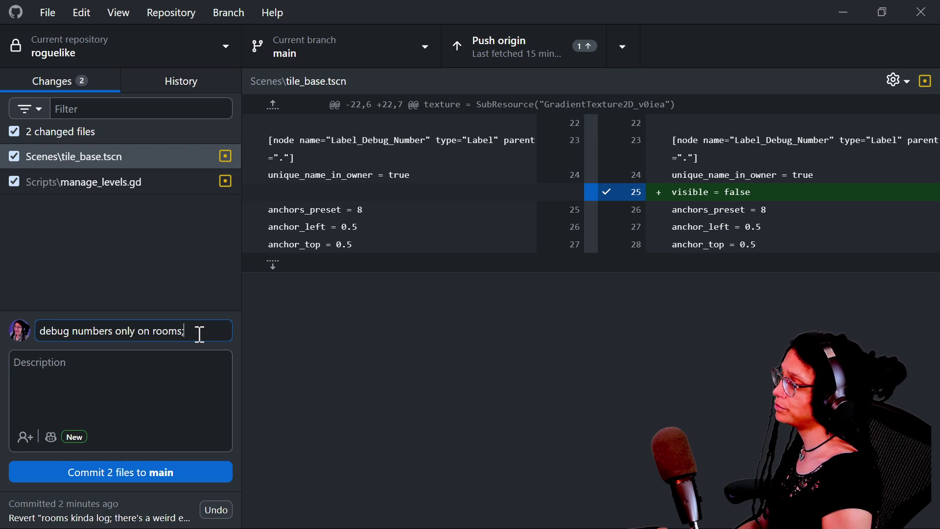
pyautogui.write('espawn cr')
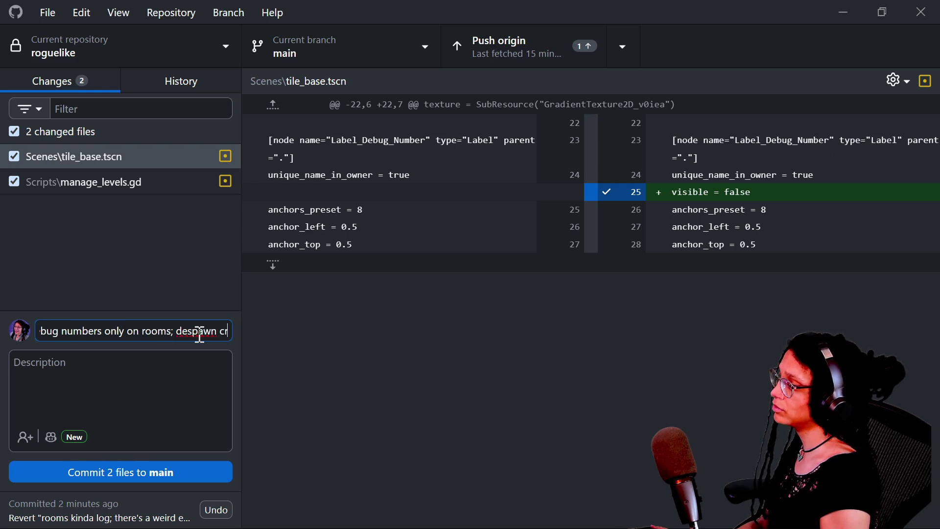
pyautogui.write('uft gone')
pyautogui.click(132, 478)
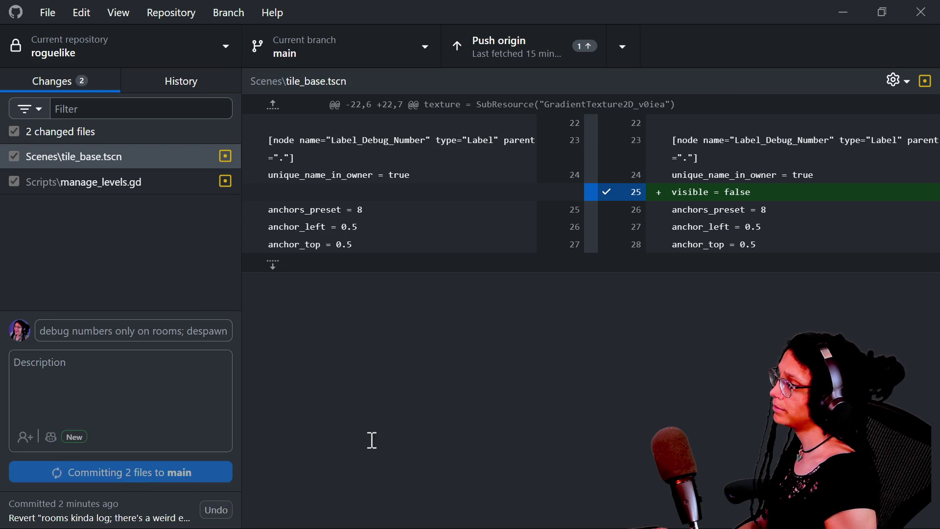
pyautogui.click(785, 247)
pyautogui.hotkey('alt', 'Tab')
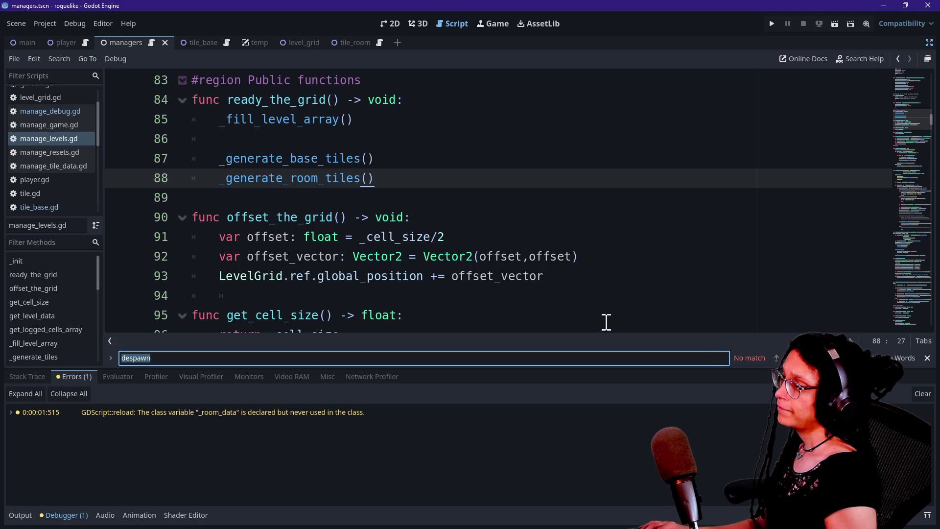
pyautogui.click(540, 257)
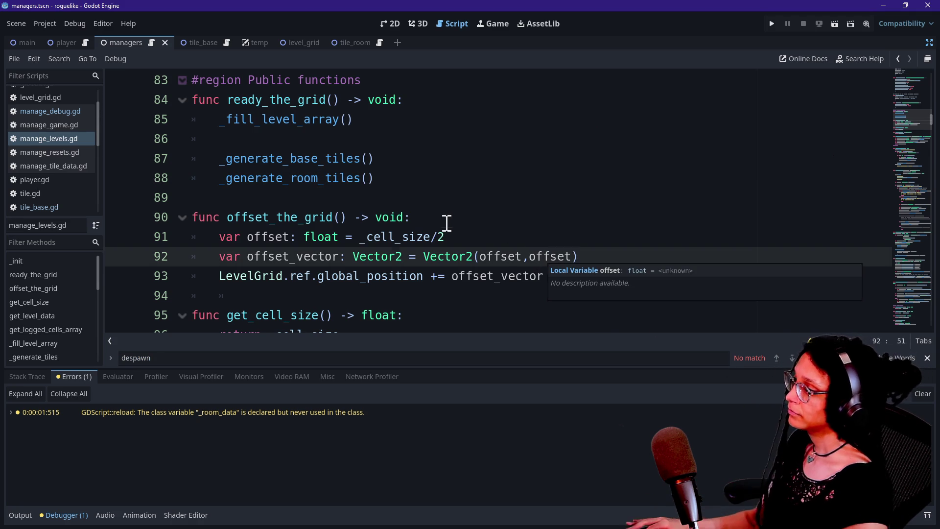
pyautogui.click(447, 218)
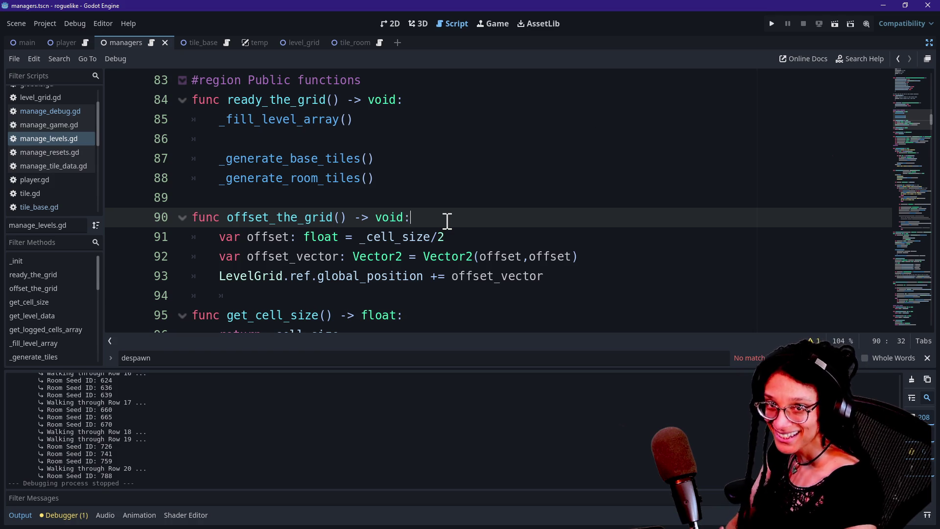
pyautogui.hotkey('ctrl', 'j')
pyautogui.click(316, 239)
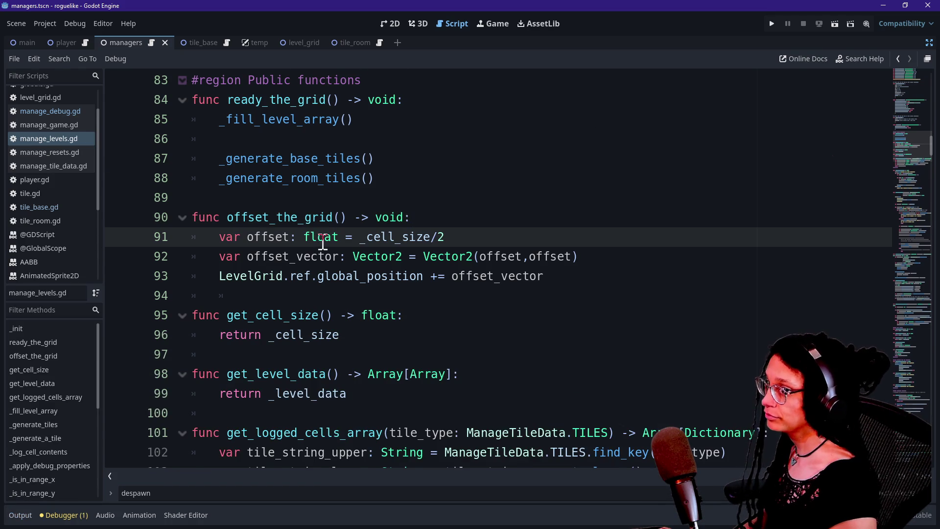
pyautogui.scroll(-18, 323, 241)
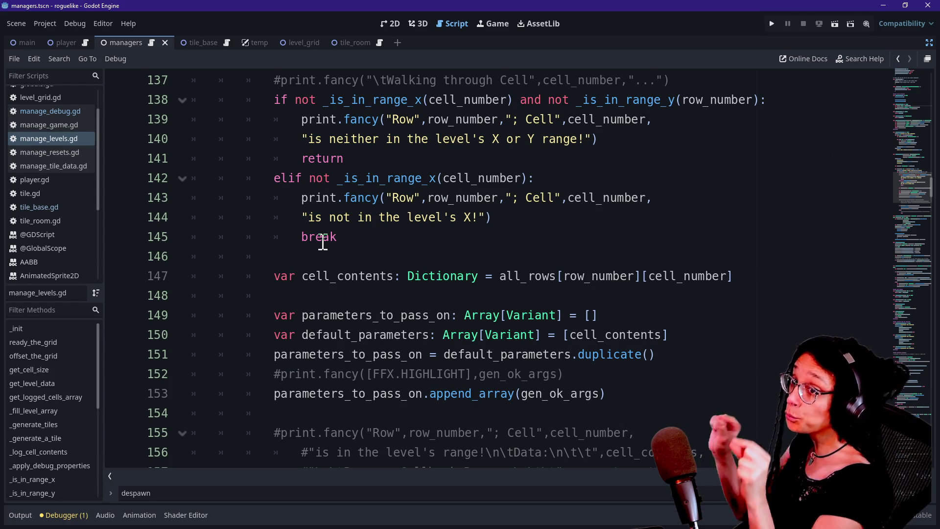
pyautogui.click(506, 265)
pyautogui.scroll(-20, 506, 265)
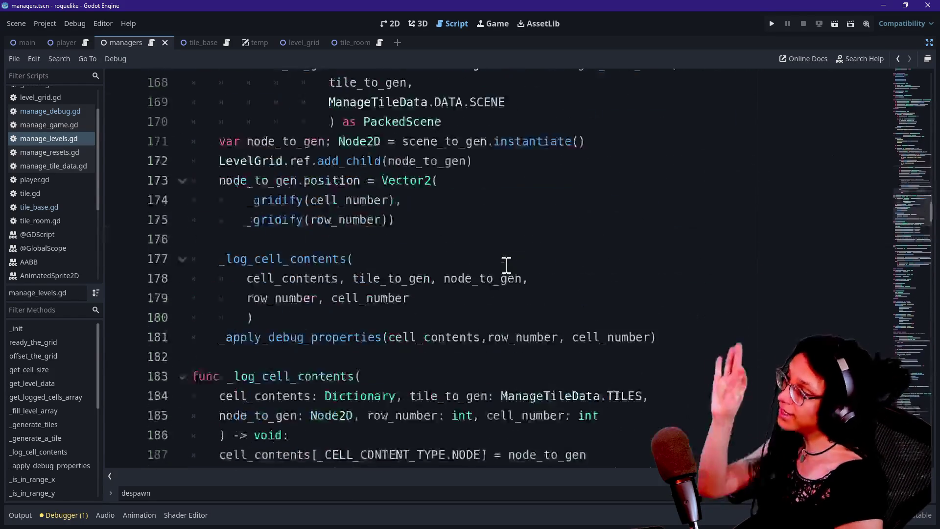
pyautogui.scroll(-10, 506, 265)
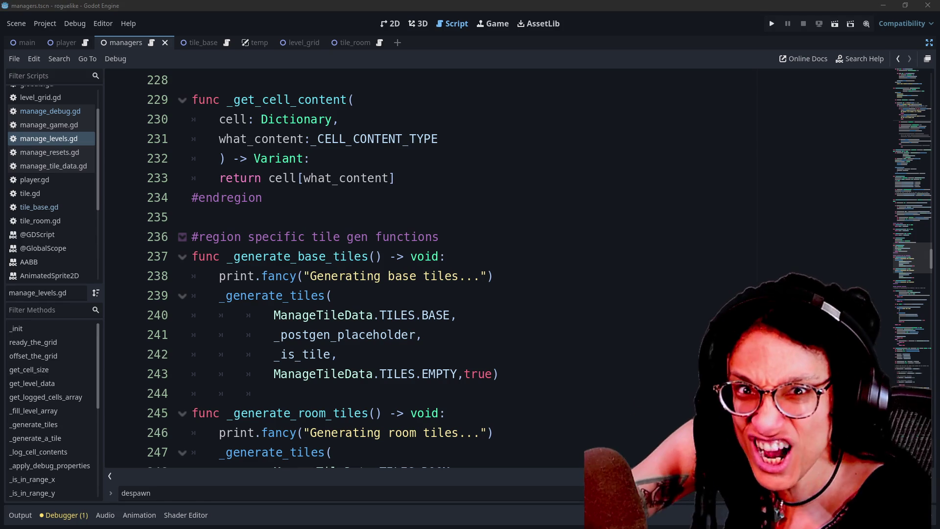
# Step through the base tile generation call and the cell content getter code
pyautogui.click(682, 318)
pyautogui.press('Down')
pyautogui.press('Down')
pyautogui.press('Down')
pyautogui.press('Up')
pyautogui.press('Up')
pyautogui.press('Up')
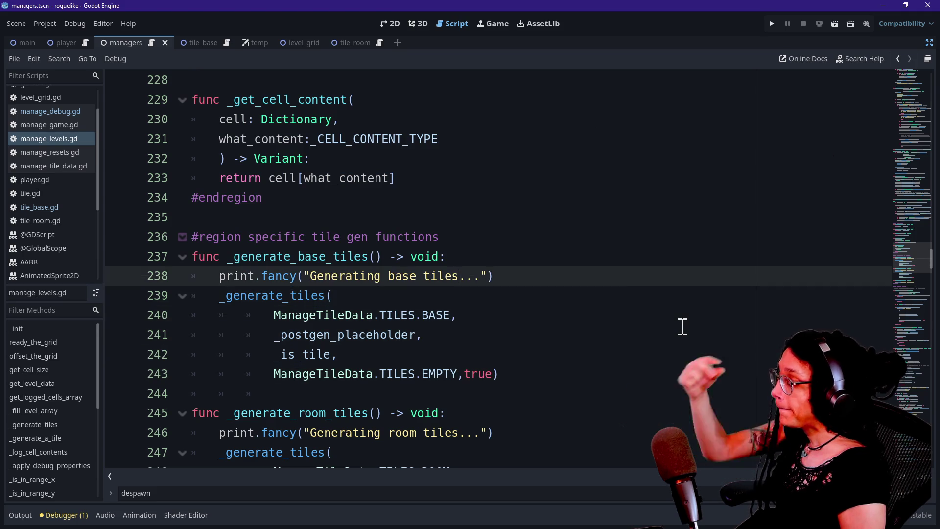
pyautogui.press('Down')
pyautogui.press('Up')
pyautogui.press('Up')
pyautogui.press('Up')
pyautogui.press('Up')
pyautogui.press('Up')
pyautogui.press('Up')
pyautogui.press('Down')
pyautogui.press('Down')
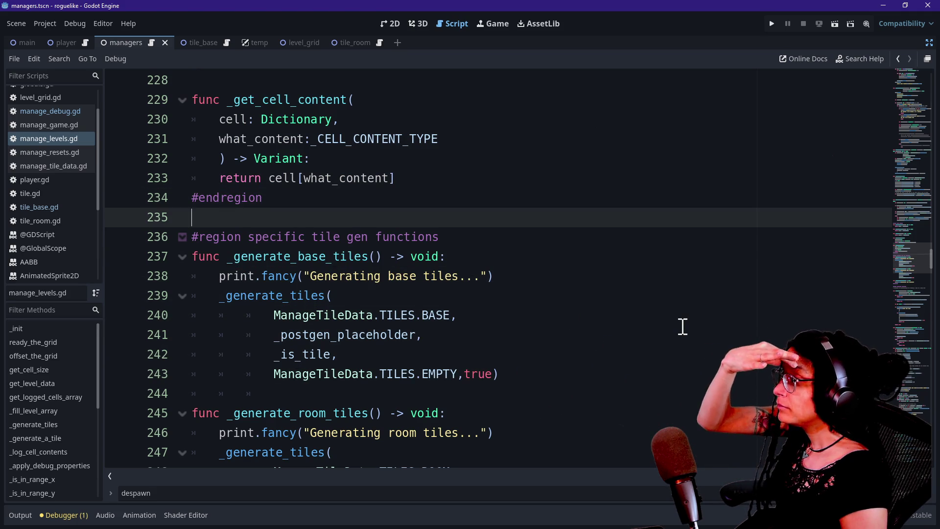
pyautogui.press('Down')
pyautogui.press('Up')
pyautogui.press('Up')
pyautogui.press('Down')
pyautogui.press('Up')
pyautogui.press('Up')
pyautogui.press('Down')
pyautogui.press('Down')
pyautogui.press('Down')
pyautogui.press('Down')
pyautogui.press('Up')
pyautogui.press('Up')
pyautogui.press('Down')
pyautogui.press('Down')
pyautogui.press('Up')
pyautogui.press('Up')
pyautogui.press('Down')
pyautogui.press('Down')
pyautogui.press('Up')
pyautogui.press('Up')
pyautogui.press('Up')
pyautogui.press('Down')
pyautogui.press('Down')
pyautogui.press('Down')
pyautogui.press('Down')
pyautogui.press('Down')
pyautogui.press('Down')
pyautogui.press('Down')
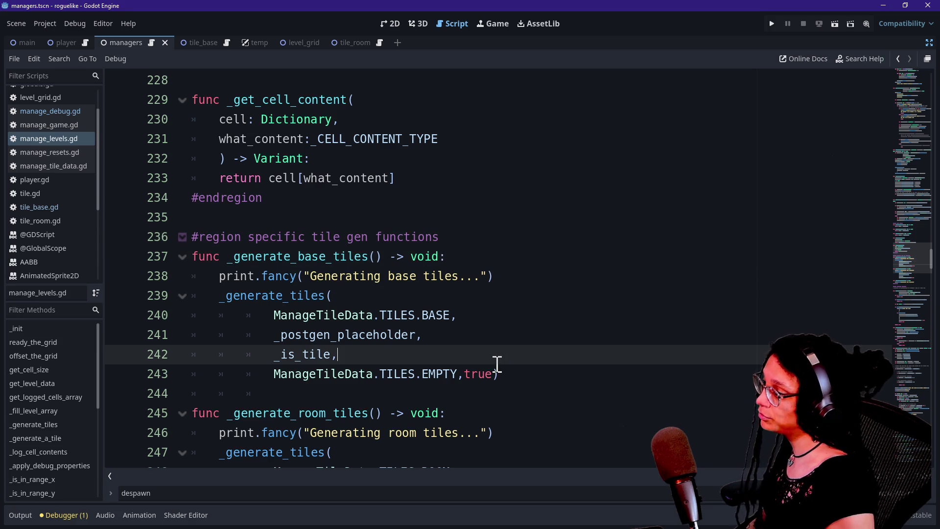
# Review the bounds check, the cell_max_offset line, and the fancy print call near line 327
pyautogui.scroll(-4, 497, 364)
pyautogui.scroll(-20, 497, 364)
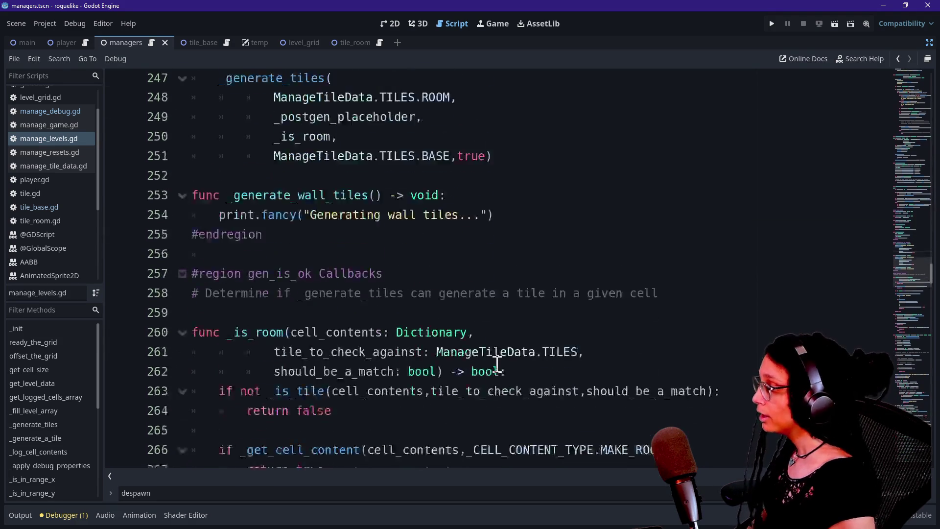
pyautogui.click(497, 364)
pyautogui.scroll(3, 536, 335)
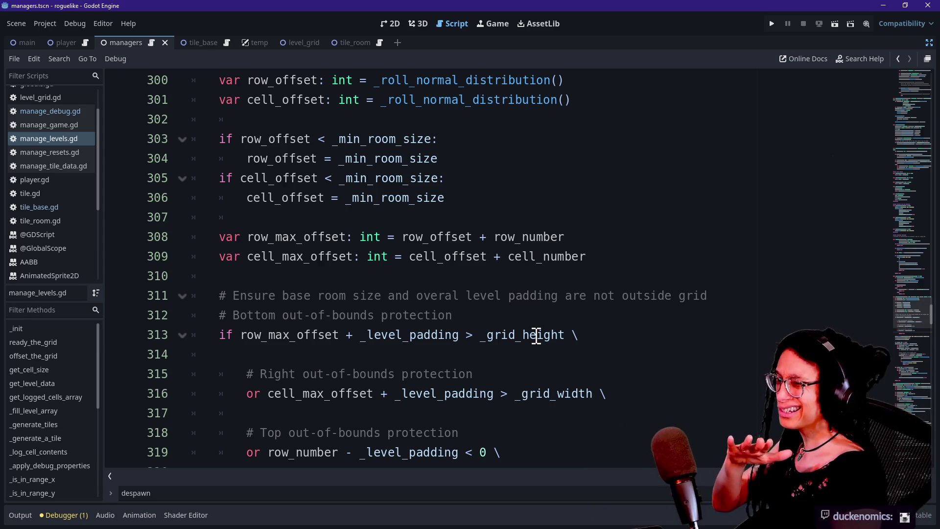
pyautogui.click(450, 256)
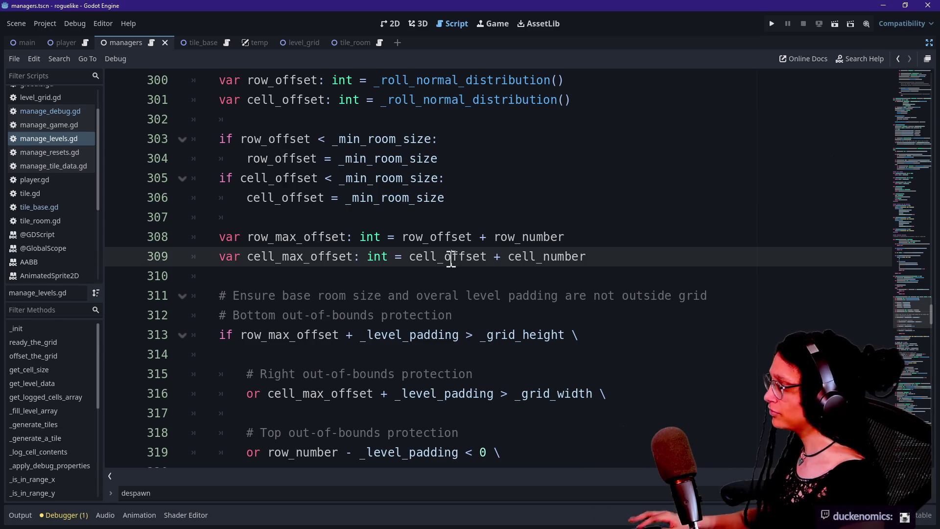
pyautogui.scroll(-2, 448, 286)
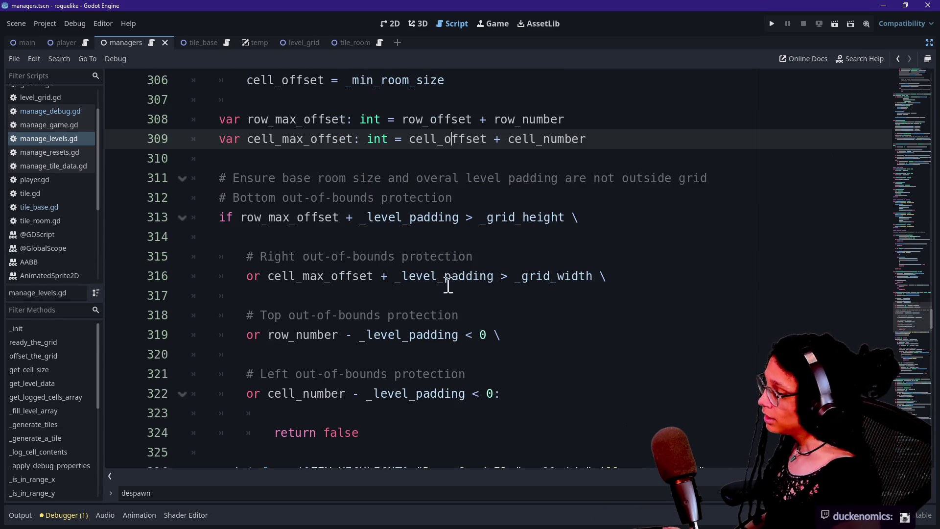
pyautogui.click(666, 494)
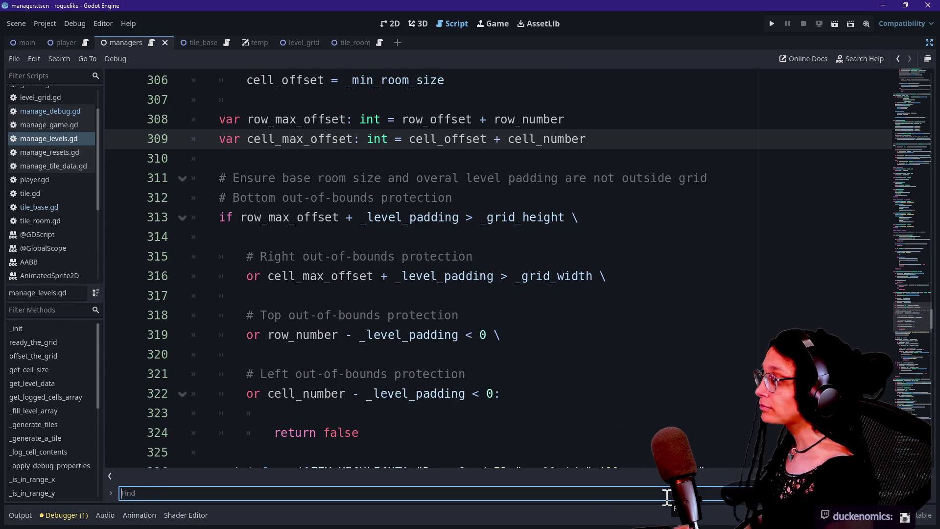
pyautogui.click(586, 341)
pyautogui.scroll(-2, 586, 341)
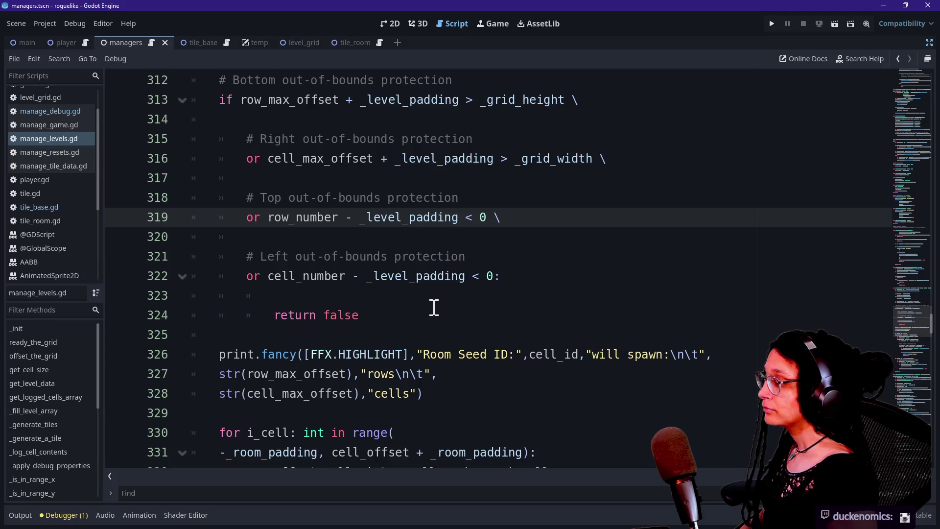
pyautogui.scroll(-2, 434, 308)
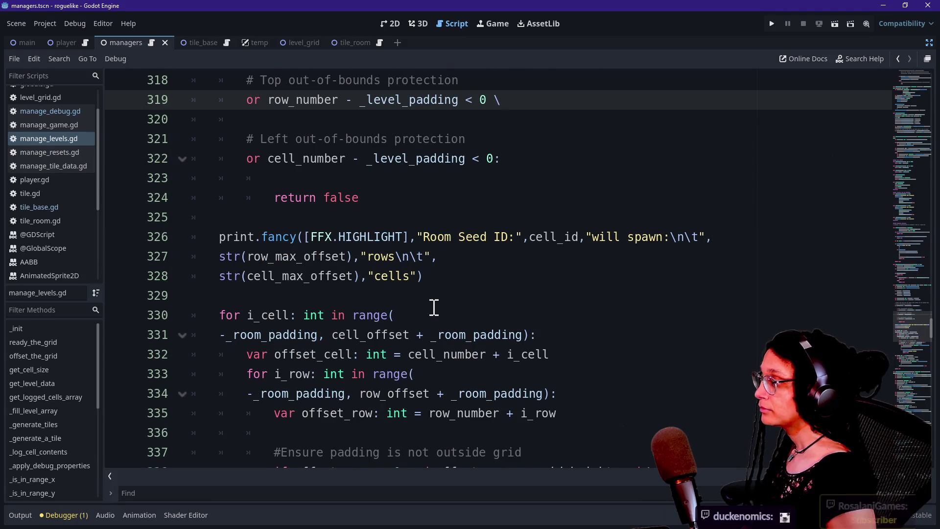
pyautogui.scroll(1, 434, 307)
pyautogui.doubleClick(300, 296)
pyautogui.click(460, 309)
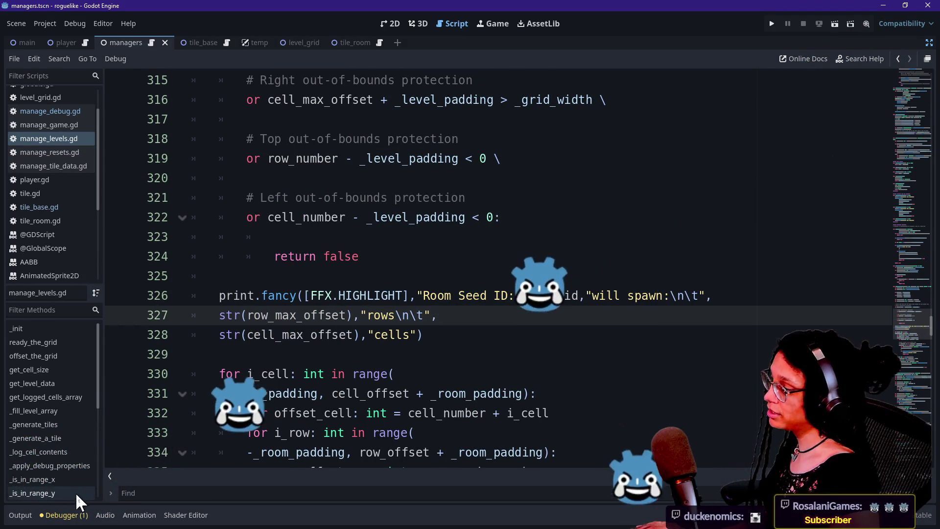
# Run the project, inspect the Room Seed lines in the Output log, then return to the Script workspace
pyautogui.click(771, 24)
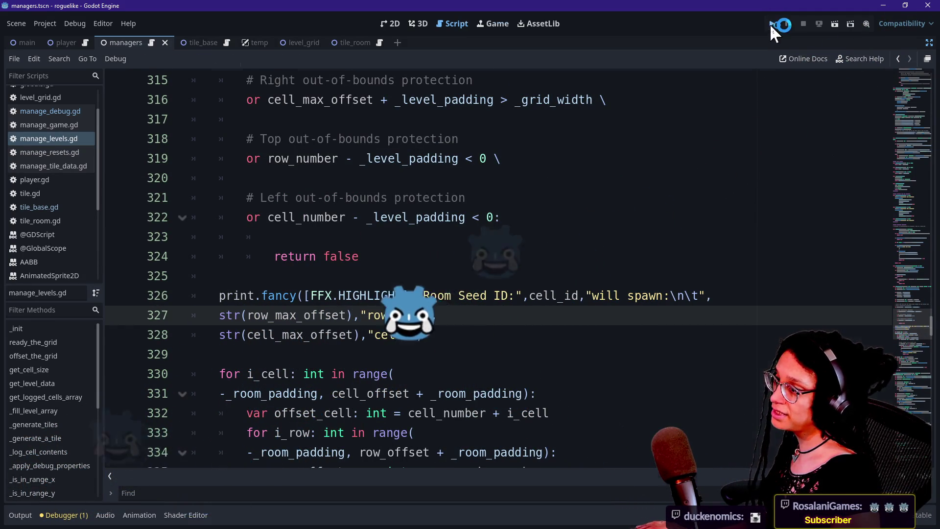
pyautogui.click(21, 515)
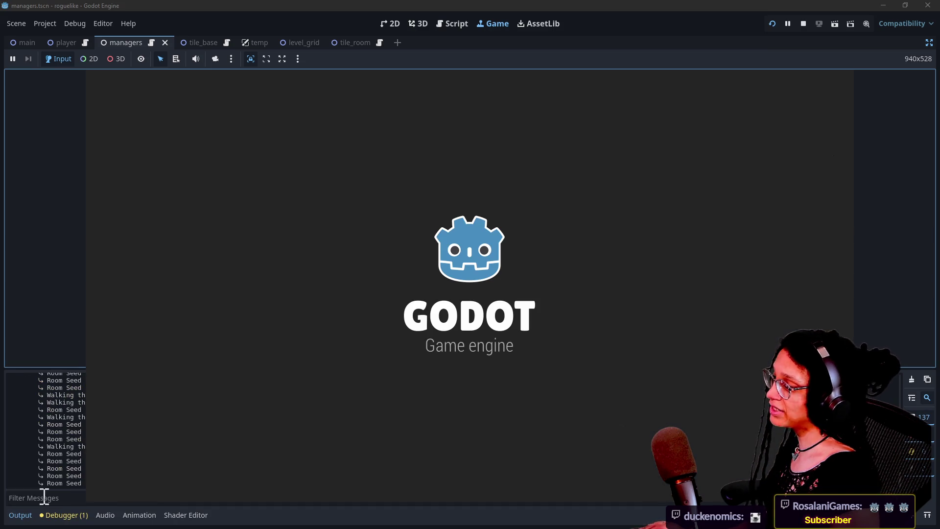
pyautogui.click(45, 498)
pyautogui.moveTo(81, 444); pyautogui.dragTo(142, 484)
pyautogui.click(149, 480)
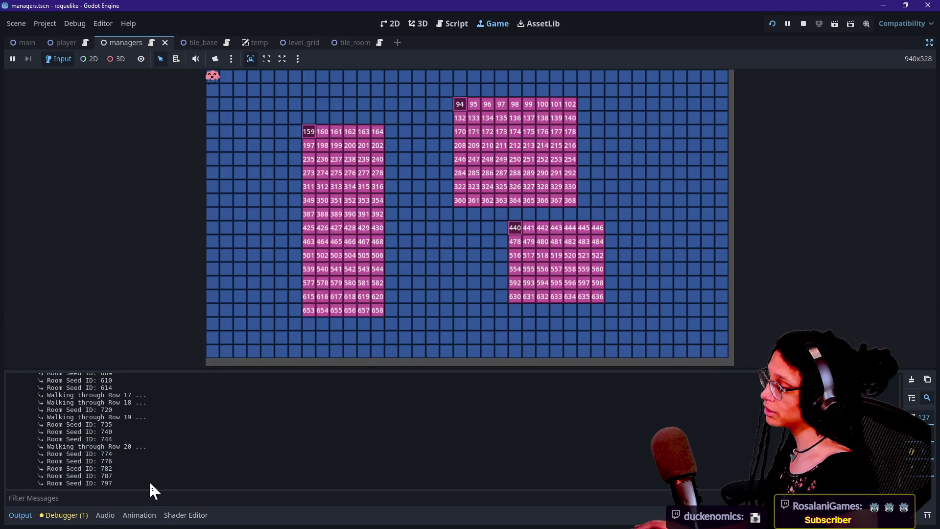
pyautogui.click(460, 25)
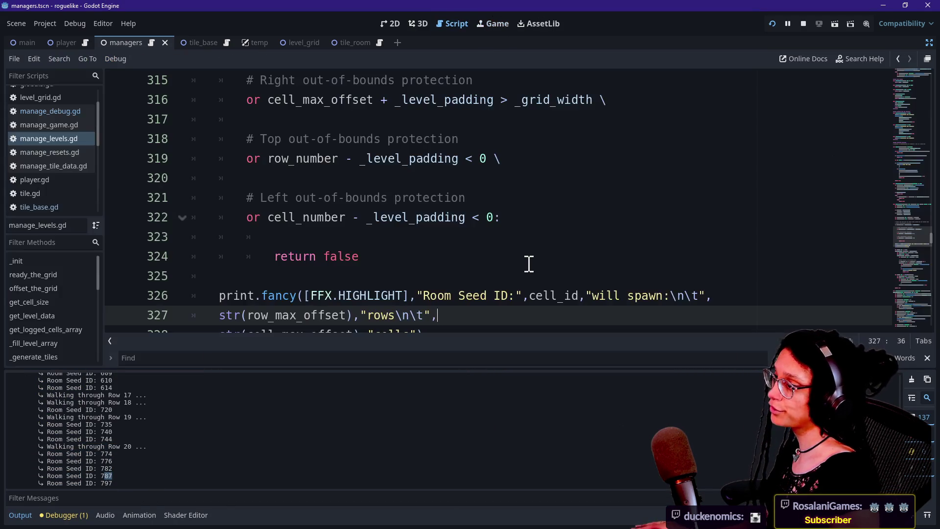
# Begin rewording the line 326 debug message, inserting 'Trying to spawn' before room
pyautogui.moveTo(457, 290); pyautogui.dragTo(488, 295)
pyautogui.press('BackSpace')
pyautogui.press('BackSpace')
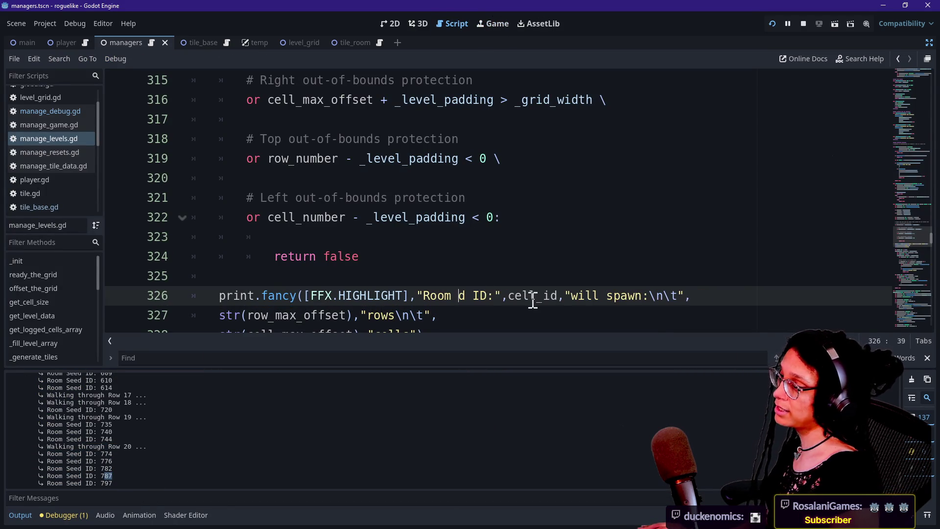
pyautogui.hotkey('ctrl', 'Left')
pyautogui.write('Trying to spawn')
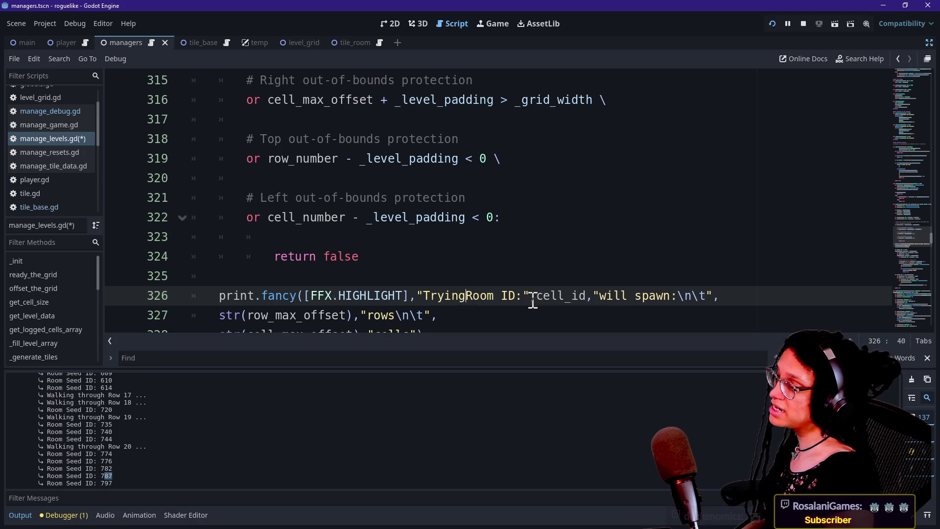
pyautogui.press('Delete')
pyautogui.write('r')
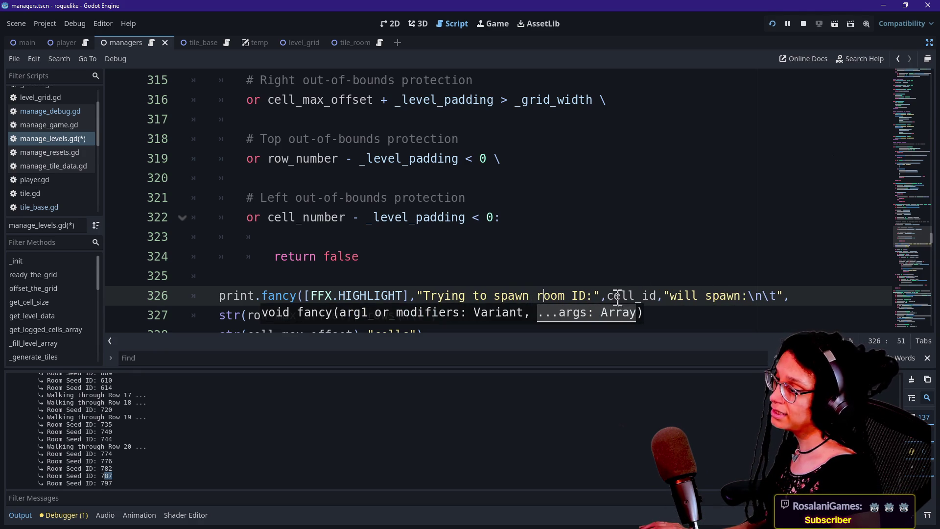
pyautogui.moveTo(663, 294); pyautogui.dragTo(743, 296)
pyautogui.press('BackSpace')
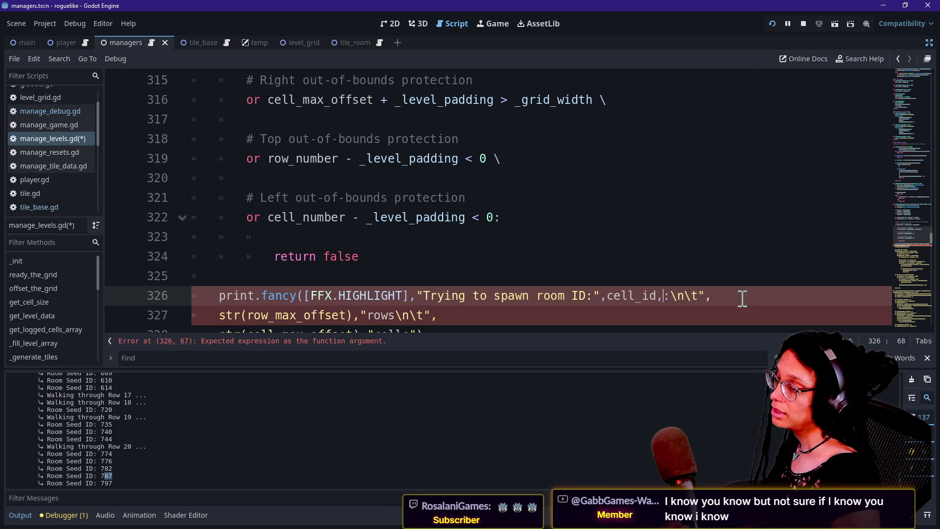
pyautogui.hotkey('ctrl', 'z')
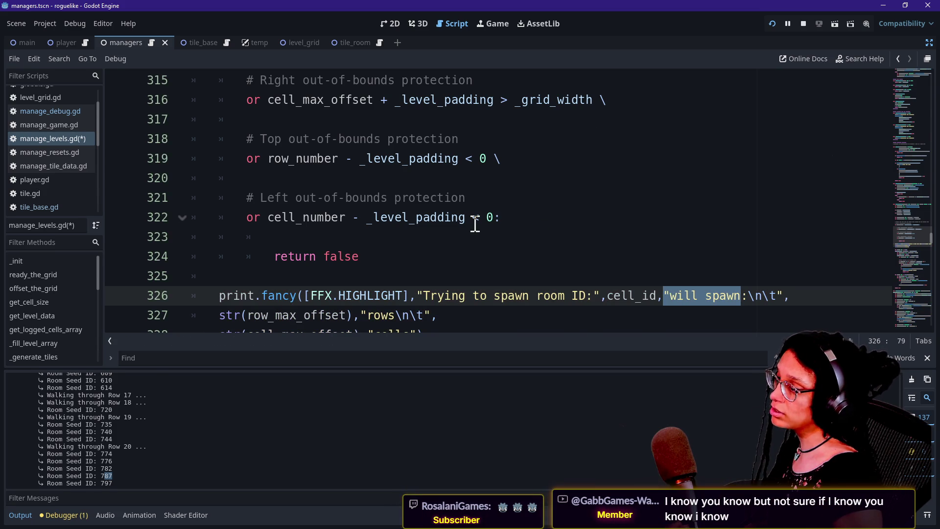
# Finish the message as 'Trying to spawn Room Seed', removing the 'ID:' that followed
pyautogui.scroll(-1, 443, 247)
pyautogui.click(536, 236)
pyautogui.press('Delete')
pyautogui.write('R')
pyautogui.press('Left')
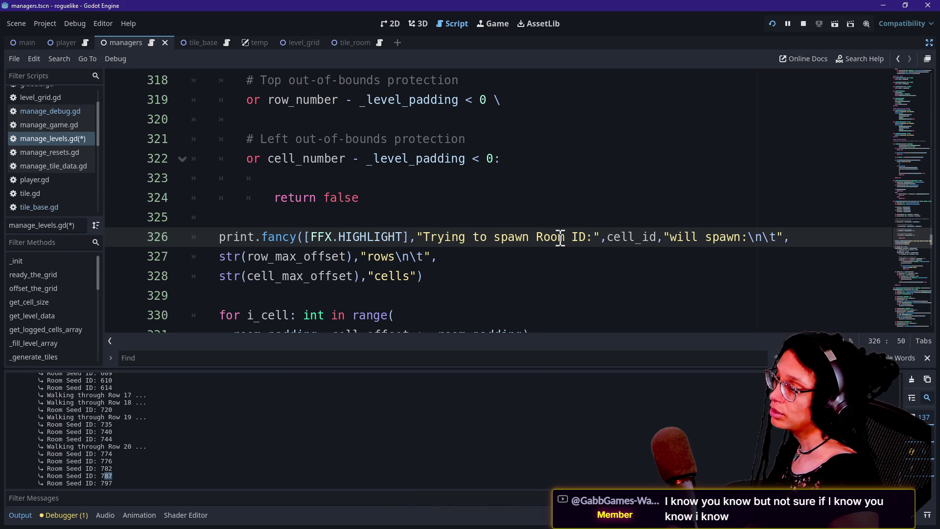
pyautogui.write('a')
pyautogui.press('Right')
pyautogui.press('Right')
pyautogui.press('Right')
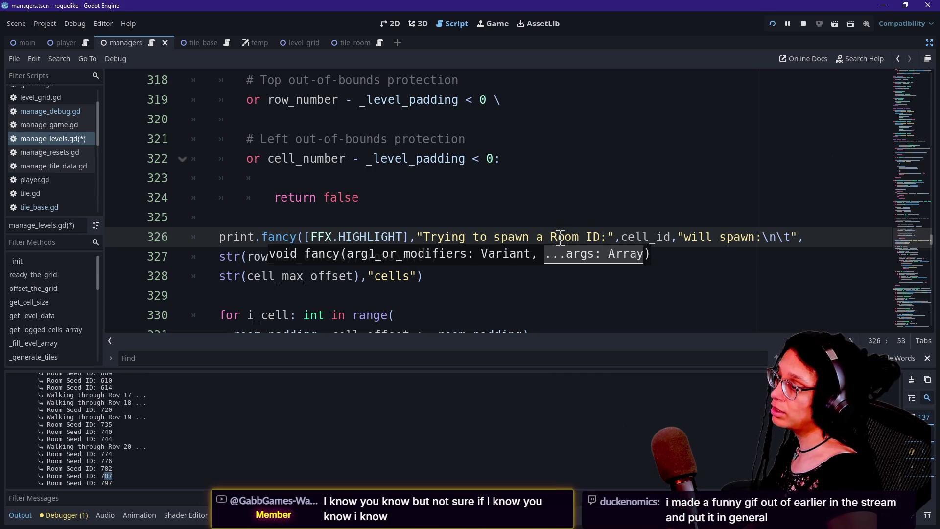
pyautogui.press('BackSpace')
pyautogui.press('BackSpace')
pyautogui.press('BackSpace')
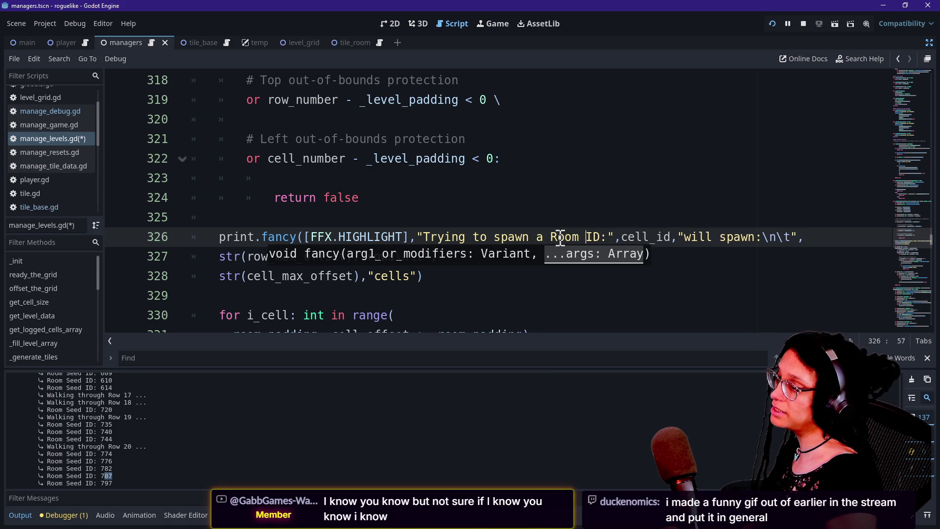
pyautogui.write('Room See')
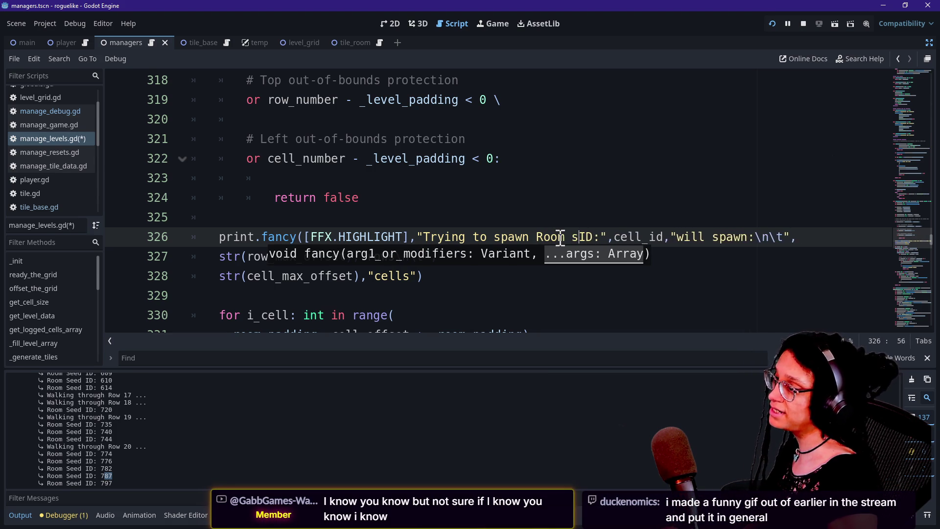
pyautogui.write('d')
pyautogui.press('Delete')
pyautogui.press('Delete')
pyautogui.press('Delete')
pyautogui.click(641, 237)
pyautogui.click(700, 237)
pyautogui.moveTo(685, 237); pyautogui.dragTo(715, 237)
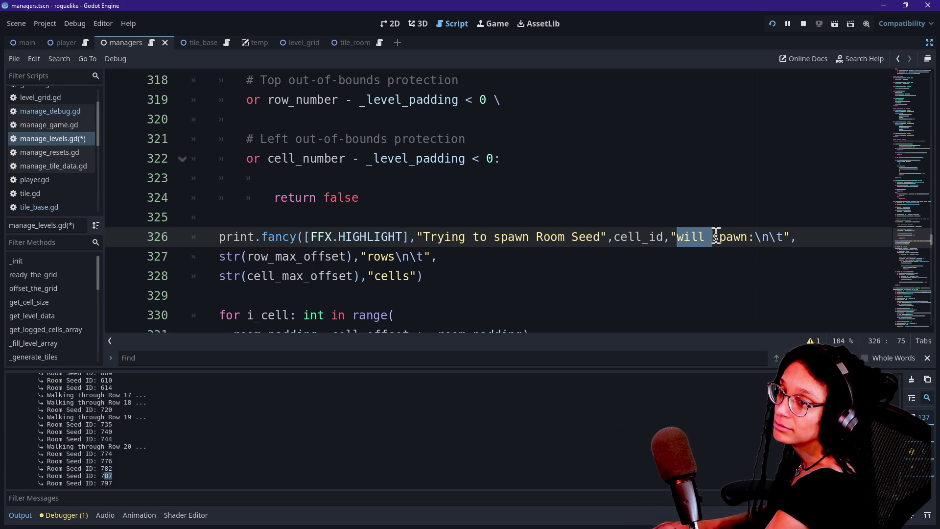
pyautogui.hotkey('alt', 'Tab')
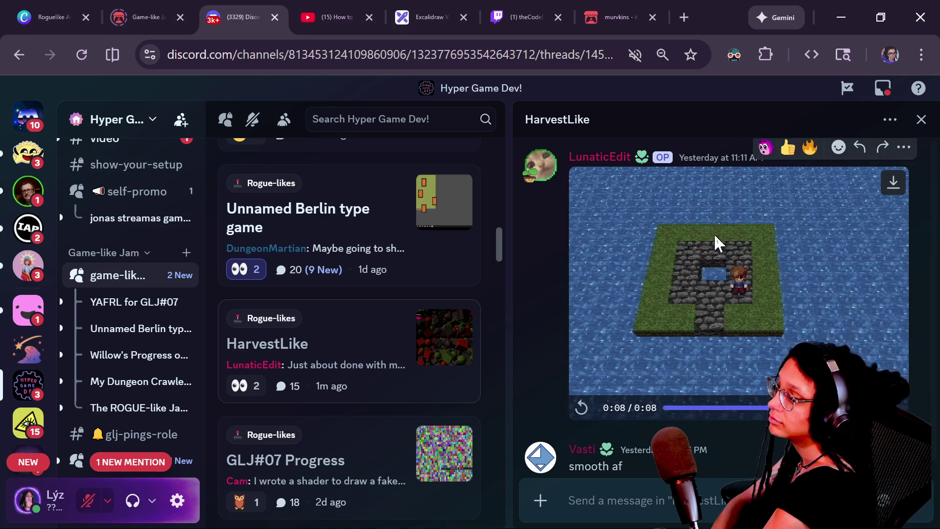
# Scroll #general to the 1:18 AM posts and open the second pacing GIF full size
pyautogui.scroll(15, 142, 264)
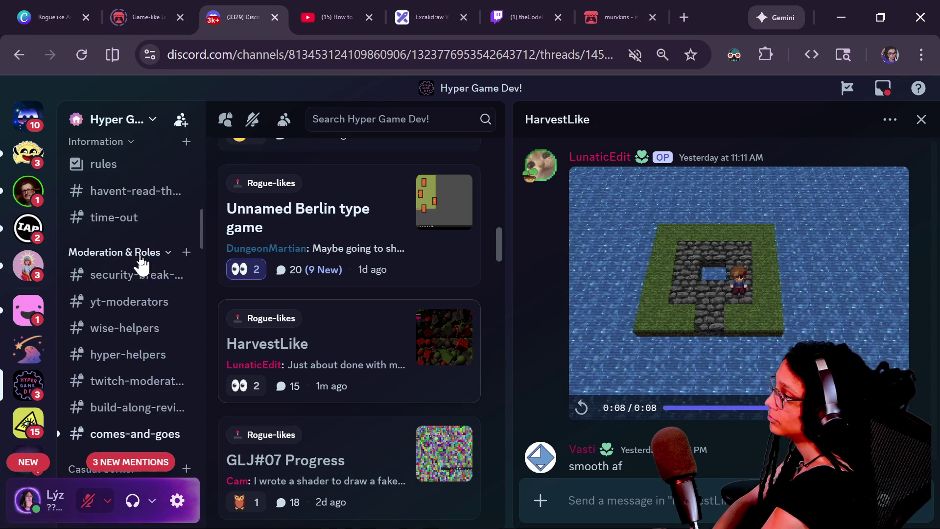
pyautogui.scroll(-10, 142, 264)
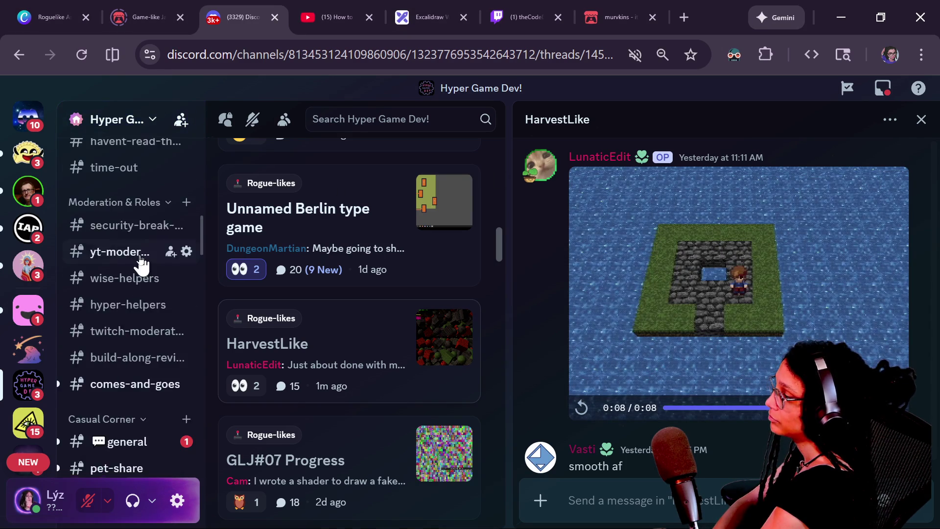
pyautogui.click(138, 268)
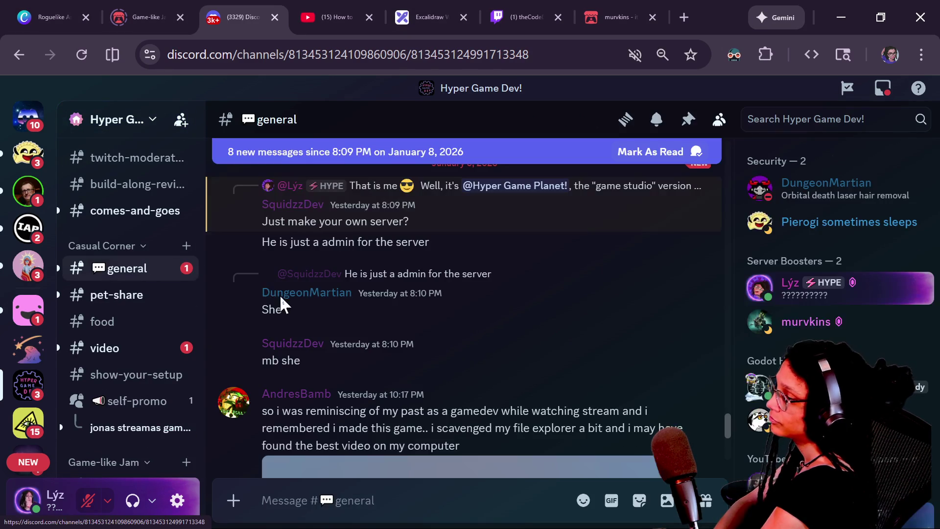
pyautogui.scroll(-5, 497, 399)
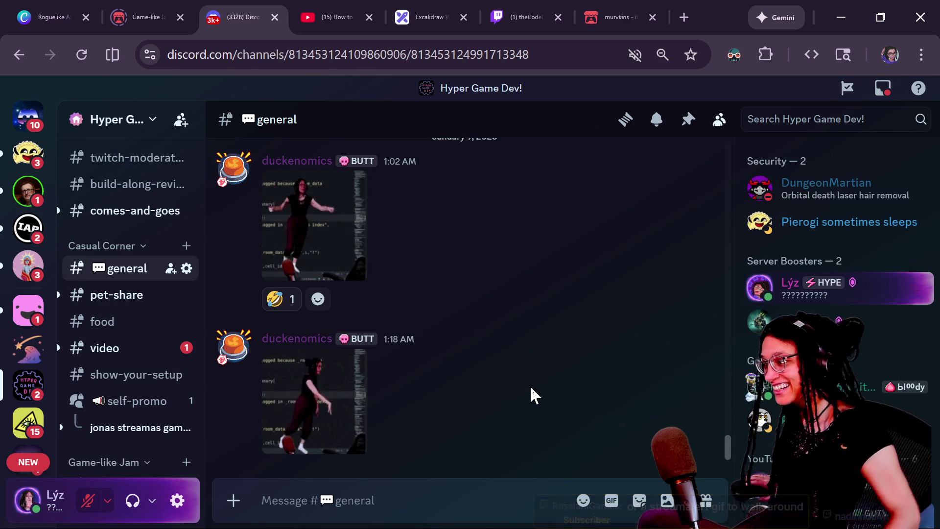
pyautogui.click(352, 427)
pyautogui.click(611, 377)
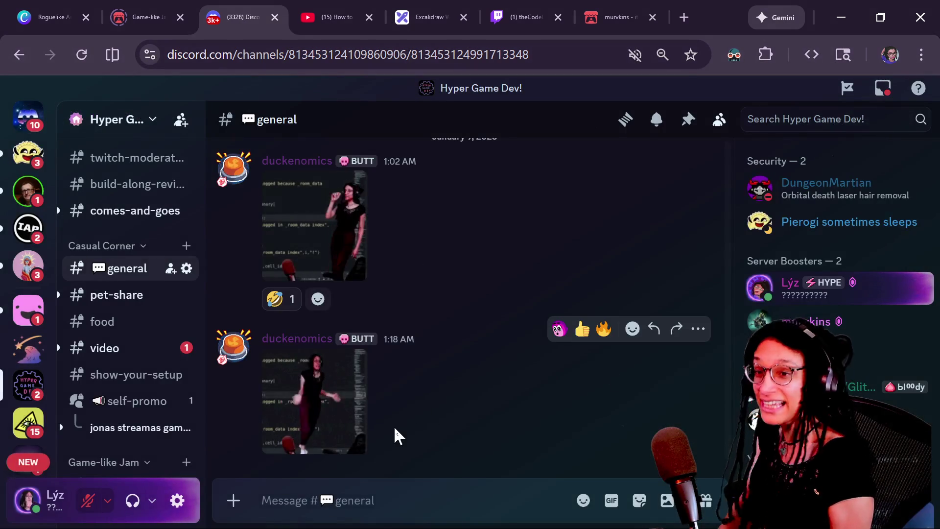
pyautogui.click(330, 443)
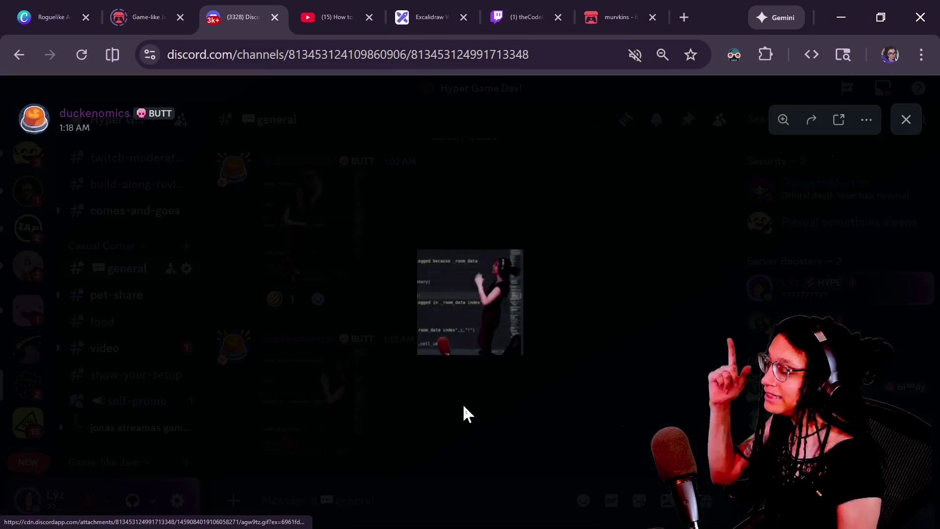
# Open the GIF in its own tab and create a me_pacing folder under emotes to save it in
pyautogui.click(864, 123)
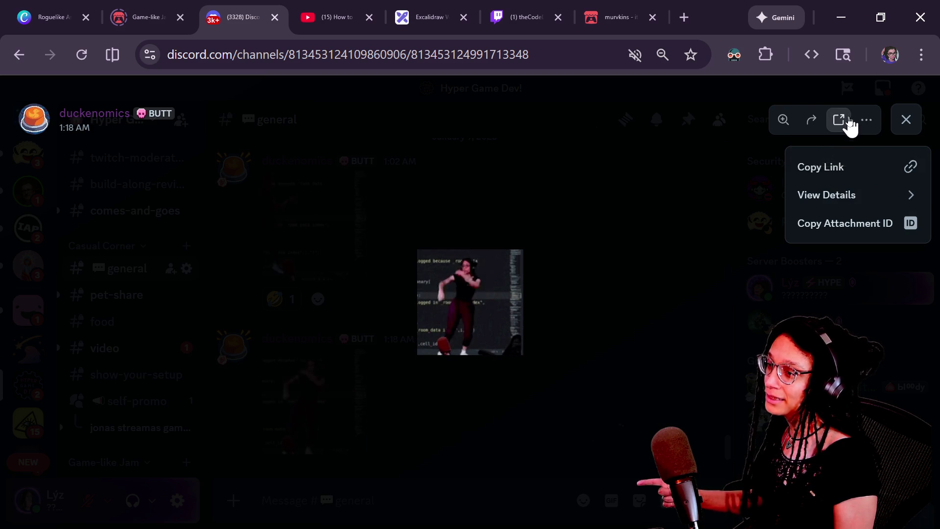
pyautogui.click(839, 120)
pyautogui.rightClick(461, 324)
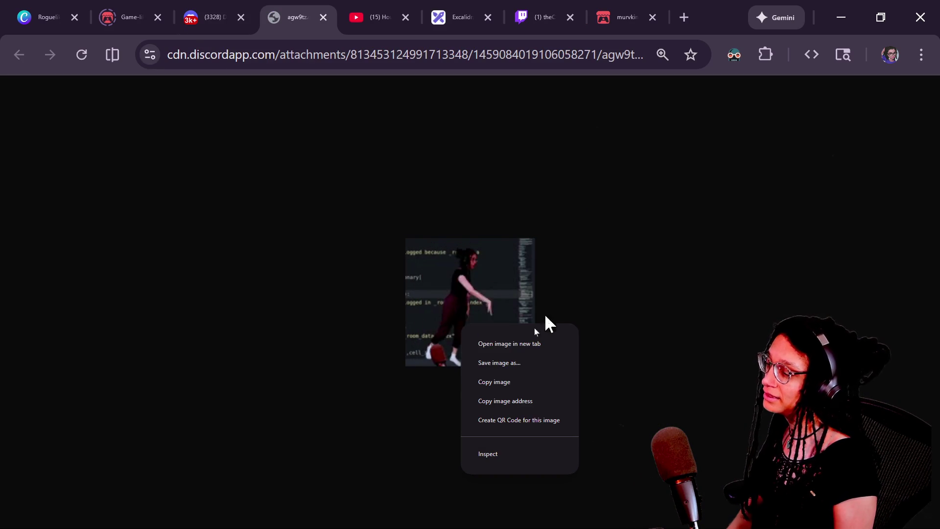
pyautogui.click(508, 365)
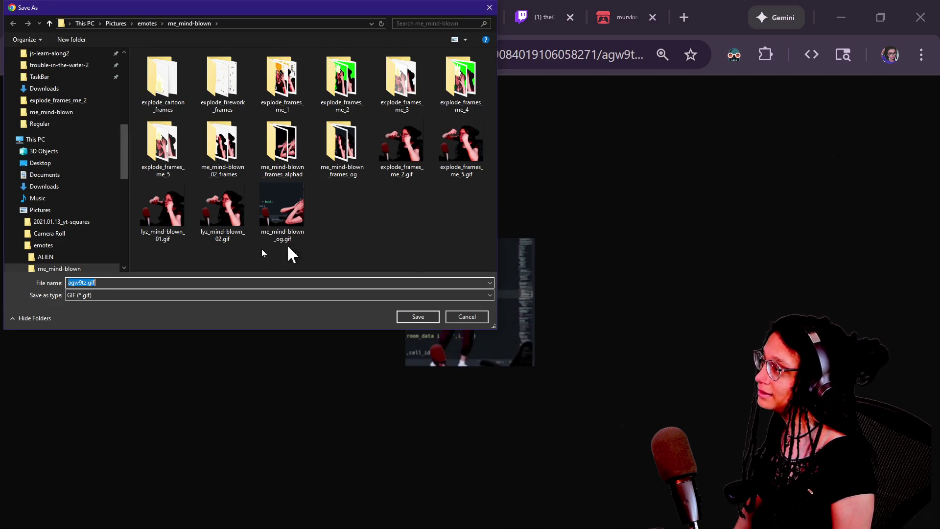
pyautogui.click(48, 23)
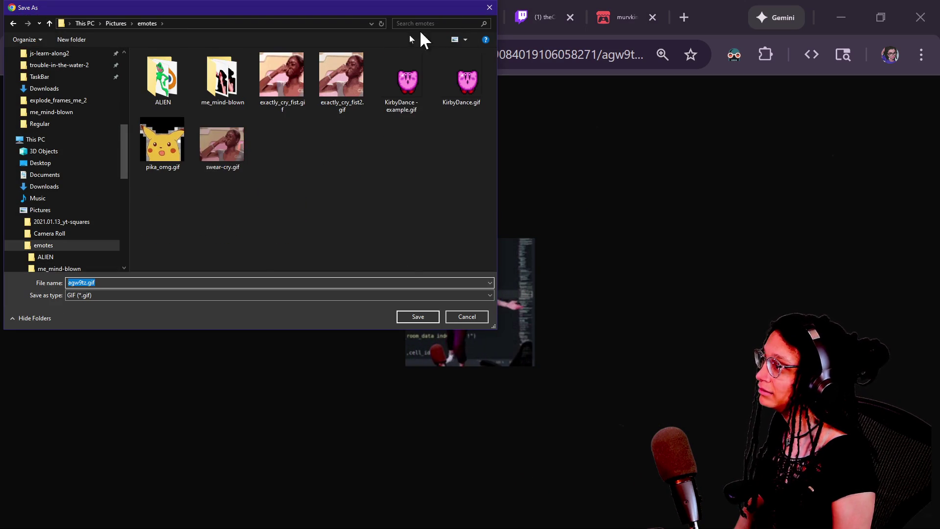
pyautogui.click(69, 37)
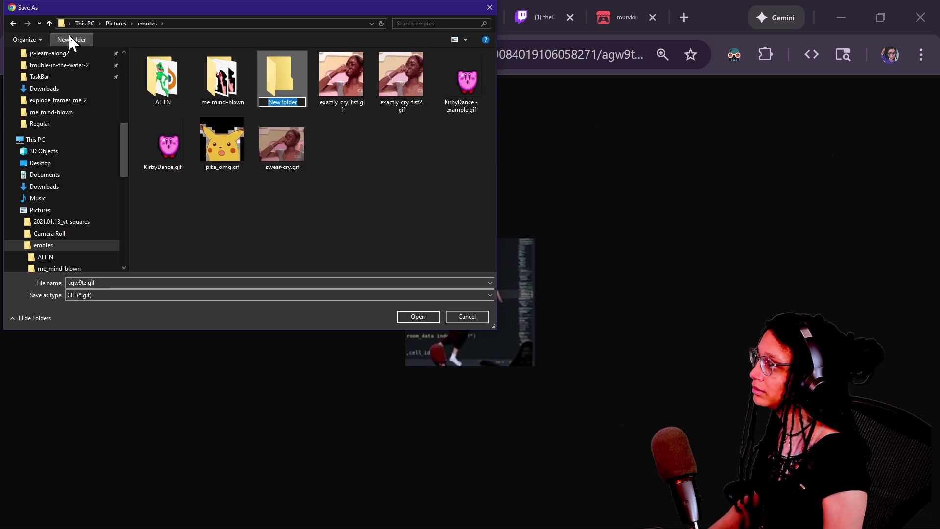
pyautogui.write('me_pacing')
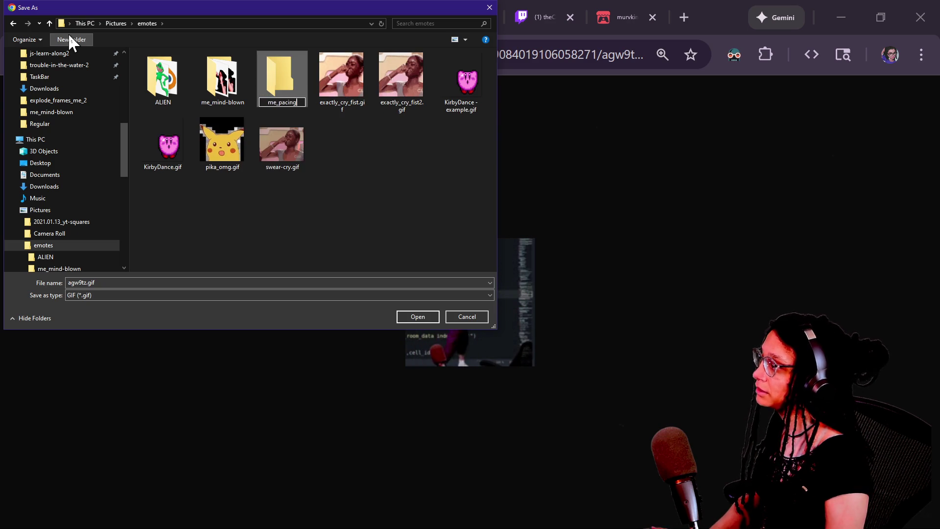
pyautogui.press('Return')
# Save the GIF as pacing_og.gif and close the image viewer back in Discord
pyautogui.doubleClick(111, 287)
pyautogui.write('pa')
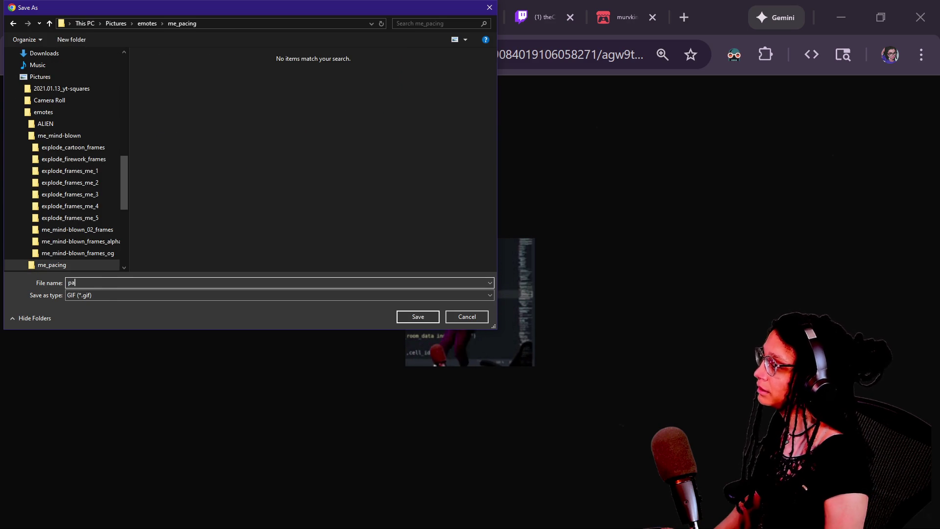
pyautogui.write('og.gif')
pyautogui.press('Return')
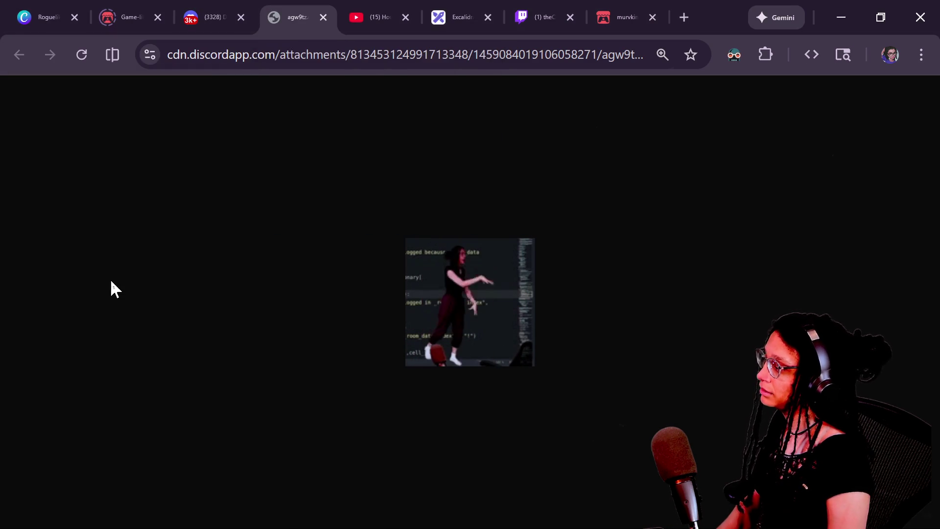
pyautogui.click(221, 12)
pyautogui.click(511, 487)
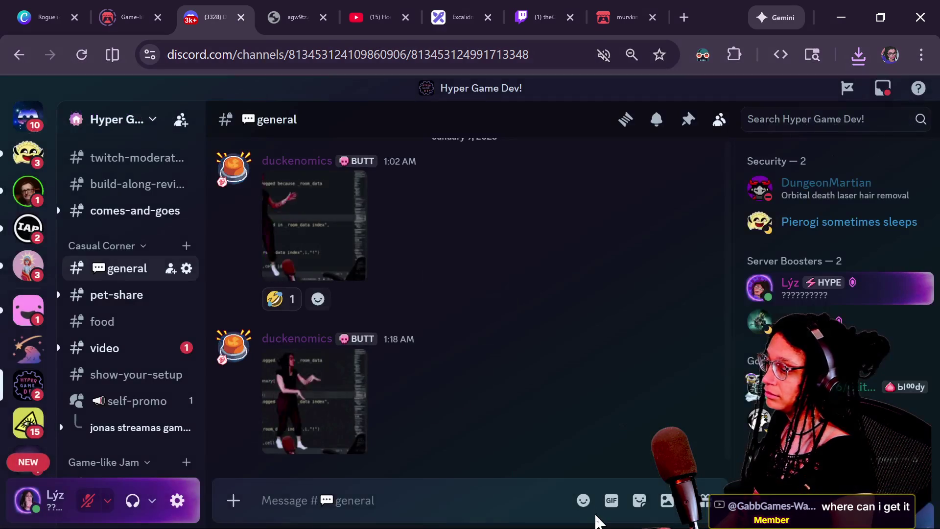
# Open the Hyper Game Dev! server's Stickers settings and start a new sticker upload
pyautogui.click(147, 121)
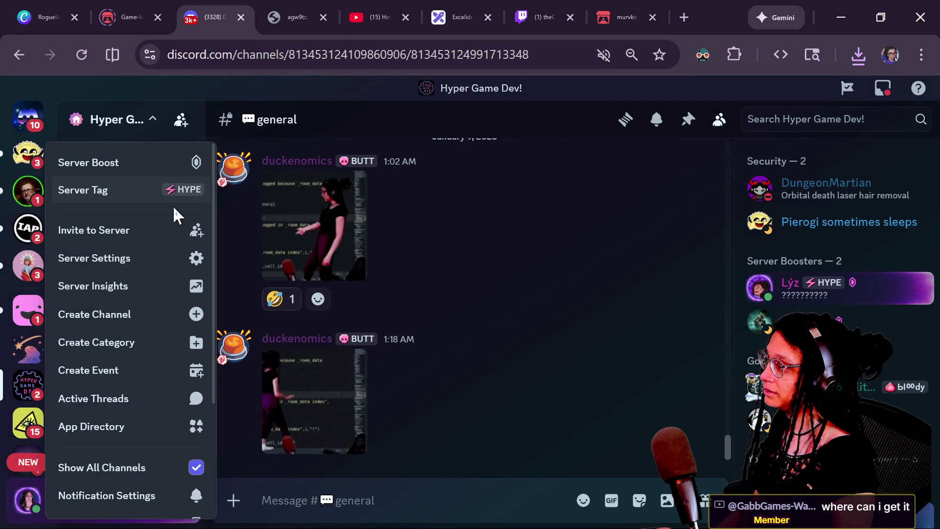
pyautogui.click(126, 269)
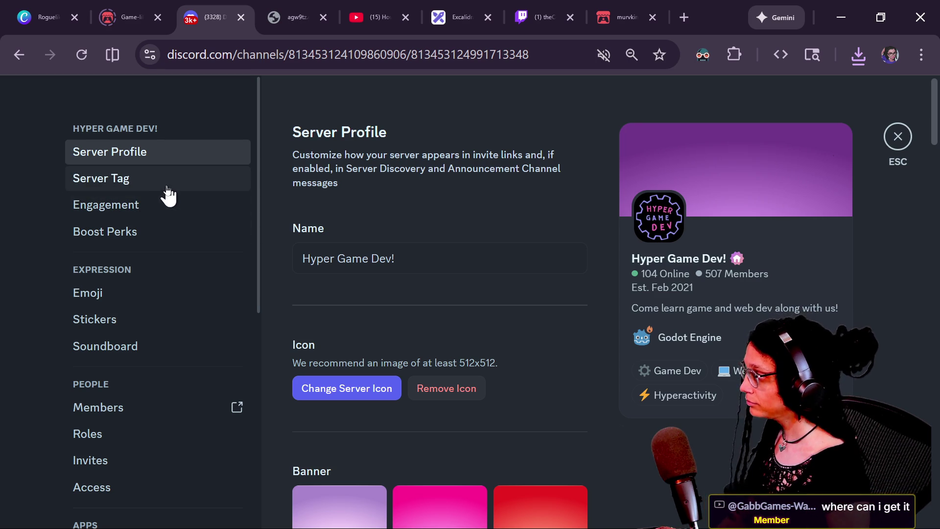
pyautogui.click(133, 294)
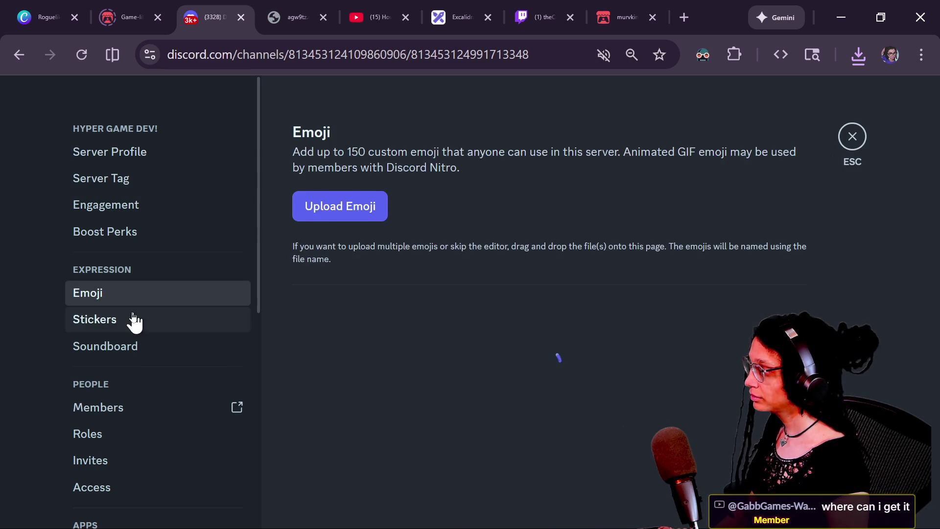
pyautogui.click(130, 320)
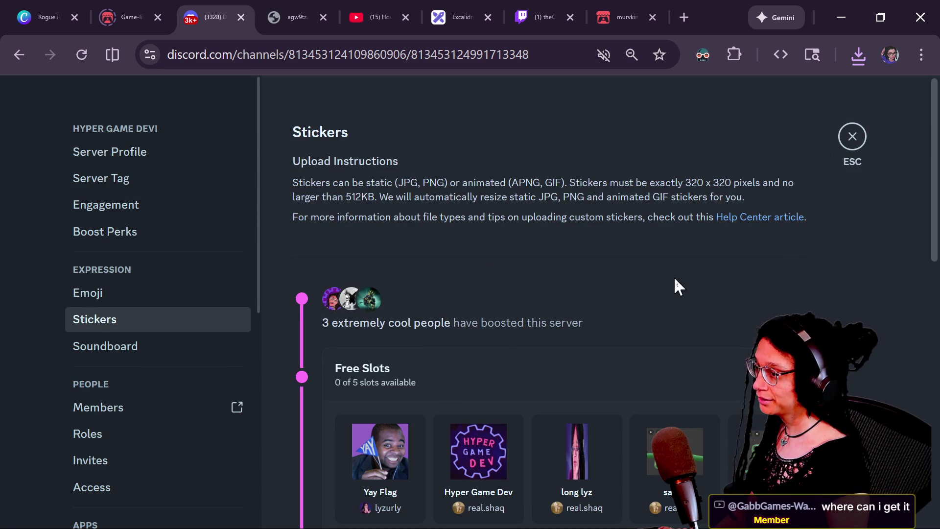
pyautogui.scroll(-8, 734, 254)
pyautogui.scroll(5, 596, 274)
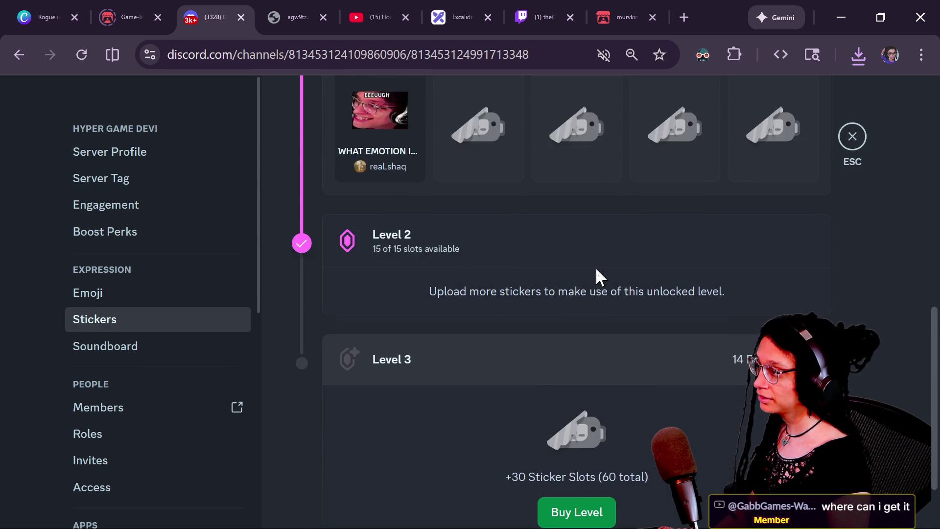
pyautogui.scroll(2, 596, 269)
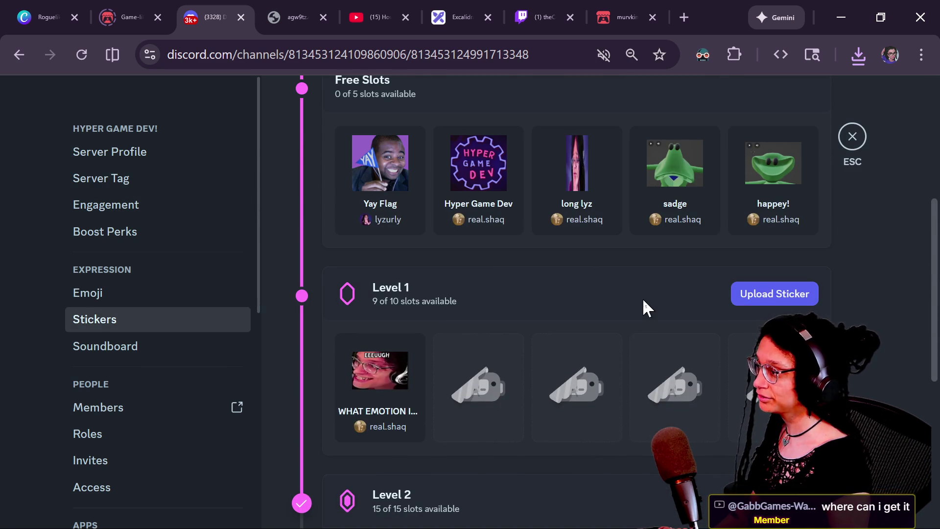
pyautogui.click(738, 293)
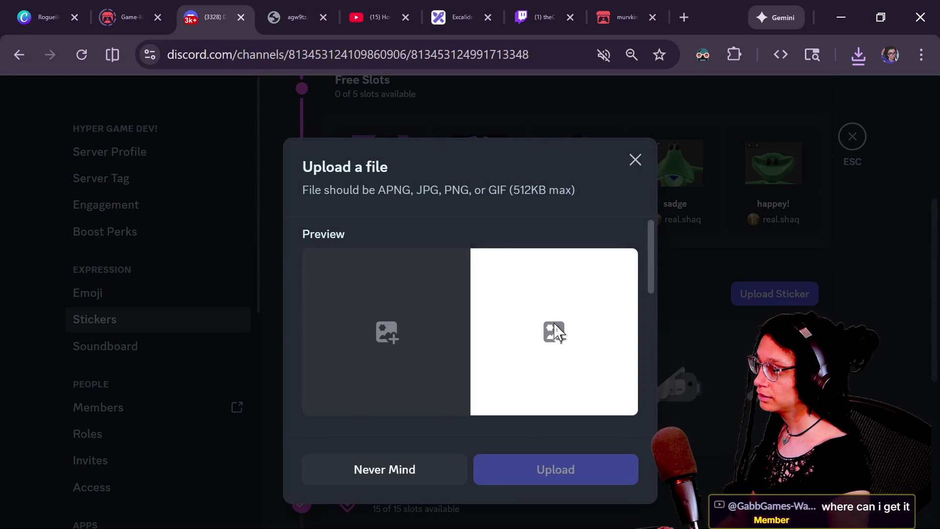
# Choose pacing_og.gif from Pictures > emotes > me_pacing as the sticker file
pyautogui.scroll(-5, 528, 289)
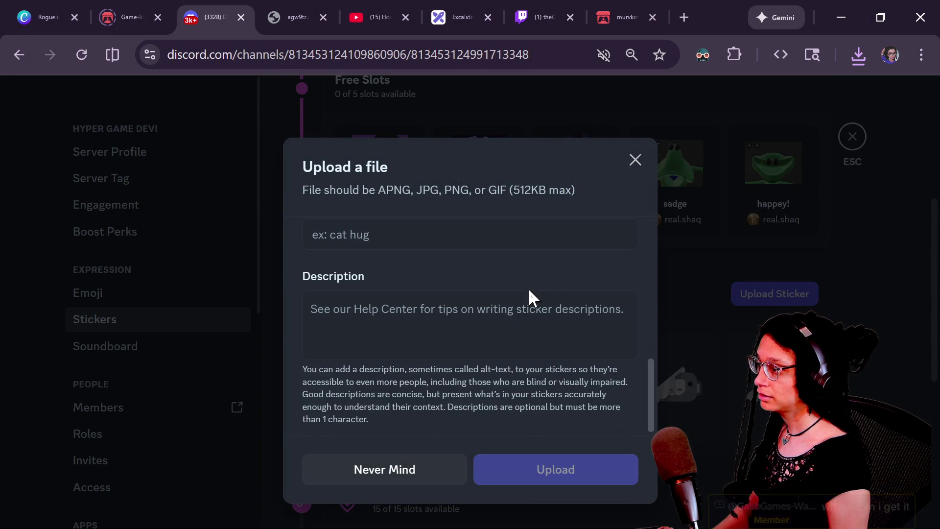
pyautogui.scroll(5, 491, 352)
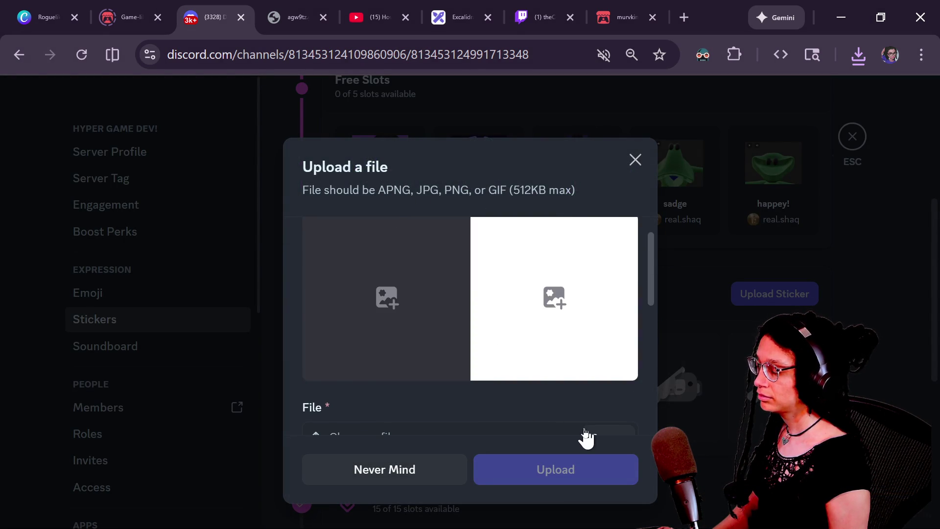
pyautogui.scroll(-2, 586, 437)
pyautogui.click(620, 343)
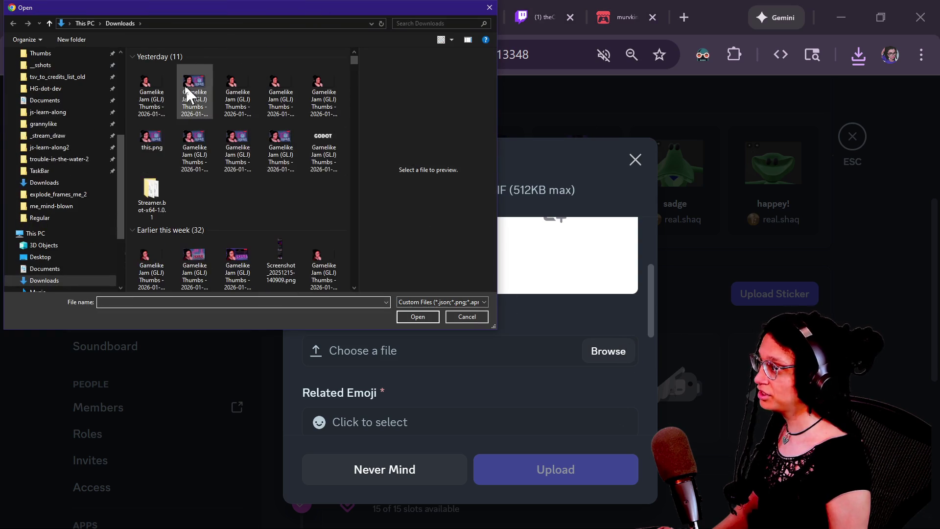
pyautogui.scroll(5, 80, 106)
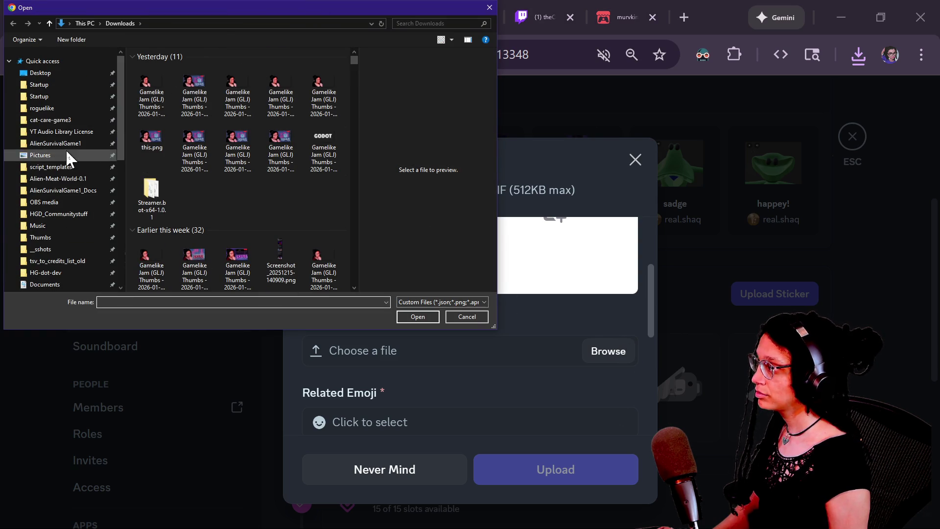
pyautogui.click(66, 153)
pyautogui.click(167, 140)
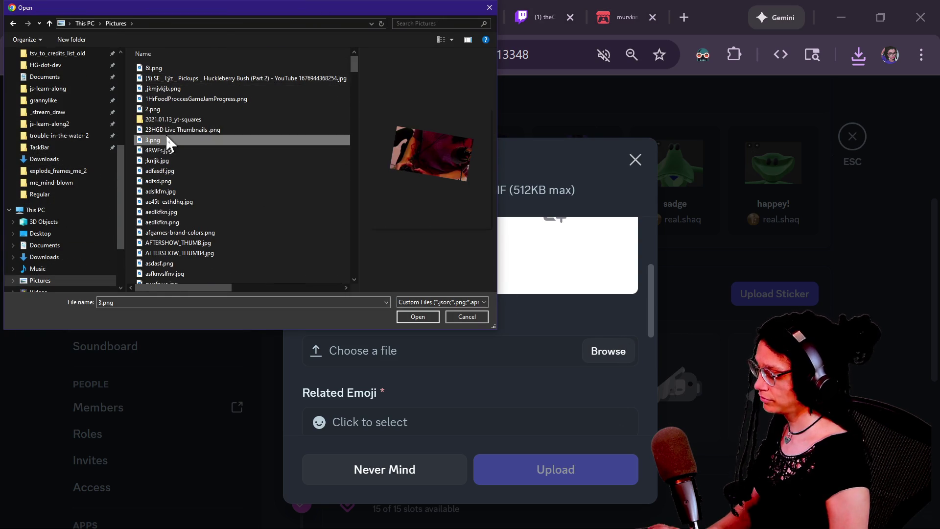
pyautogui.write('em')
pyautogui.press('Return')
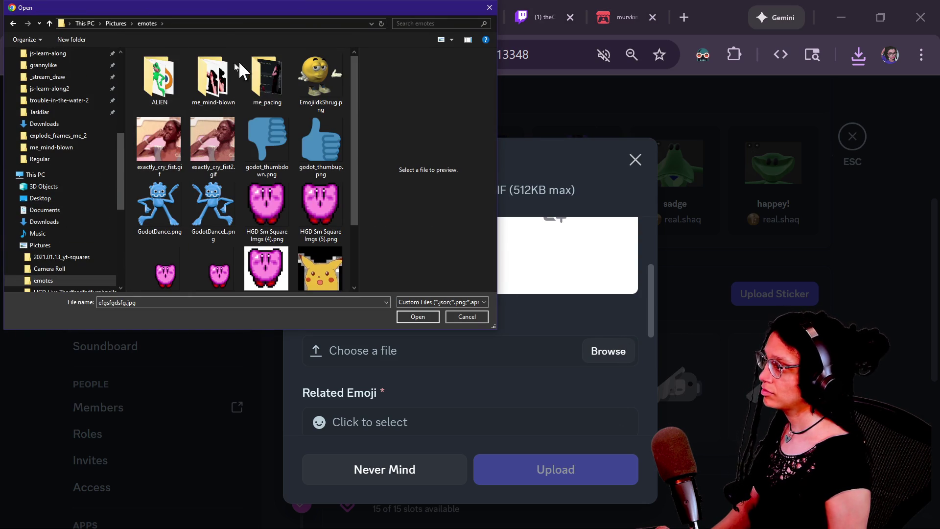
pyautogui.doubleClick(276, 78)
pyautogui.doubleClick(171, 90)
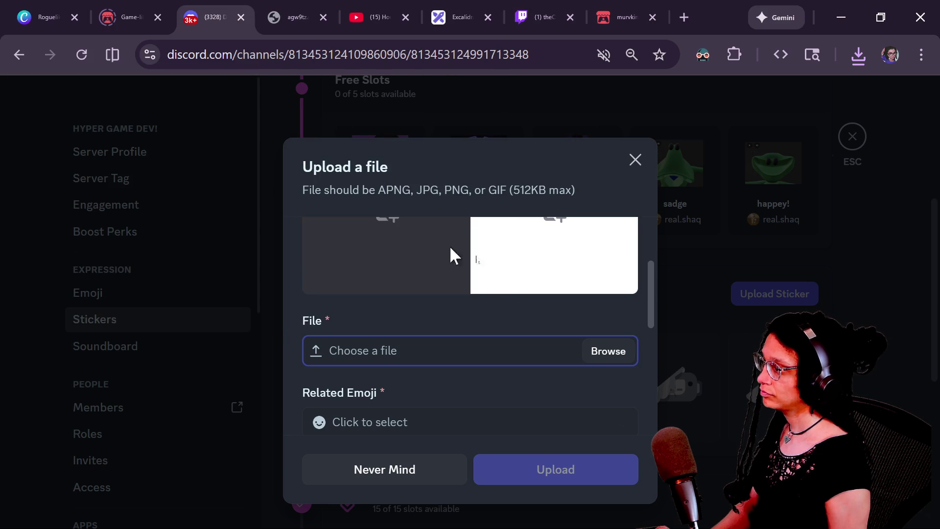
# Dismiss the reopened file picker and view the 'sticker too big, under 512KB' error
pyautogui.click(553, 351)
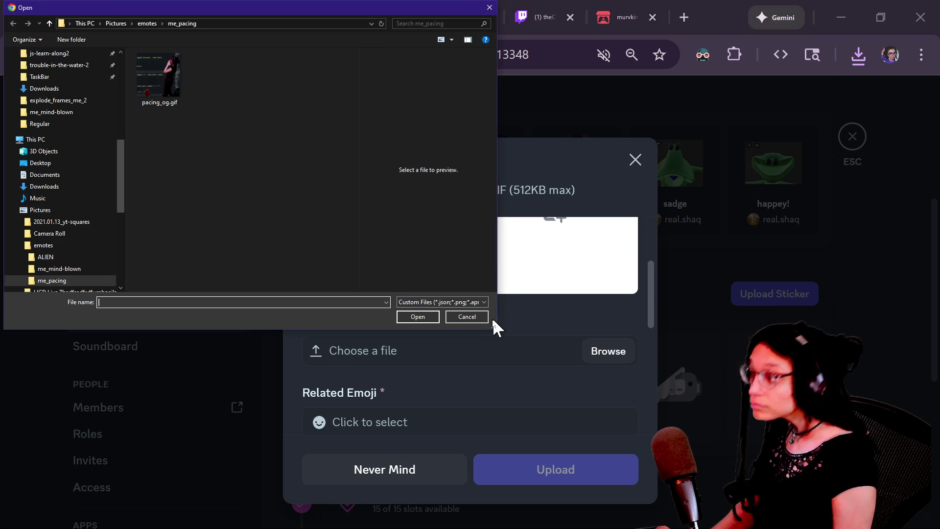
pyautogui.click(477, 315)
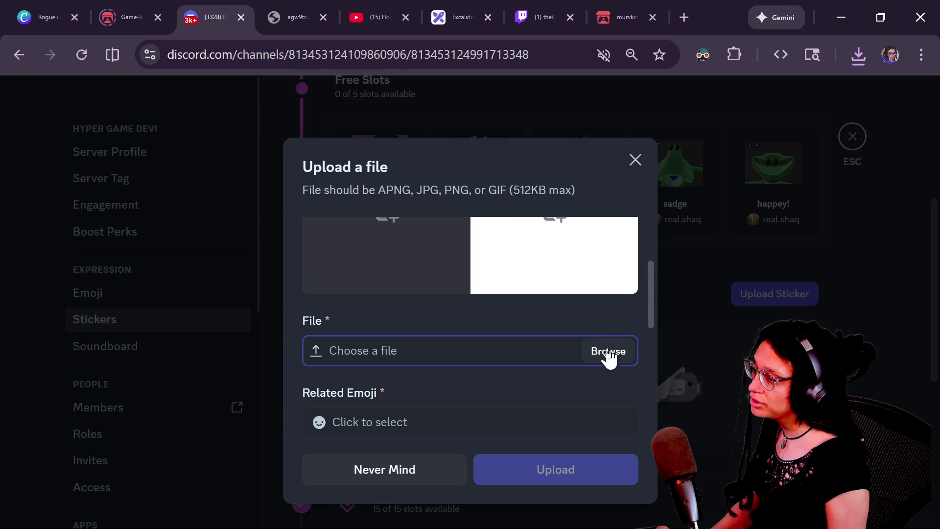
pyautogui.click(608, 351)
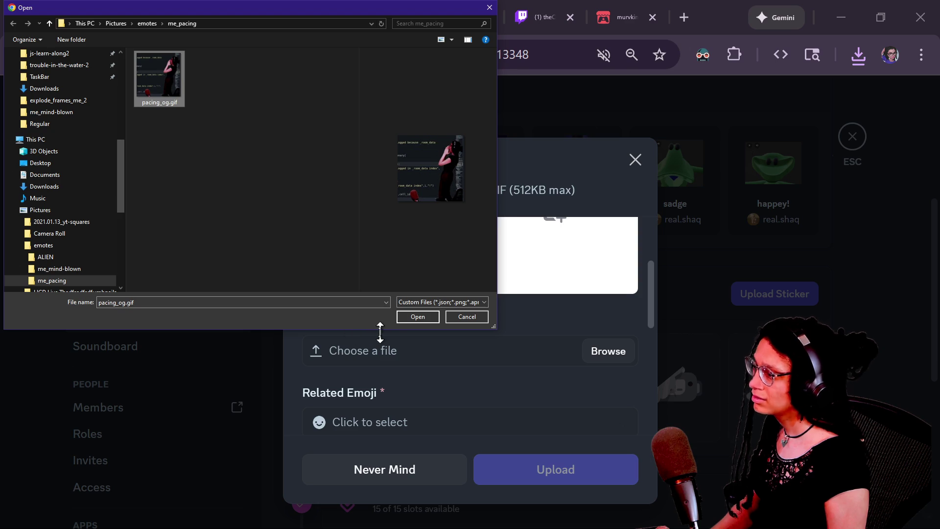
pyautogui.press('Escape')
pyautogui.moveTo(651, 315); pyautogui.dragTo(636, 376)
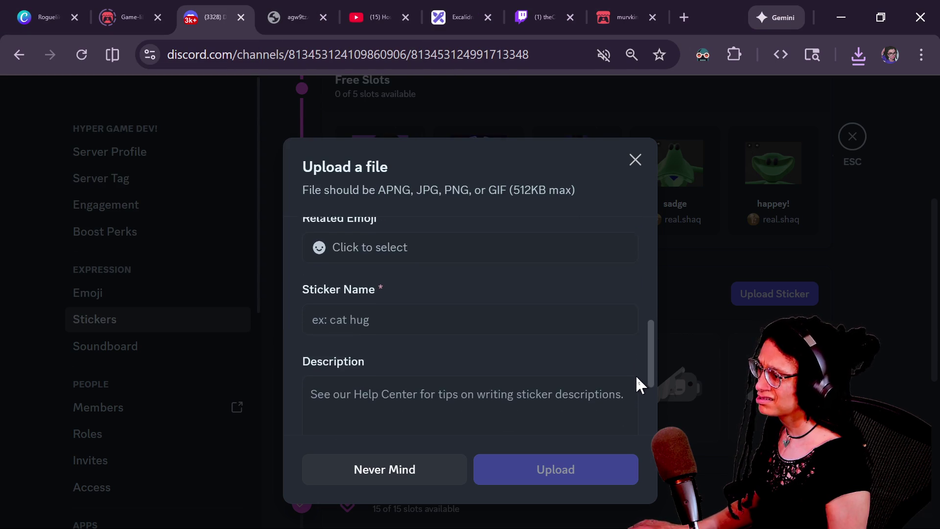
pyautogui.scroll(-3, 611, 424)
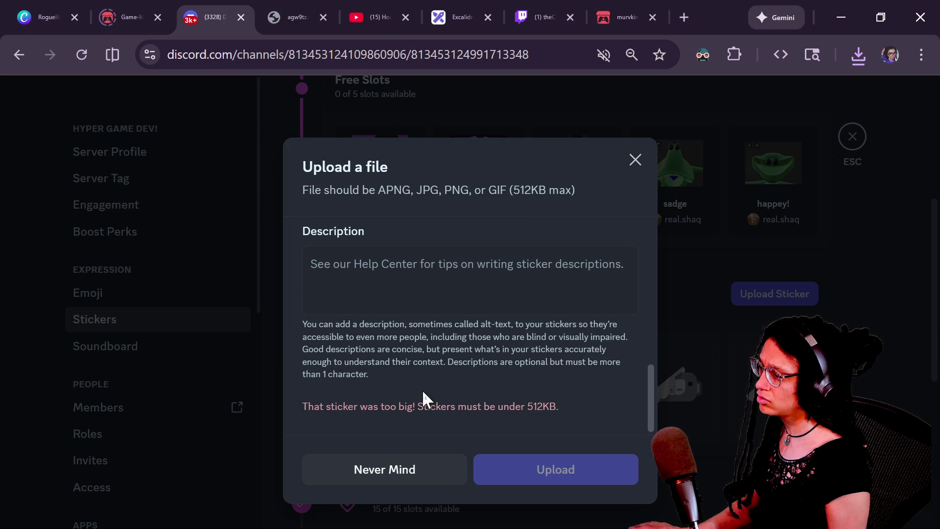
pyautogui.hotkey('alt', 'Tab')
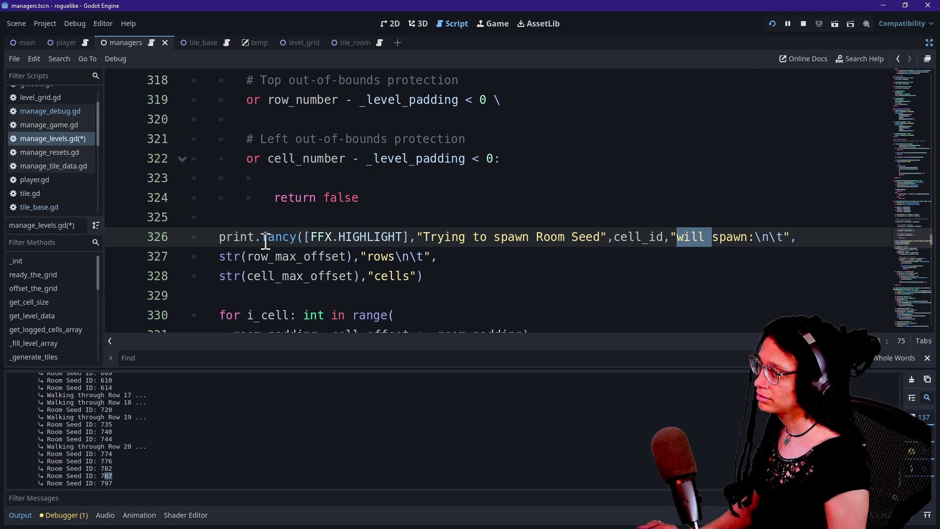
pyautogui.hotkey('alt', 'Tab')
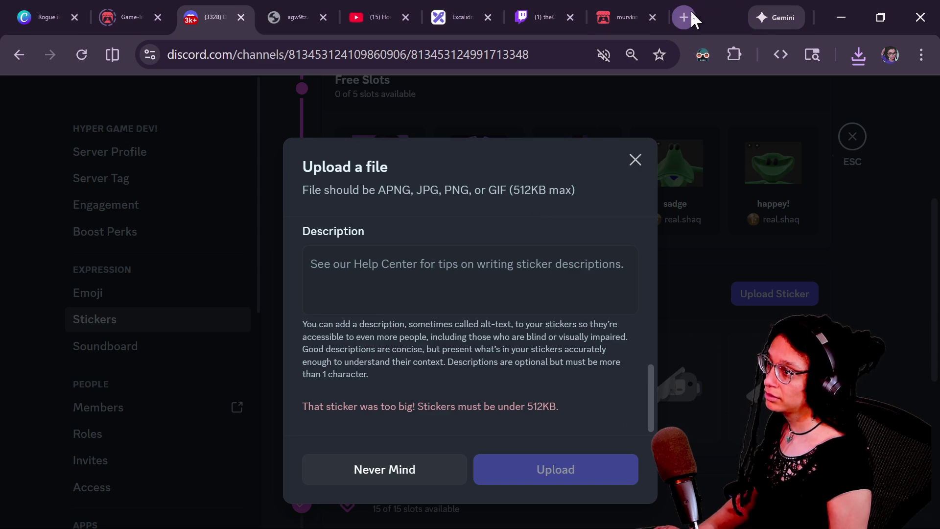
# Load ezgif.com in a new browser tab
pyautogui.click(692, 13)
pyautogui.write('exgif')
pyautogui.press('Right')
pyautogui.press('BackSpace')
pyautogui.press('BackSpace')
pyautogui.press('BackSpace')
pyautogui.press('Return')
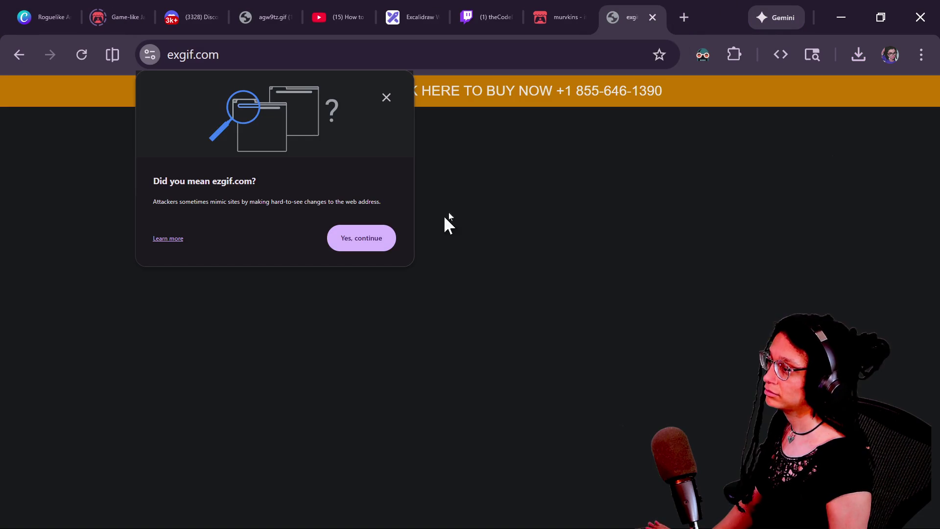
pyautogui.click(378, 245)
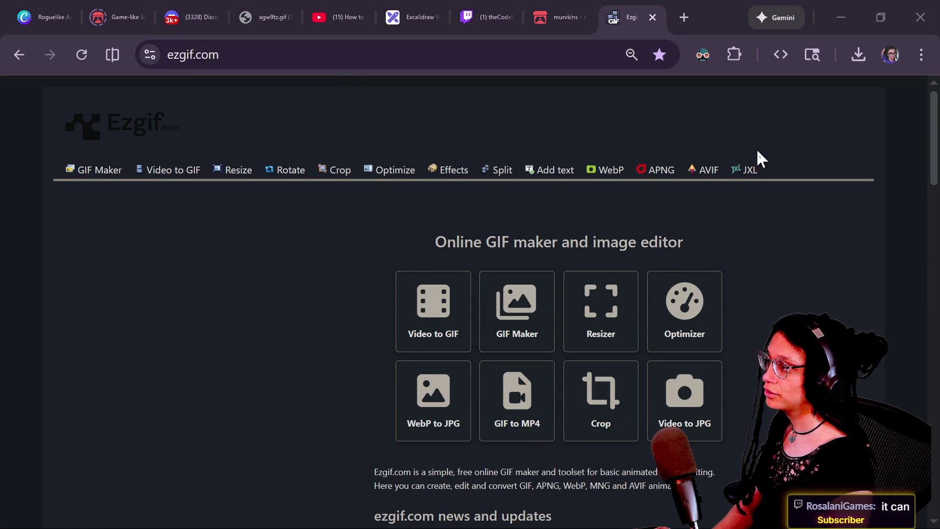
# Upload pacing_og.gif to the GIF optimizer, showing 1.85MiB and 252 frames
pyautogui.click(379, 172)
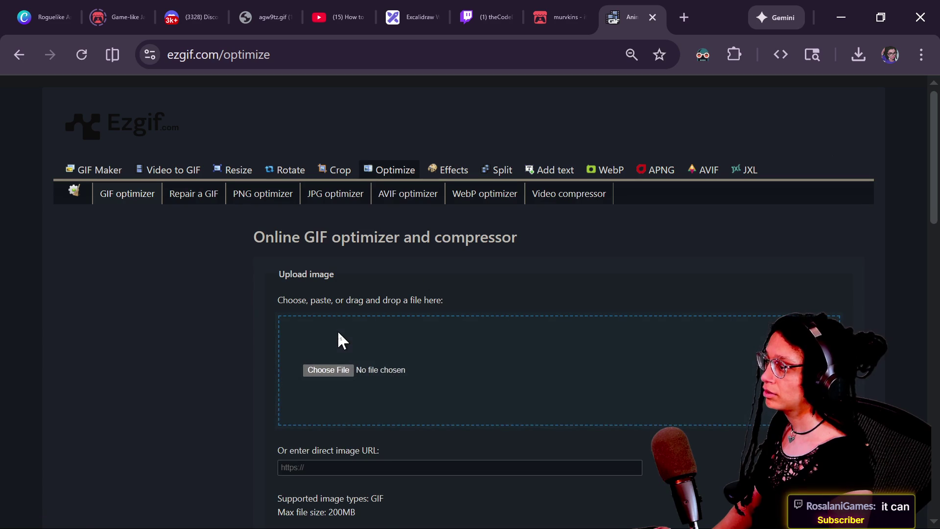
pyautogui.click(329, 370)
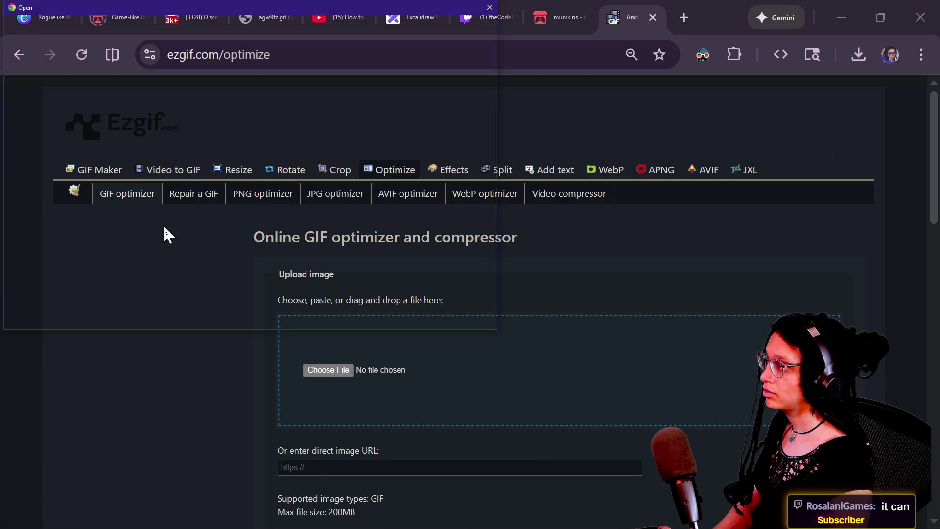
pyautogui.doubleClick(157, 74)
pyautogui.scroll(-3, 369, 301)
pyautogui.click(316, 380)
pyautogui.scroll(-2, 517, 334)
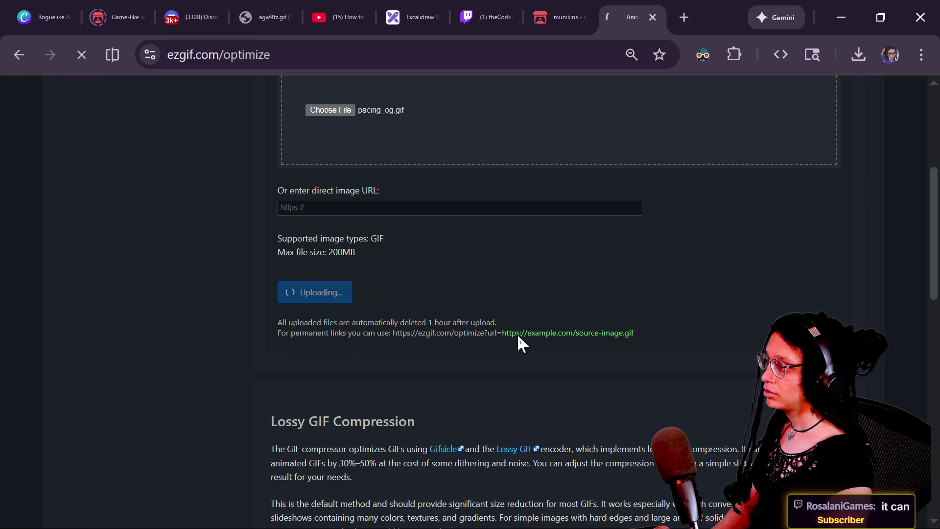
pyautogui.scroll(-3, 389, 302)
pyautogui.scroll(8, 441, 295)
pyautogui.scroll(-5, 442, 295)
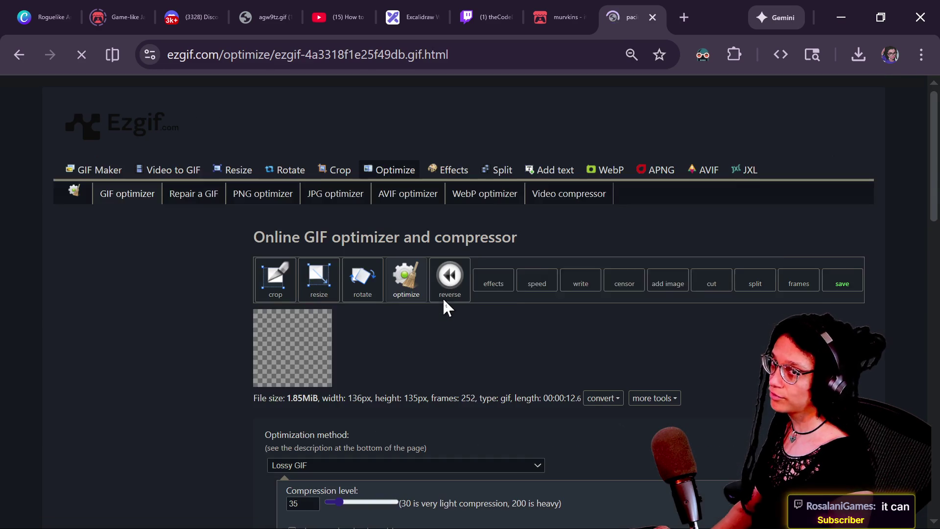
# Optimize the GIF with lossy compression at level 35
pyautogui.scroll(-15, 445, 308)
pyautogui.scroll(12, 444, 308)
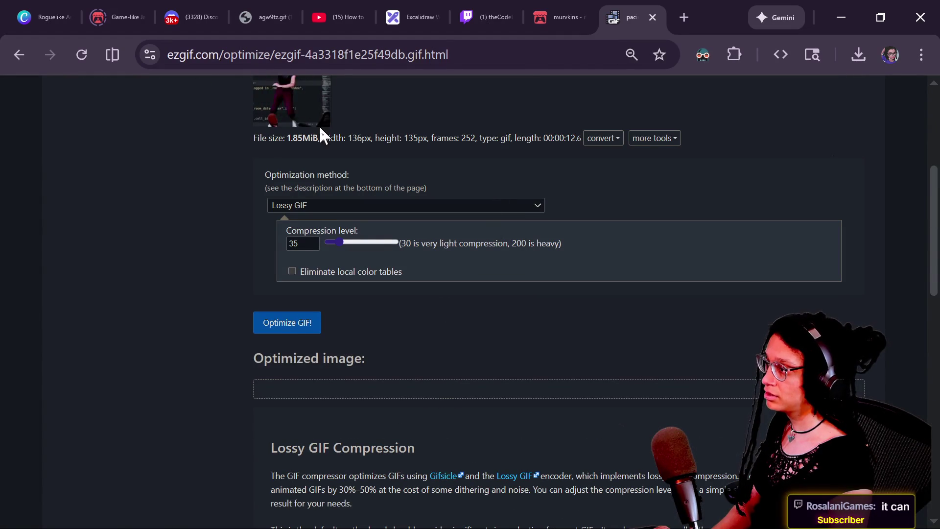
pyautogui.moveTo(319, 138); pyautogui.dragTo(298, 139)
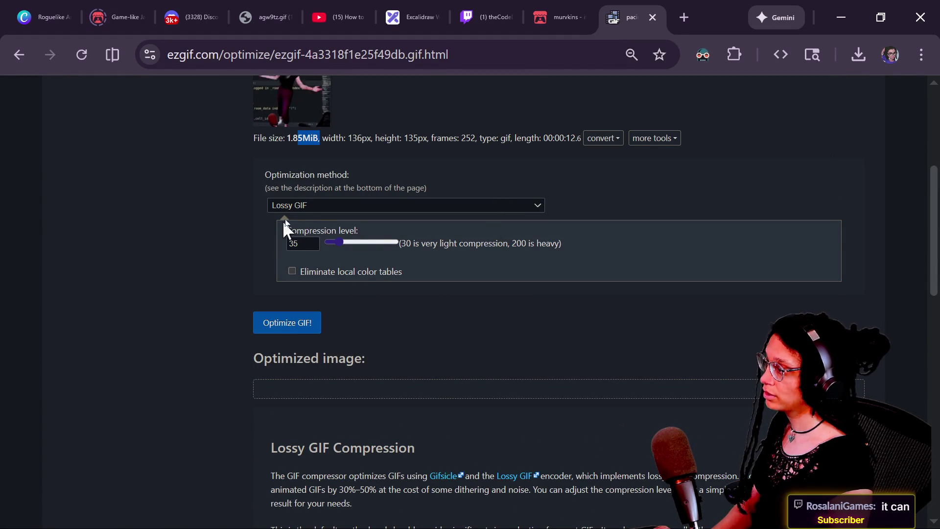
pyautogui.click(311, 322)
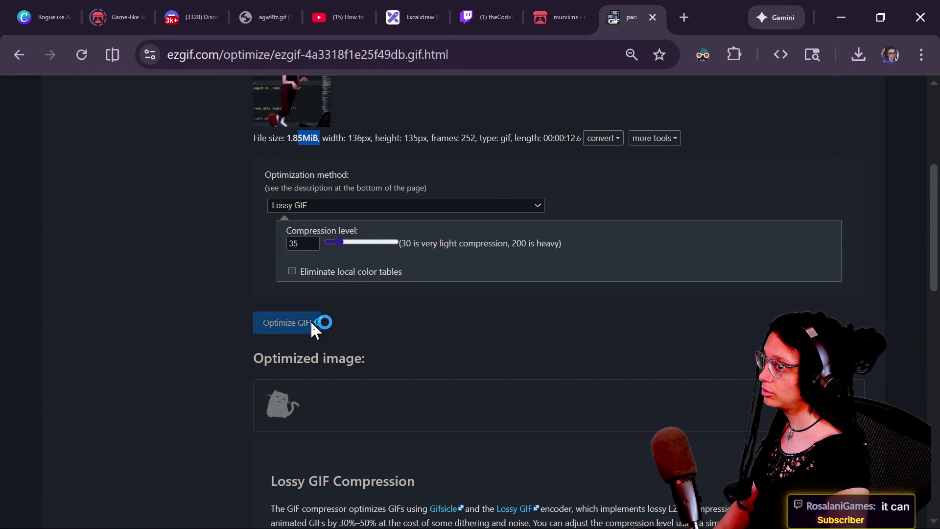
pyautogui.scroll(-2, 436, 309)
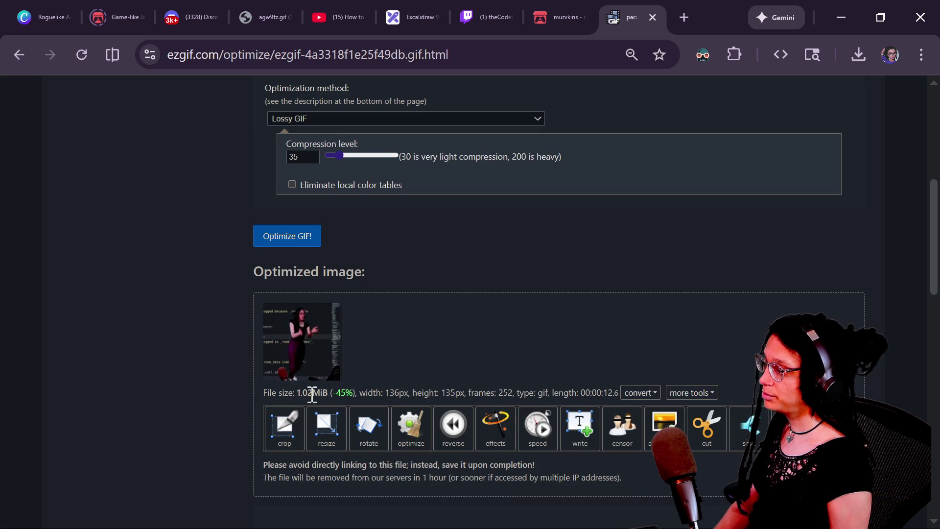
# Re-optimize at compression levels 74 and then 200, reaching 840.15KiB
pyautogui.moveTo(332, 159); pyautogui.dragTo(351, 161)
pyautogui.click(300, 244)
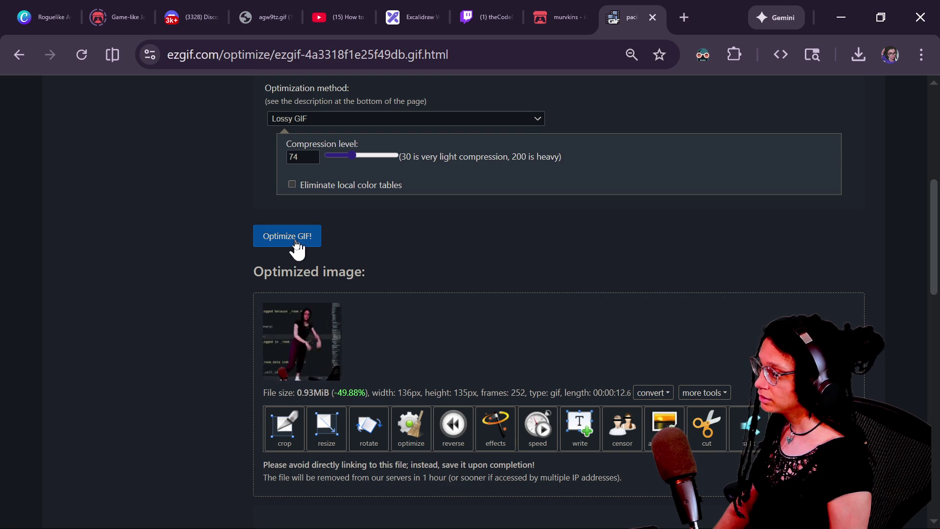
pyautogui.moveTo(352, 155); pyautogui.dragTo(370, 156)
pyautogui.click(309, 234)
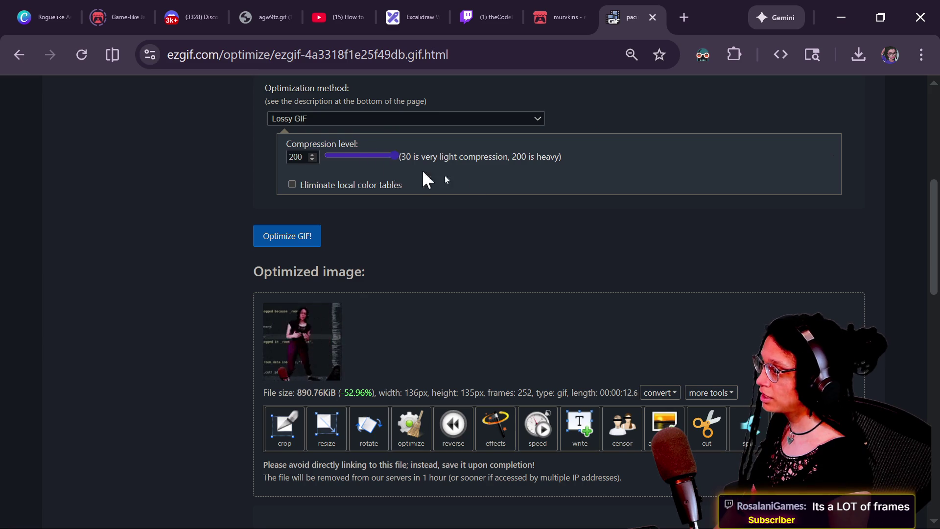
pyautogui.click(277, 233)
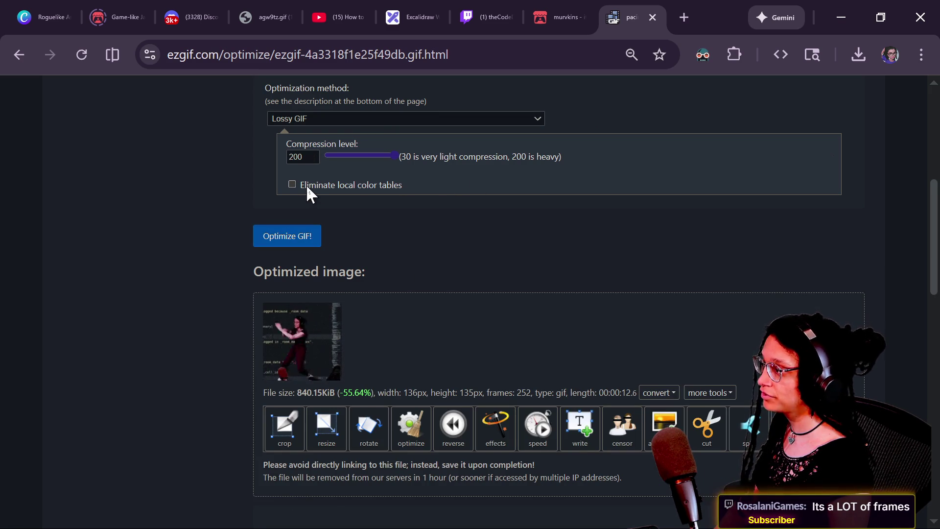
pyautogui.scroll(3, 316, 195)
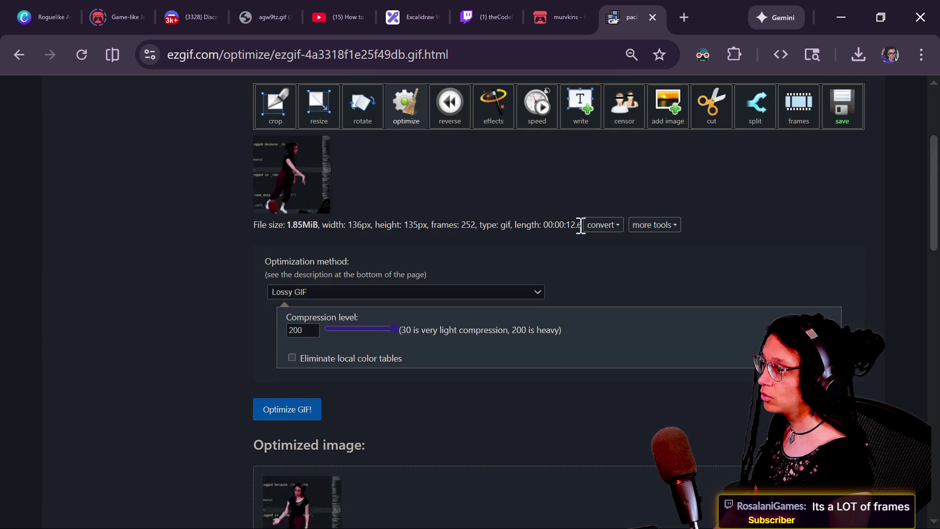
# Optimize by removing every 2nd frame (126 frames, 1.07MiB), then select the Combined duplicates + transparency + lossy method
pyautogui.click(437, 289)
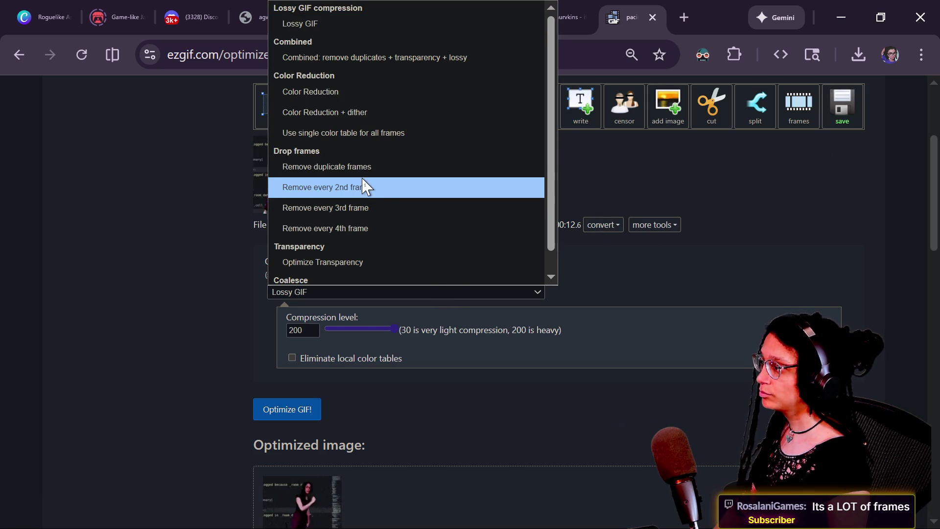
pyautogui.click(388, 188)
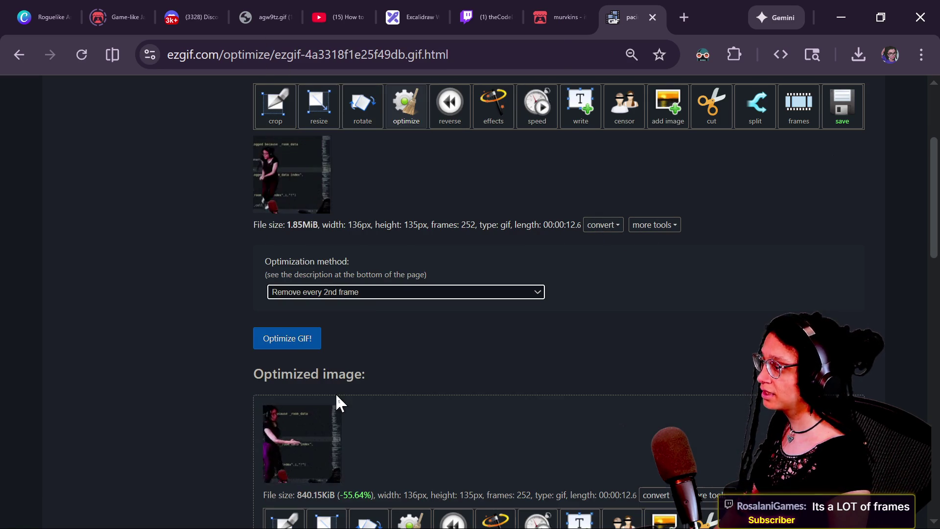
pyautogui.click(301, 345)
pyautogui.scroll(-3, 416, 355)
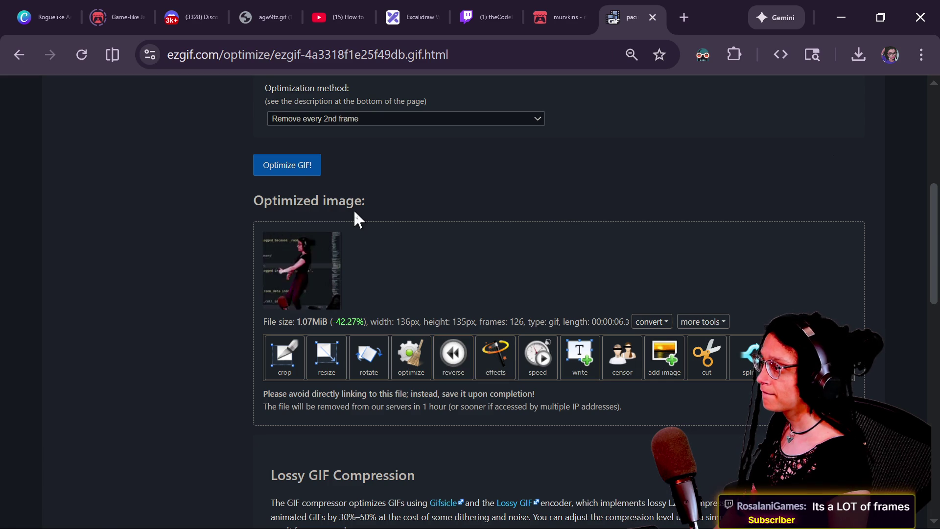
pyautogui.scroll(3, 354, 214)
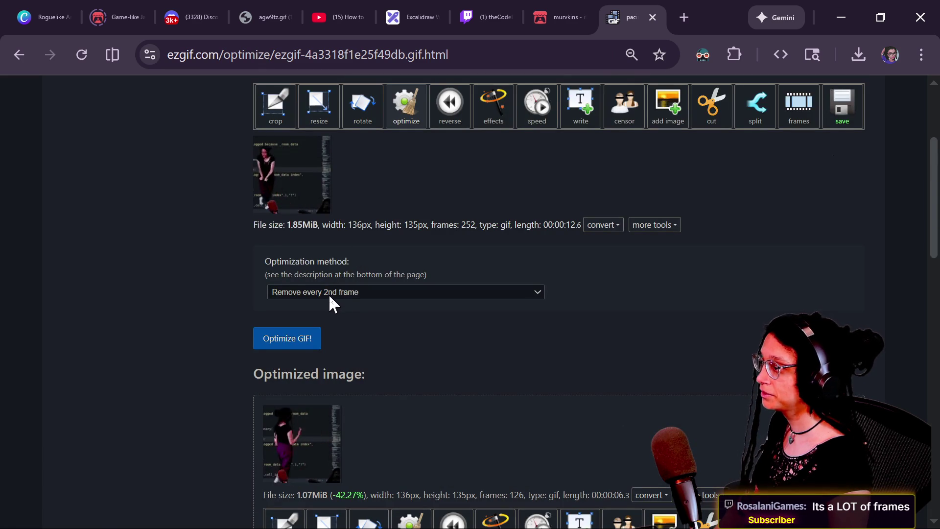
pyautogui.click(328, 292)
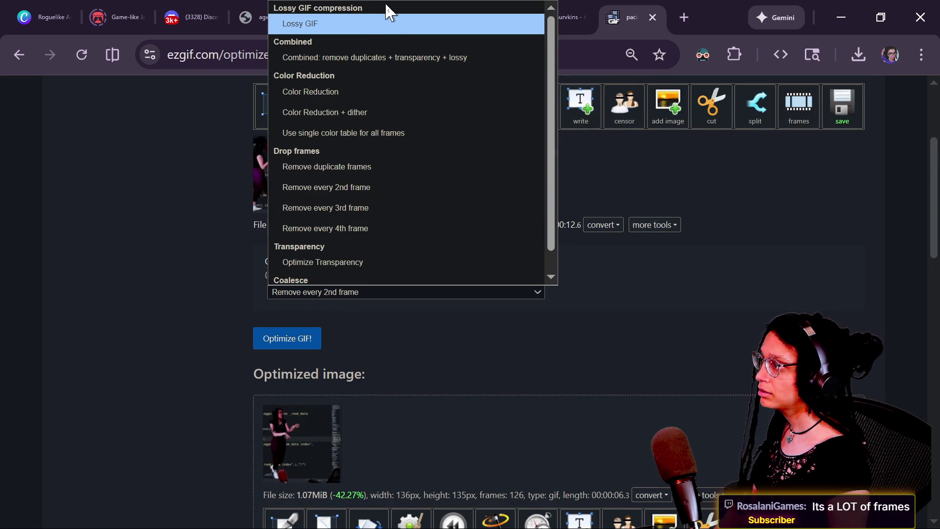
pyautogui.click(413, 59)
# Run the combined optimization at Fuzz 3 (546.55KiB), then at Fuzz 9 (341.93KiB)
pyautogui.scroll(-2, 341, 314)
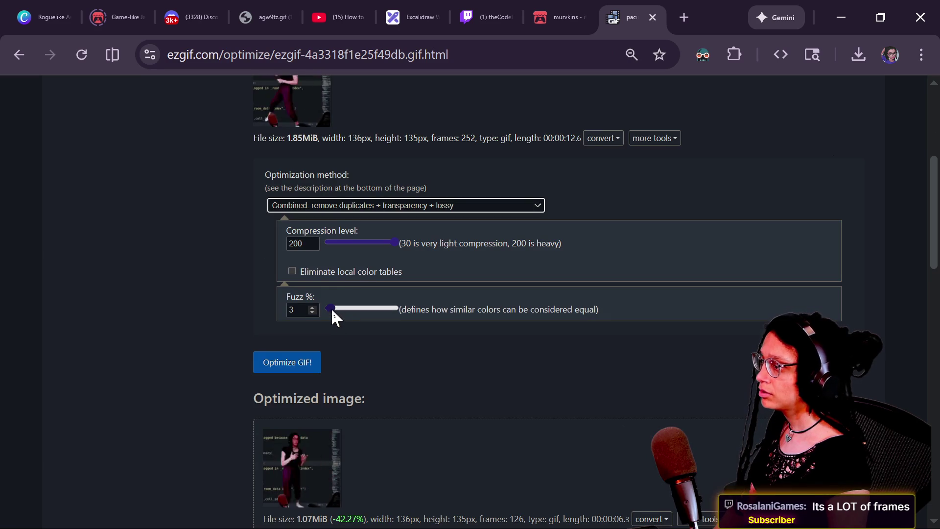
pyautogui.click(296, 366)
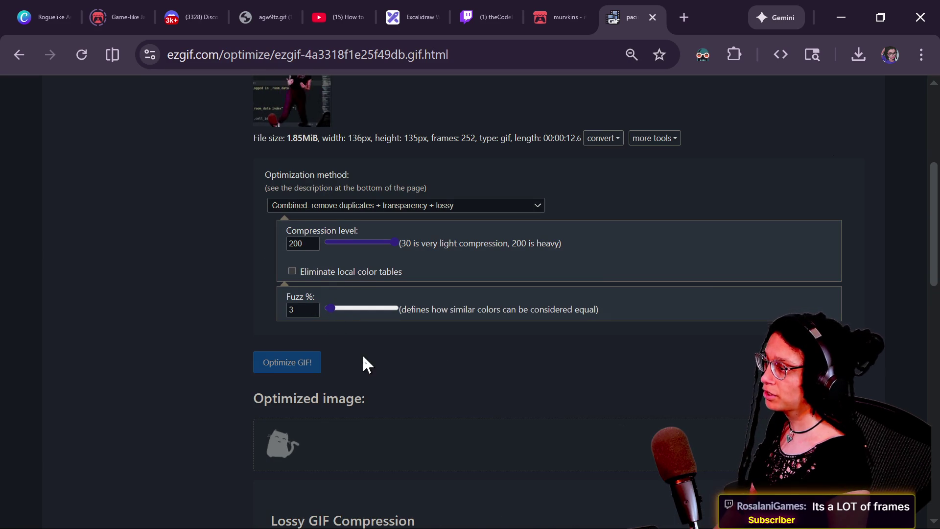
pyautogui.scroll(-2, 418, 350)
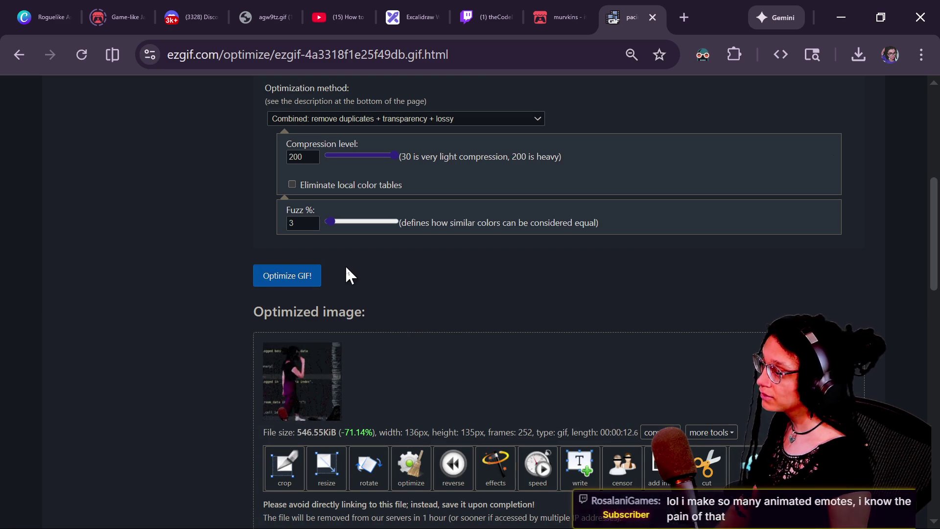
pyautogui.moveTo(329, 222); pyautogui.dragTo(335, 221)
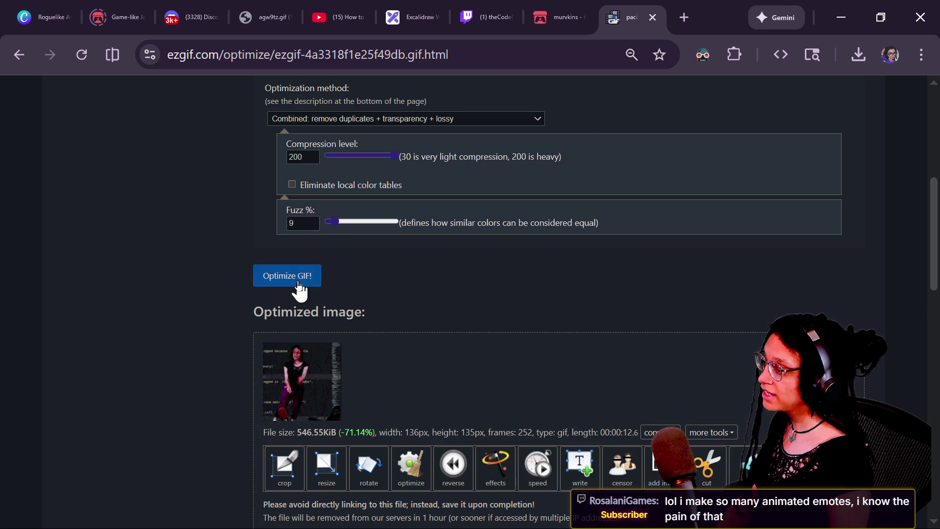
pyautogui.click(300, 283)
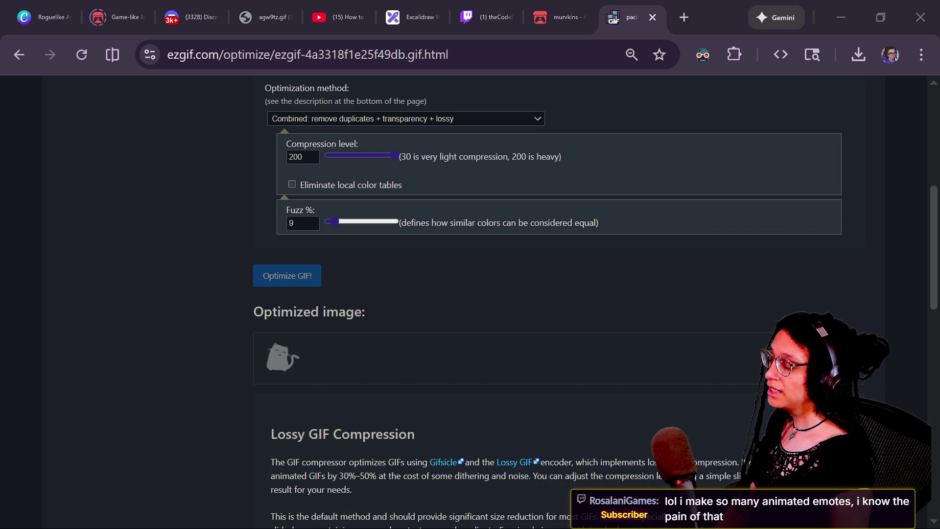
# Lower Fuzz to 4 and rerun the optimization
pyautogui.click(576, 262)
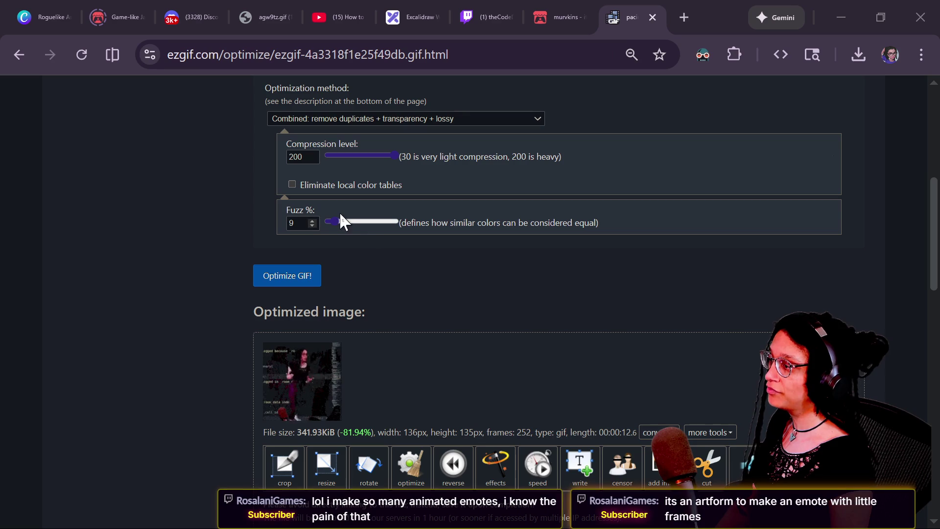
pyautogui.click(329, 223)
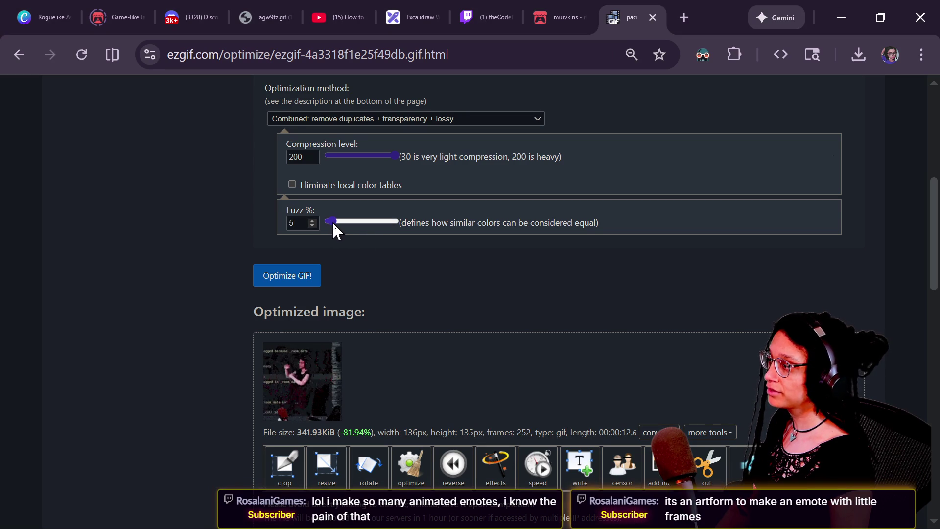
pyautogui.moveTo(332, 225); pyautogui.dragTo(331, 226)
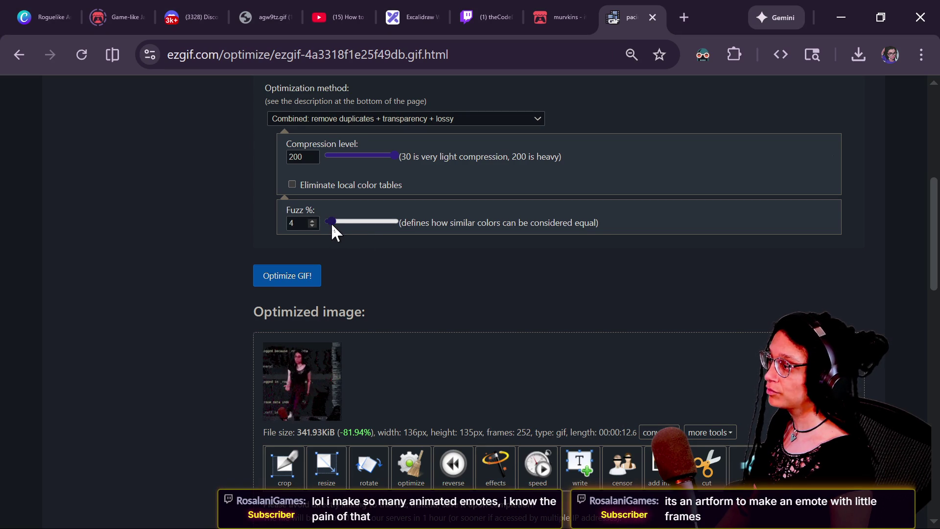
pyautogui.click(289, 281)
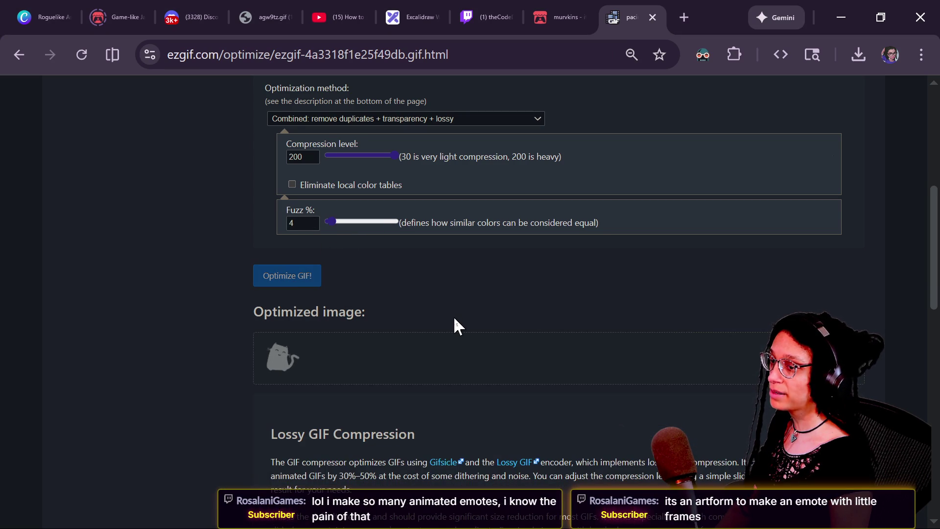
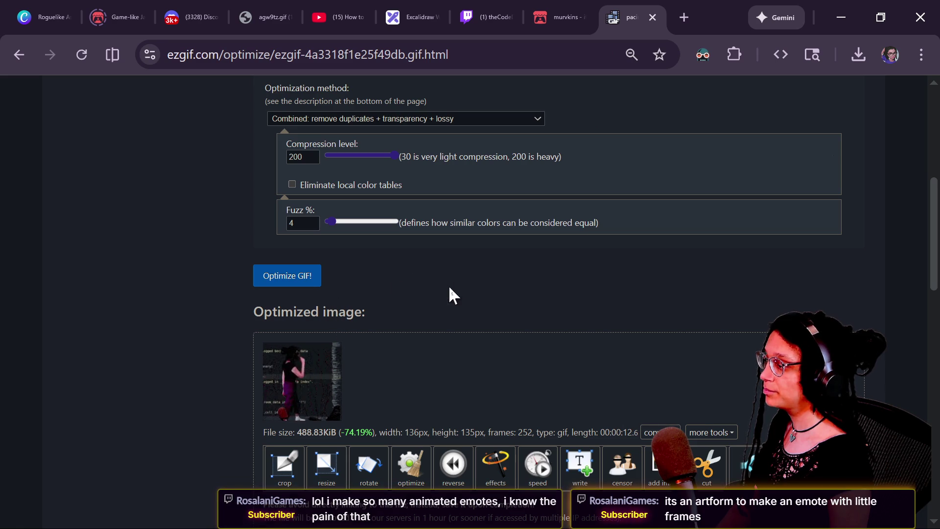
# Save the optimized GIF as pacing_og_optimized.gif in the me_pacing folder
pyautogui.scroll(-3, 336, 331)
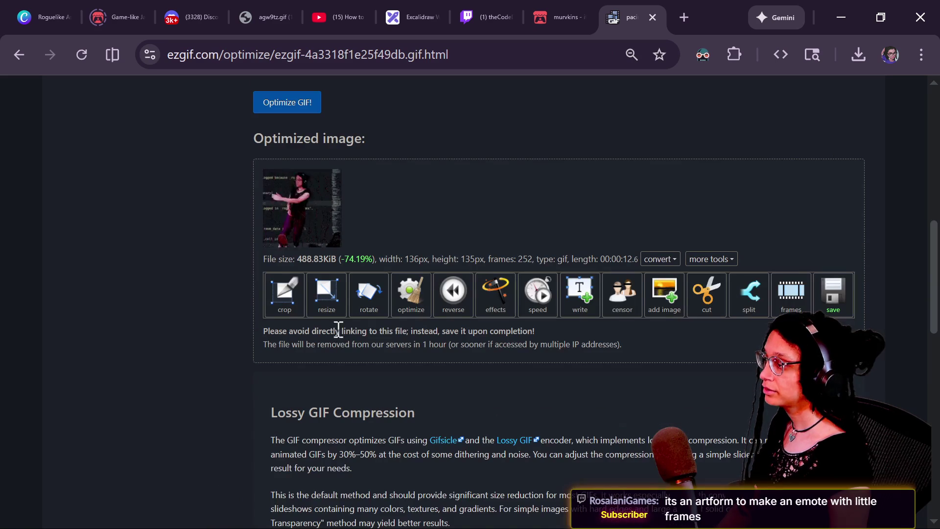
pyautogui.rightClick(303, 185)
pyautogui.click(324, 236)
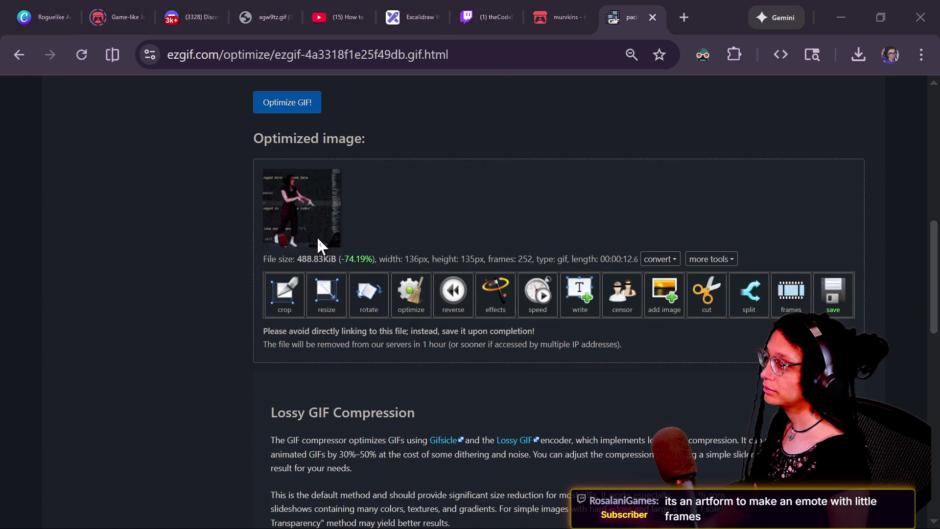
pyautogui.click(163, 76)
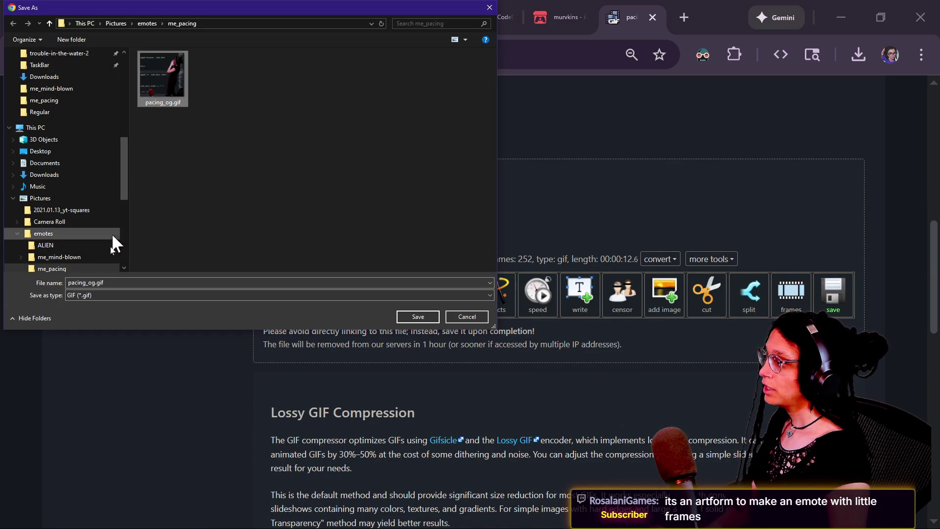
pyautogui.click(98, 283)
pyautogui.press('Home')
pyautogui.press('Right')
pyautogui.press('Right')
pyautogui.press('Right')
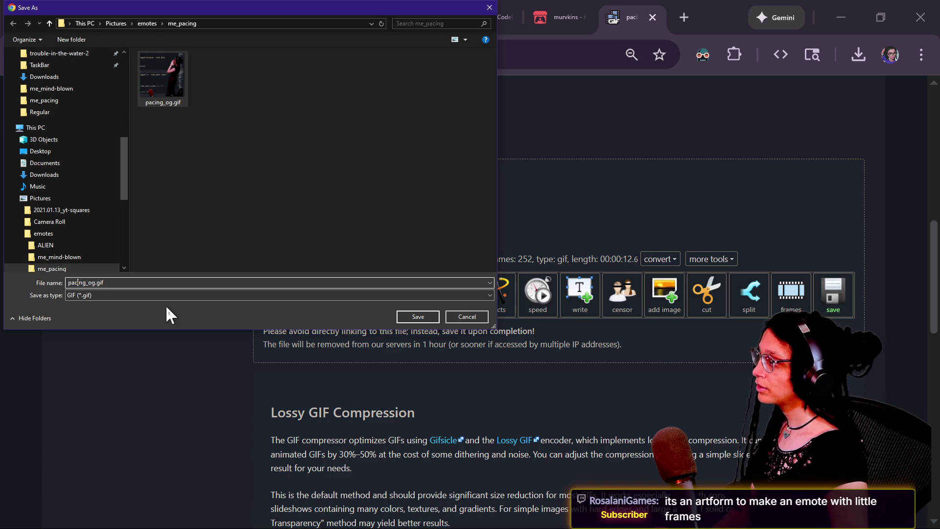
pyautogui.write('_2')
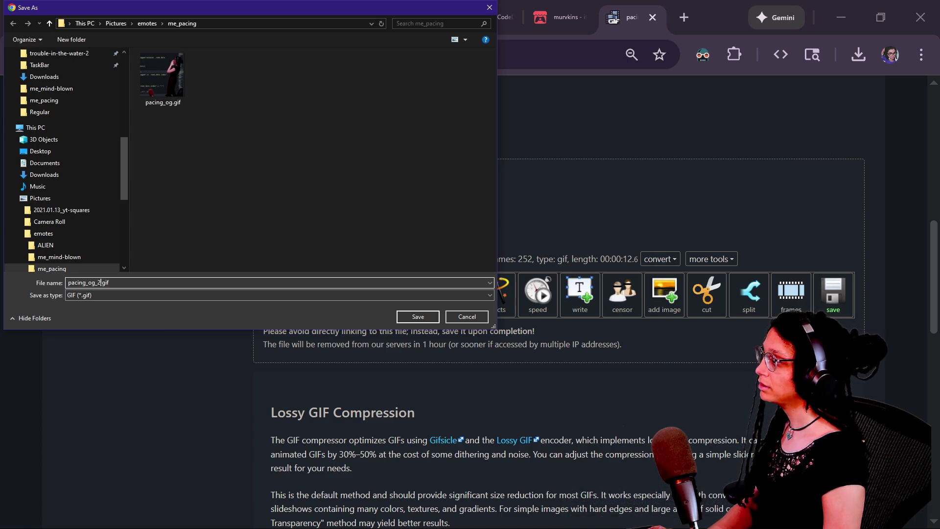
pyautogui.press('BackSpace')
pyautogui.write('optimize')
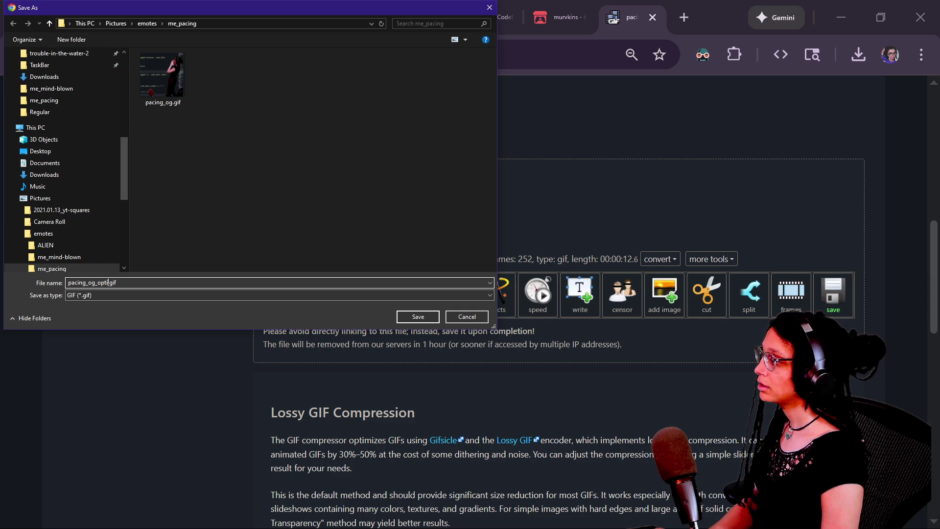
pyautogui.write('d')
pyautogui.press('Return')
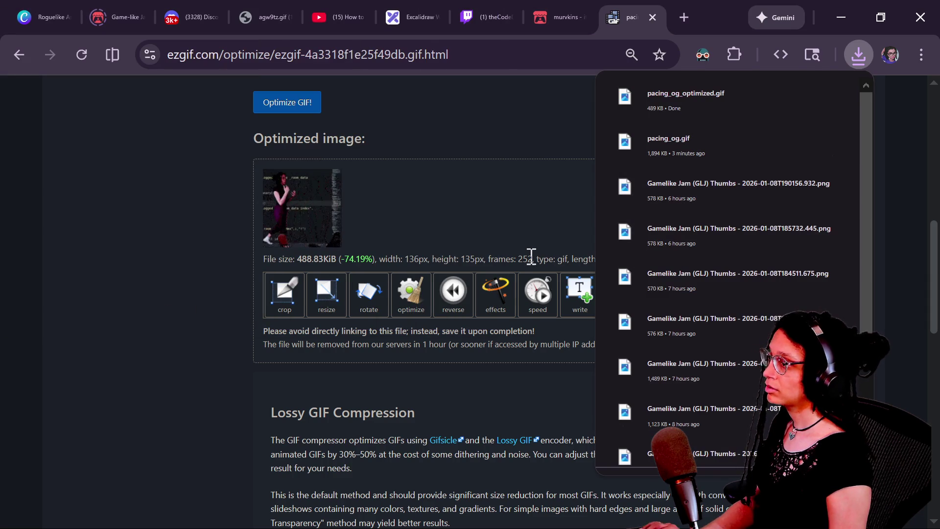
pyautogui.hotkey('alt', 'Tab')
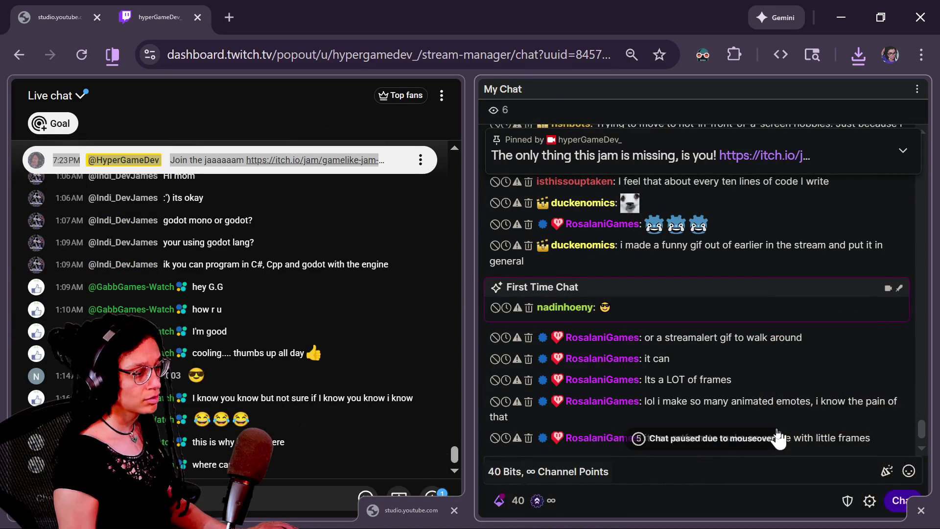
# Send a Twitch chat message of two identical hyperGameDev_ channel emotes
pyautogui.click(907, 473)
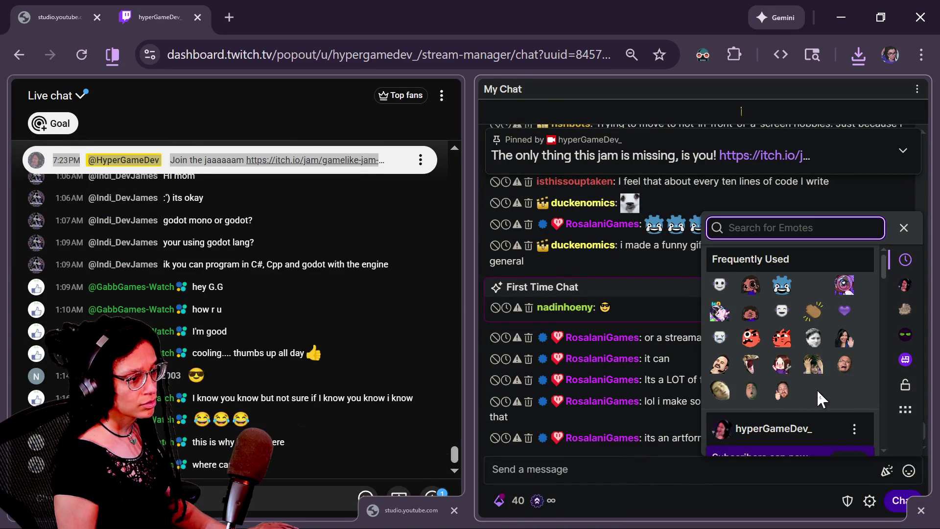
pyautogui.scroll(-3, 744, 372)
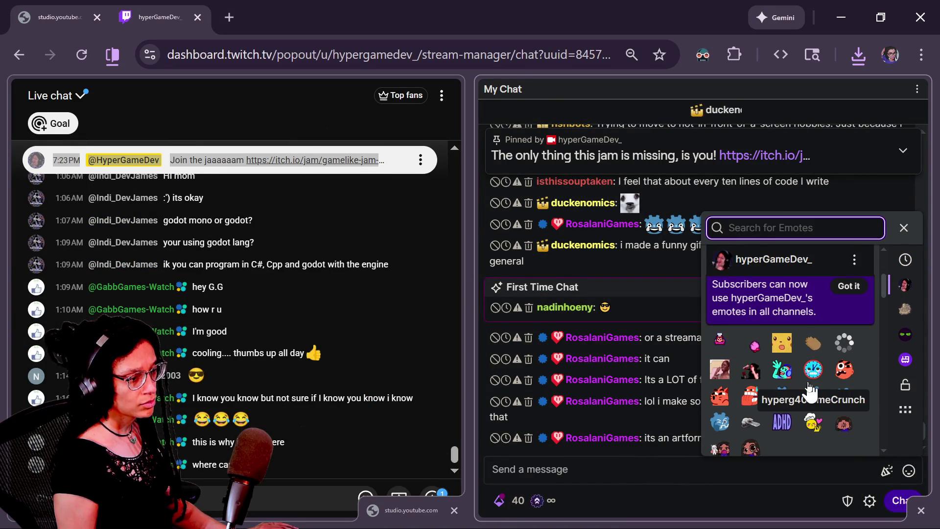
pyautogui.click(708, 479)
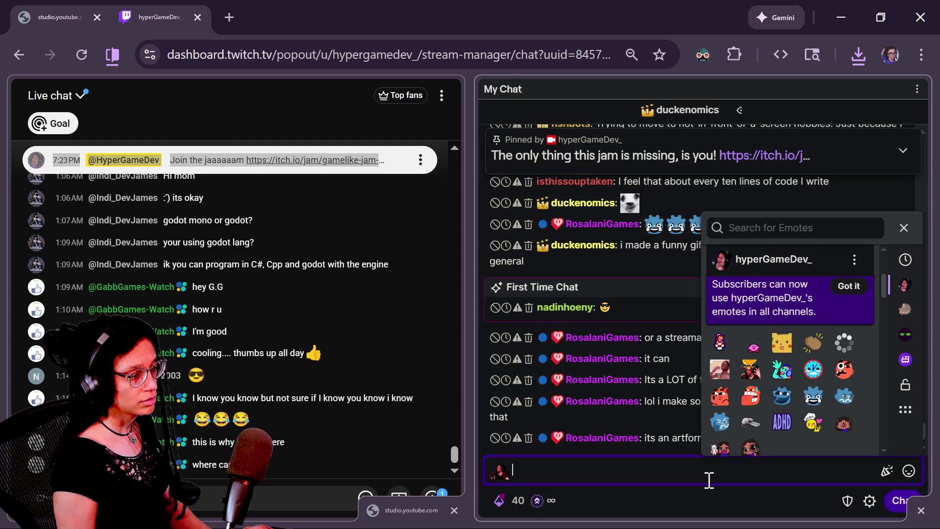
pyautogui.hotkey('ctrl', 'v')
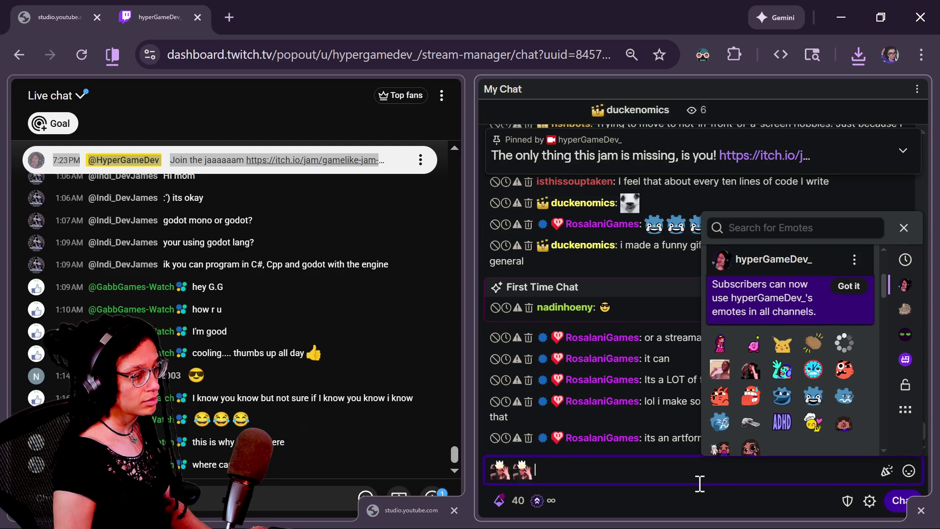
pyautogui.press('Return')
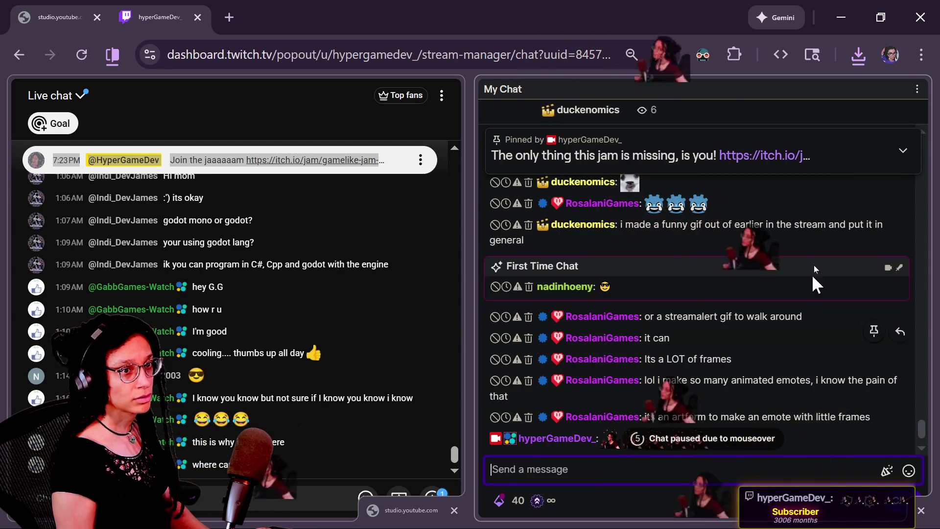
pyautogui.hotkey('alt', 'Tab')
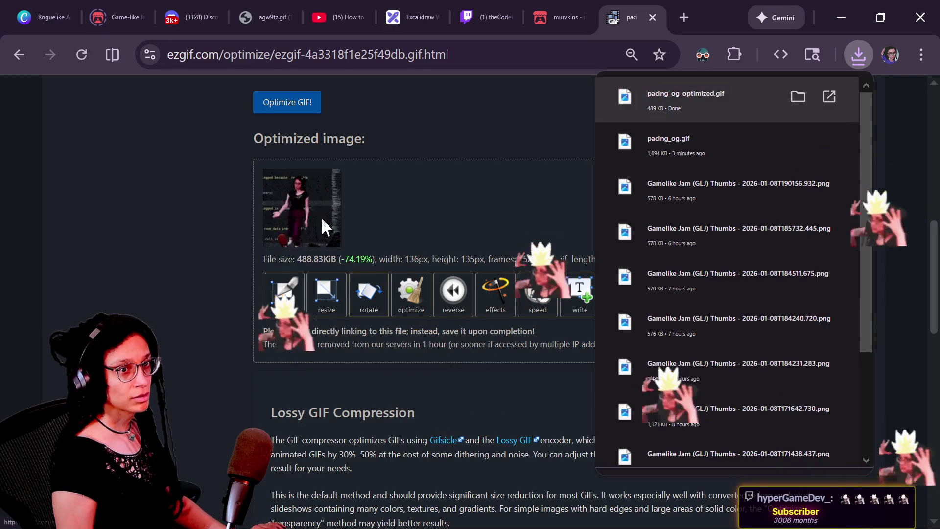
# Load the ezgif.com/split GIF splitter upload page
pyautogui.click(491, 180)
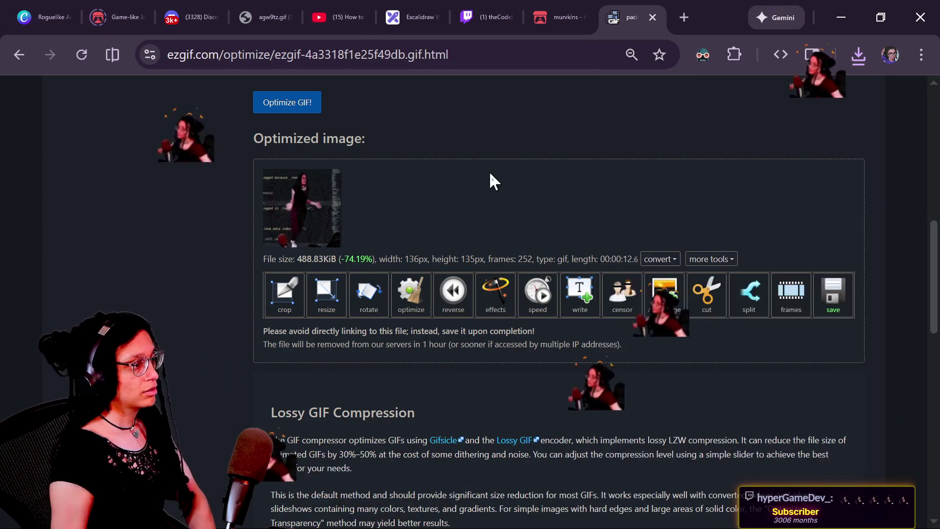
pyautogui.scroll(10, 489, 171)
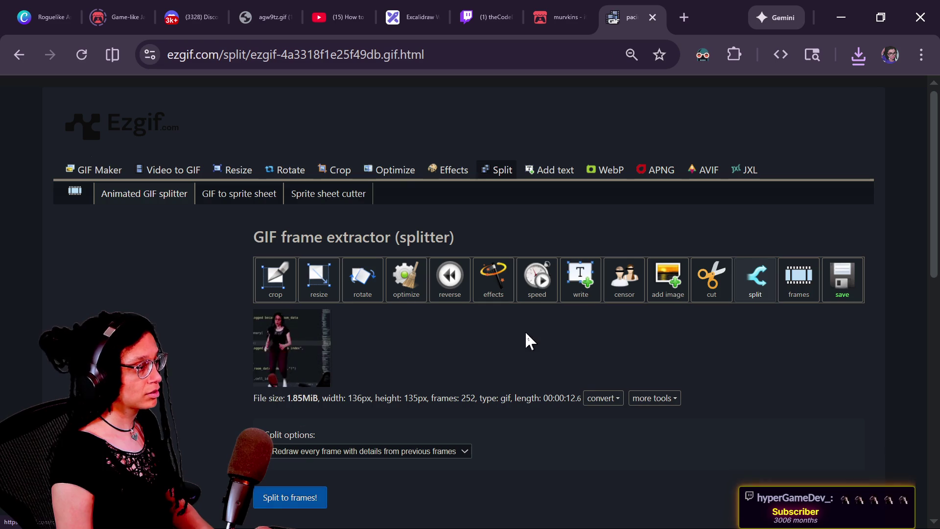
pyautogui.moveTo(246, 54); pyautogui.dragTo(612, 97)
pyautogui.press('BackSpace')
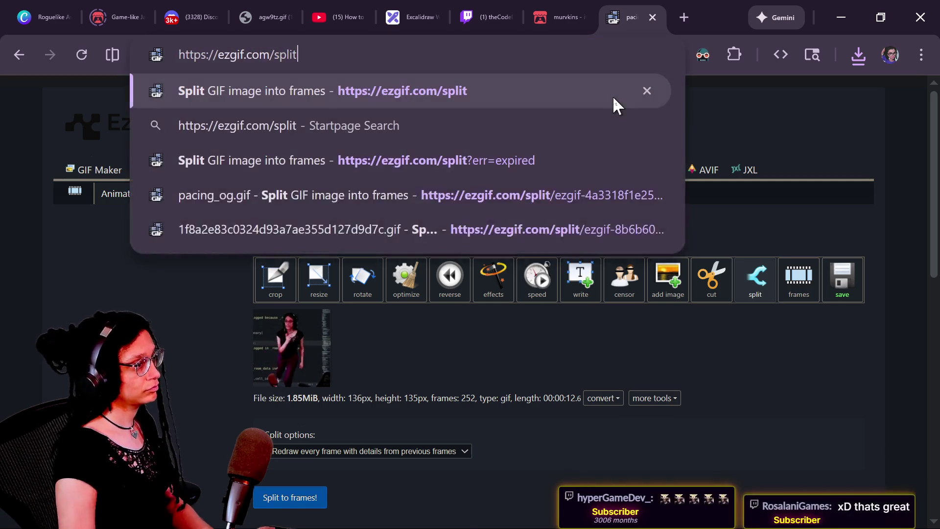
pyautogui.press('Return')
# Upload explode_frames_me_5.gif from the me_mind-blown folder to the splitter
pyautogui.scroll(-2, 364, 295)
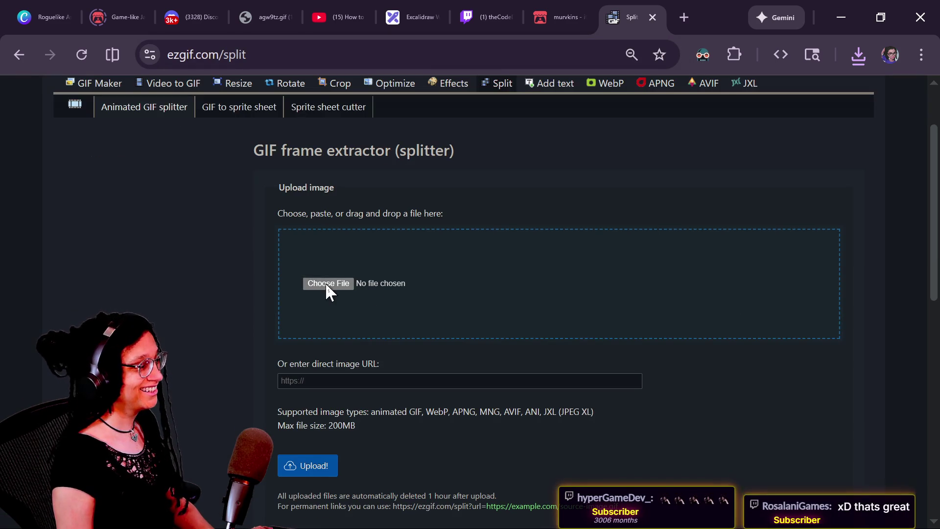
pyautogui.click(326, 285)
pyautogui.click(50, 23)
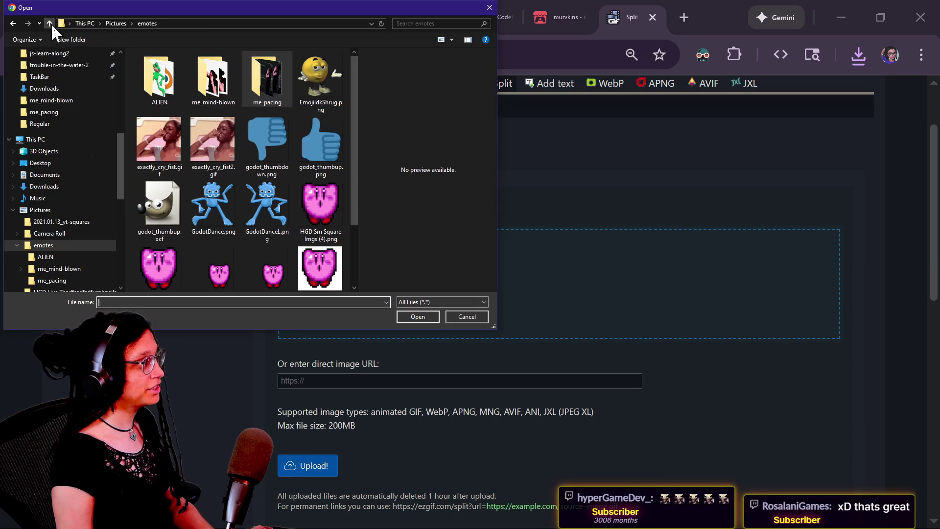
pyautogui.doubleClick(226, 80)
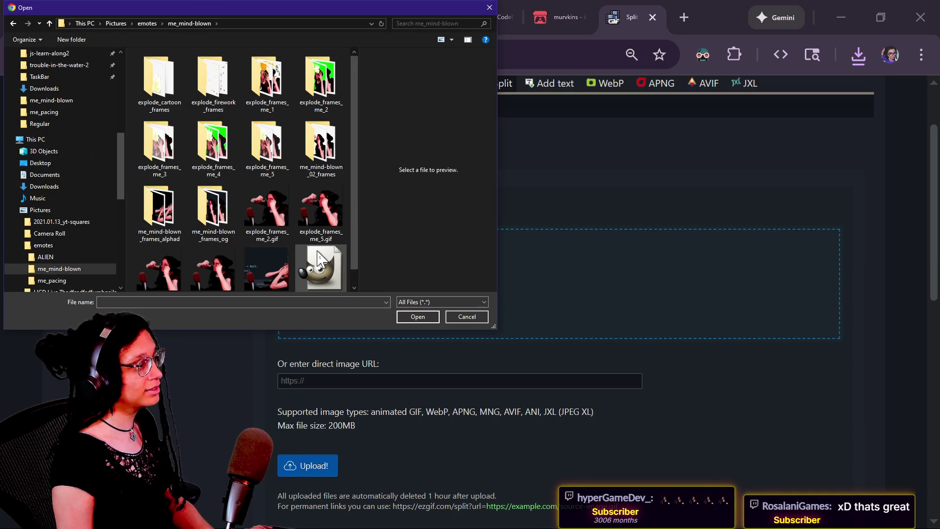
pyautogui.scroll(-1, 274, 220)
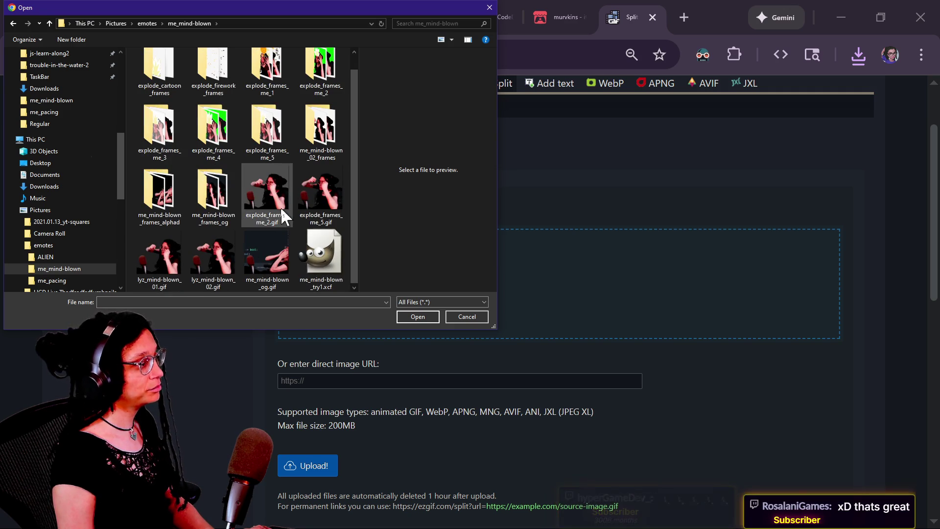
pyautogui.scroll(1, 249, 230)
pyautogui.scroll(-1, 235, 244)
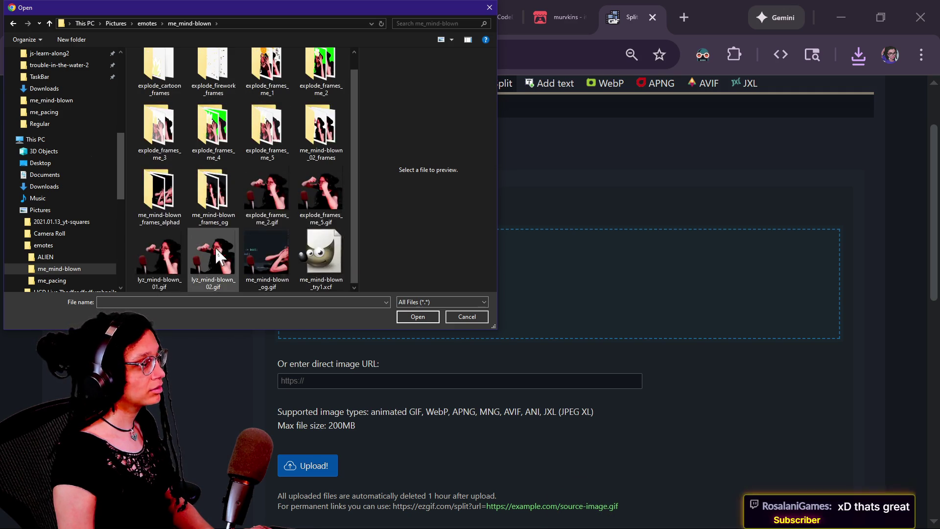
pyautogui.doubleClick(308, 197)
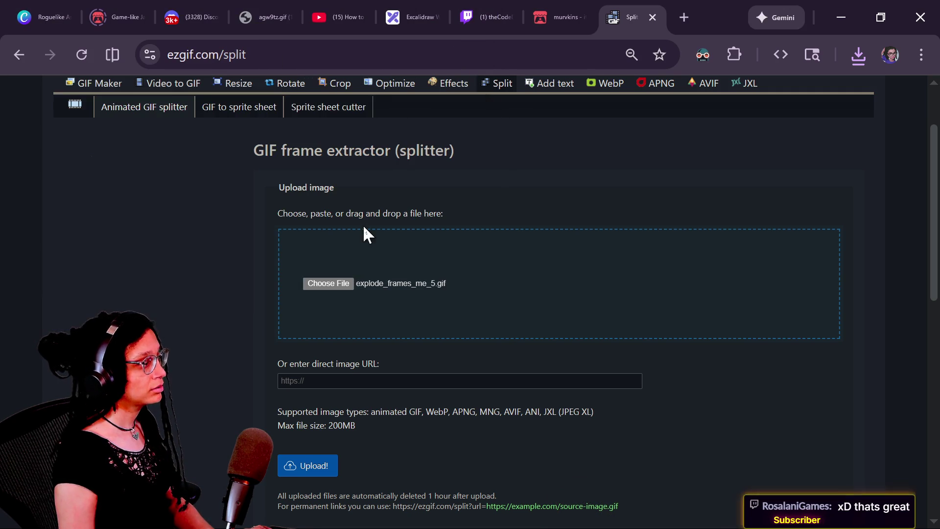
pyautogui.scroll(-2, 255, 343)
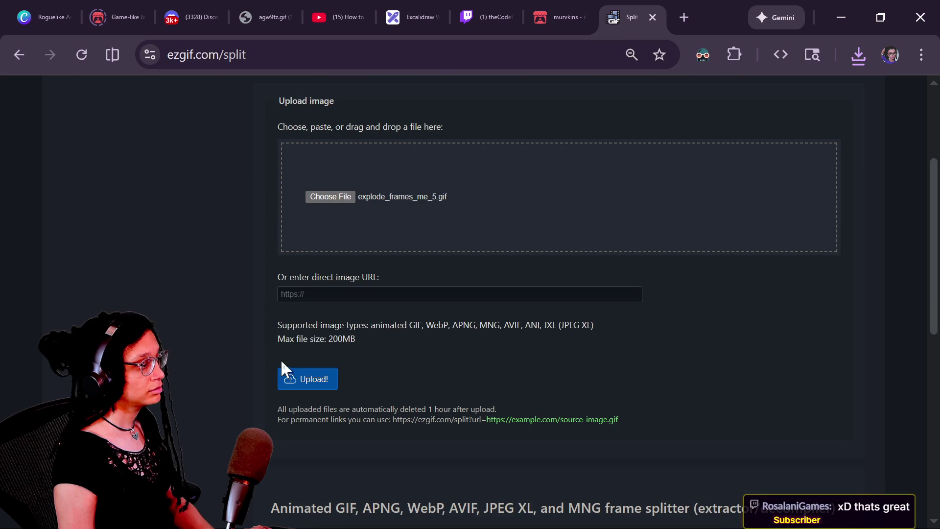
pyautogui.click(301, 382)
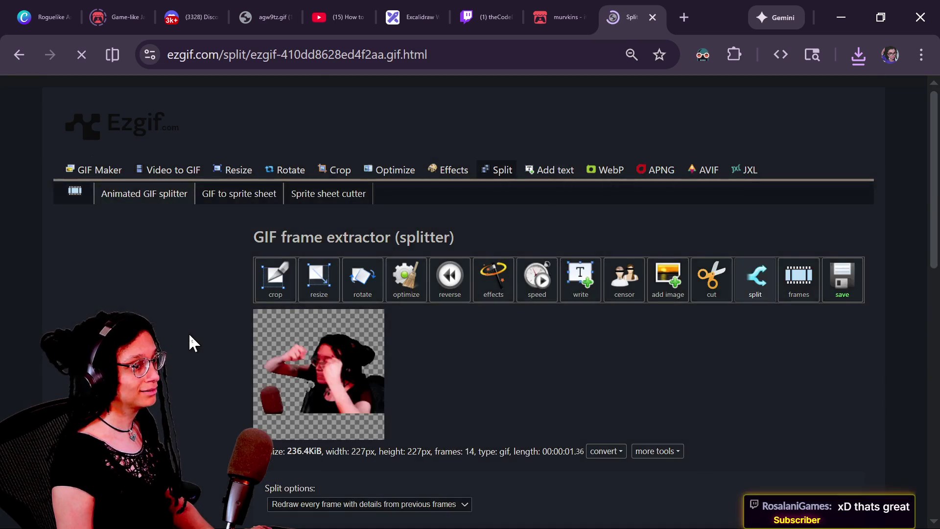
# Split explode_frames_me_5.gif into its 14 frames and review the frame grid
pyautogui.scroll(-2, 189, 333)
pyautogui.scroll(-5, 370, 389)
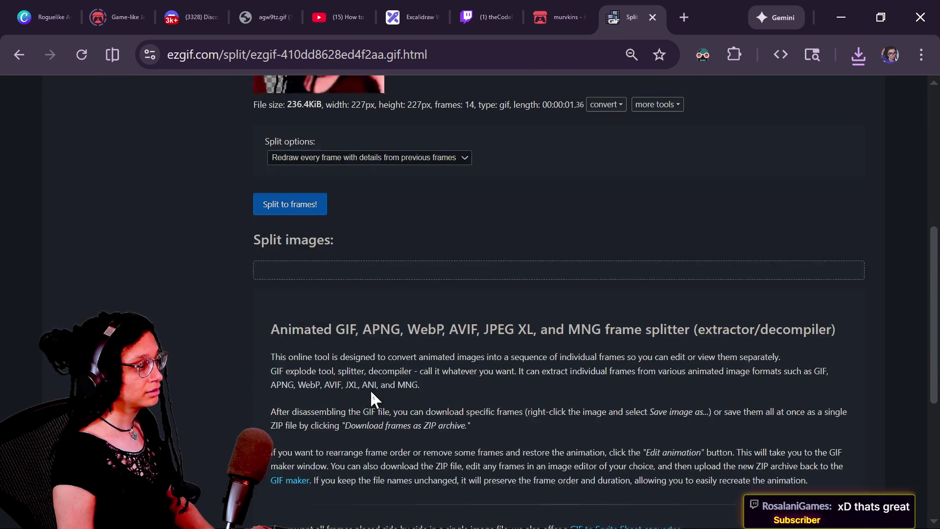
pyautogui.scroll(2, 370, 389)
pyautogui.click(303, 294)
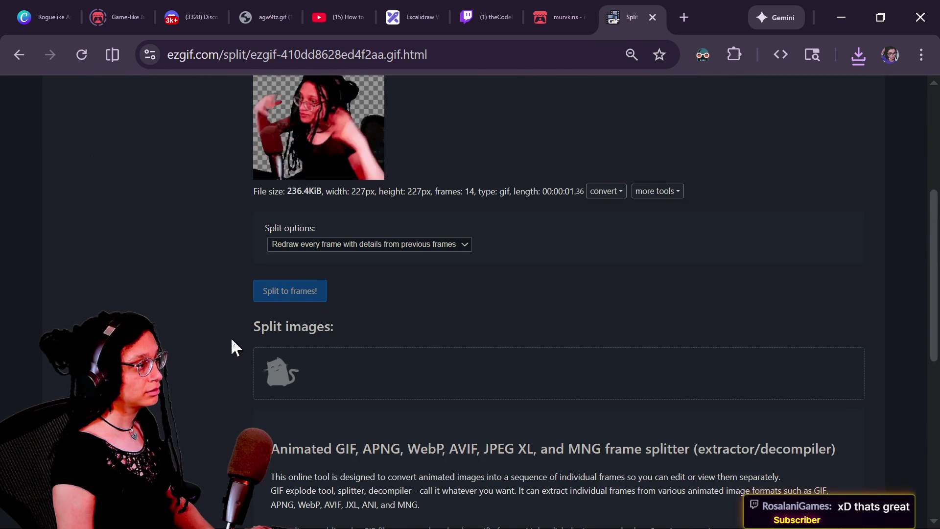
pyautogui.scroll(-7, 303, 334)
pyautogui.scroll(-5, 303, 335)
pyautogui.scroll(9, 303, 333)
pyautogui.scroll(-4, 210, 322)
pyautogui.scroll(-3, 211, 326)
pyautogui.scroll(7, 211, 325)
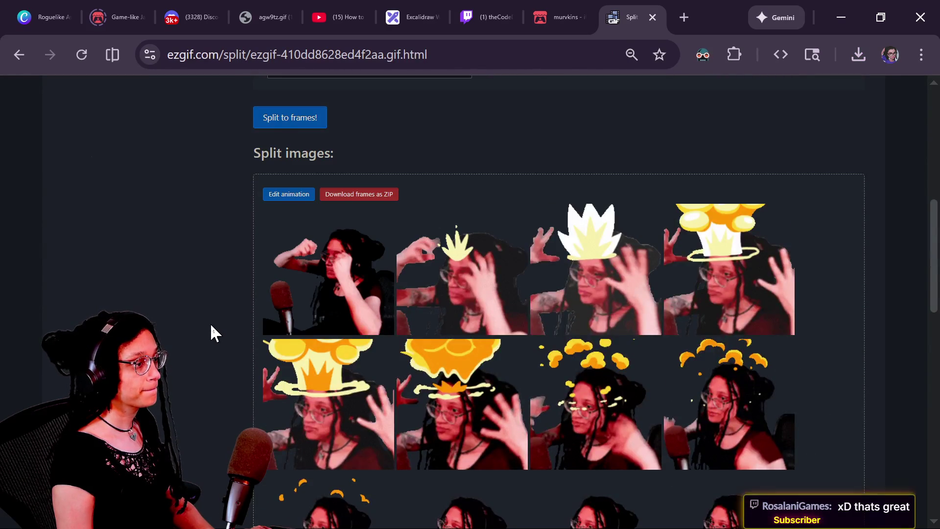
pyautogui.scroll(7, 211, 326)
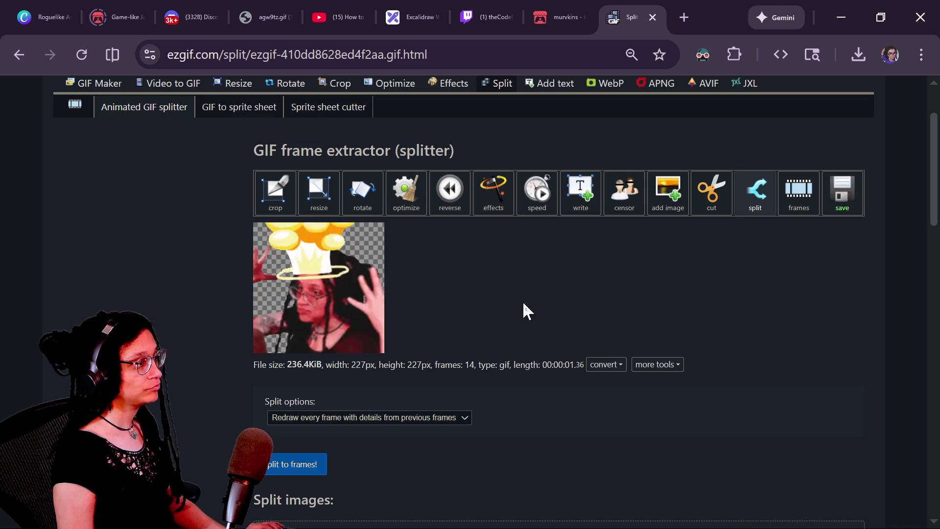
# Cycle past the Twitch chat and SHORTS notes windows back to Discord's sticker upload form
pyautogui.hotkey('alt', 'Tab')
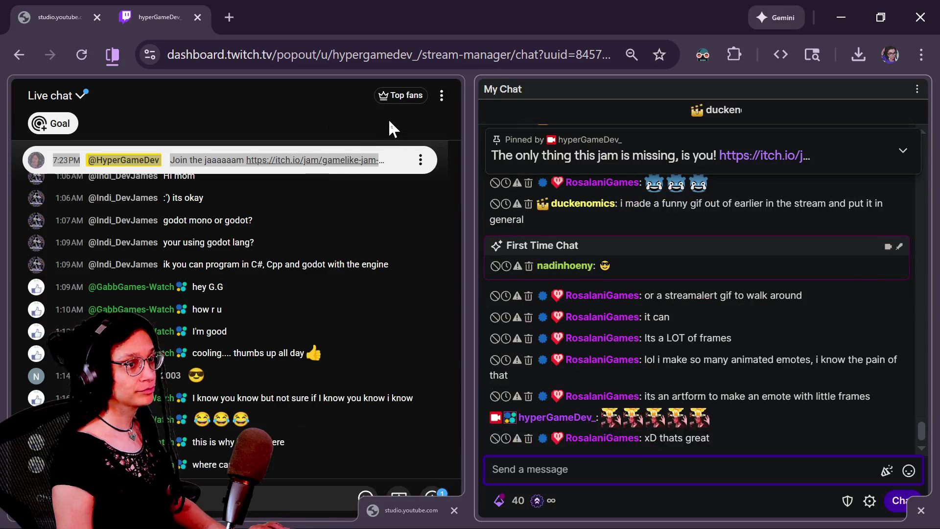
pyautogui.hotkey('alt', 'Tab')
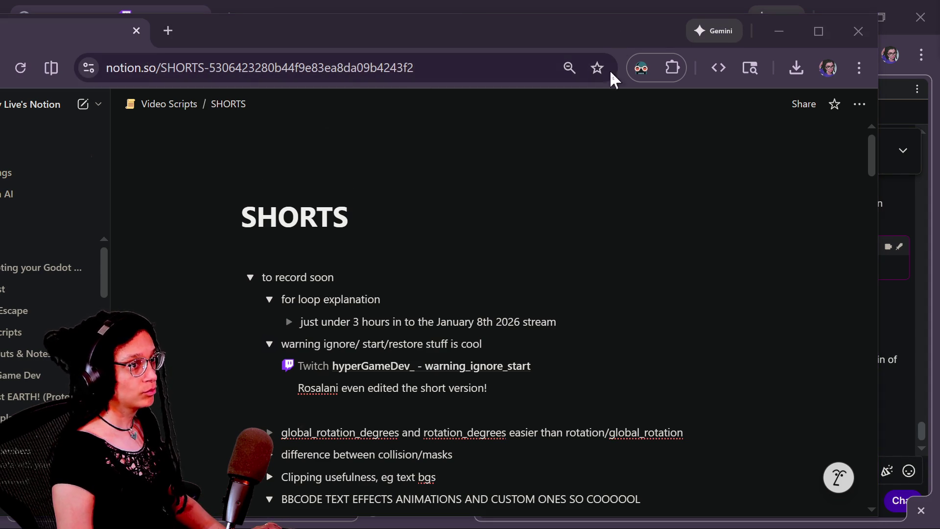
pyautogui.hotkey('alt', 'Tab')
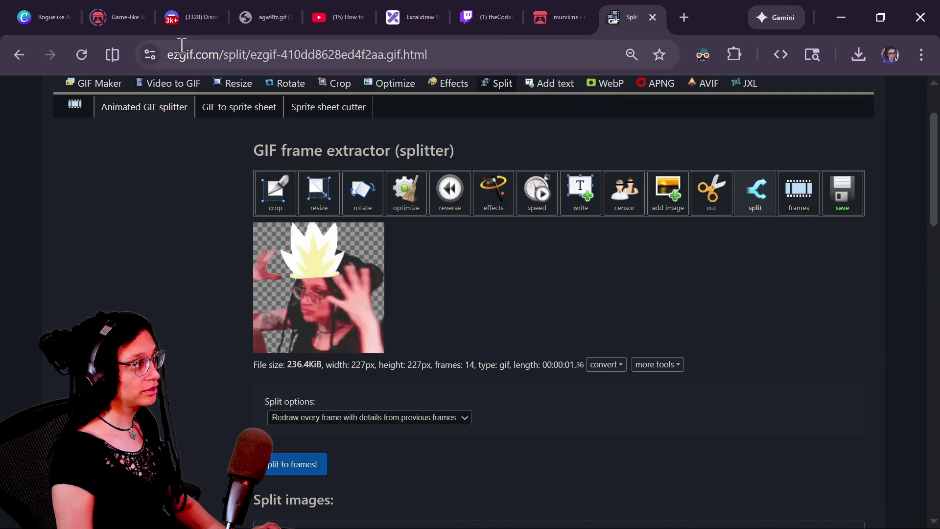
pyautogui.hotkey('alt', 'Tab')
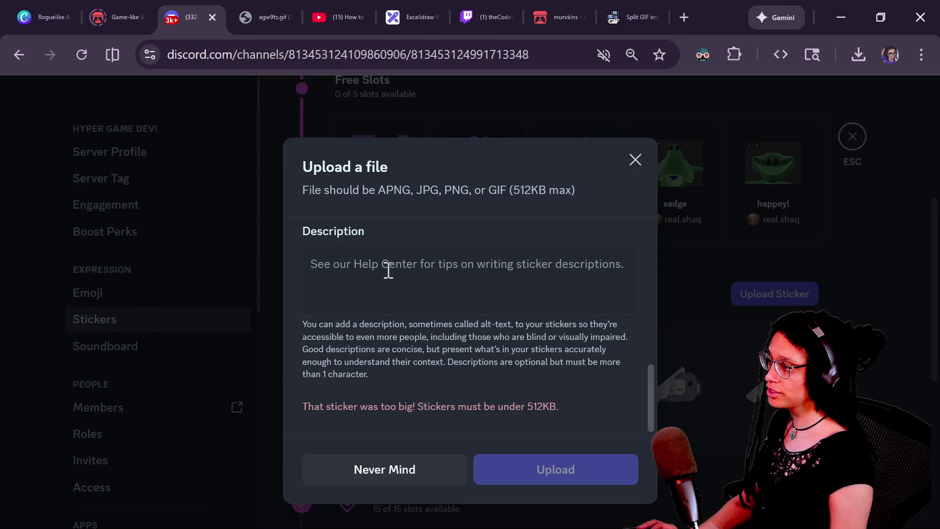
# Choose emotes/me_pacing/pacing_og_optimized.gif as the sticker file
pyautogui.scroll(5, 362, 282)
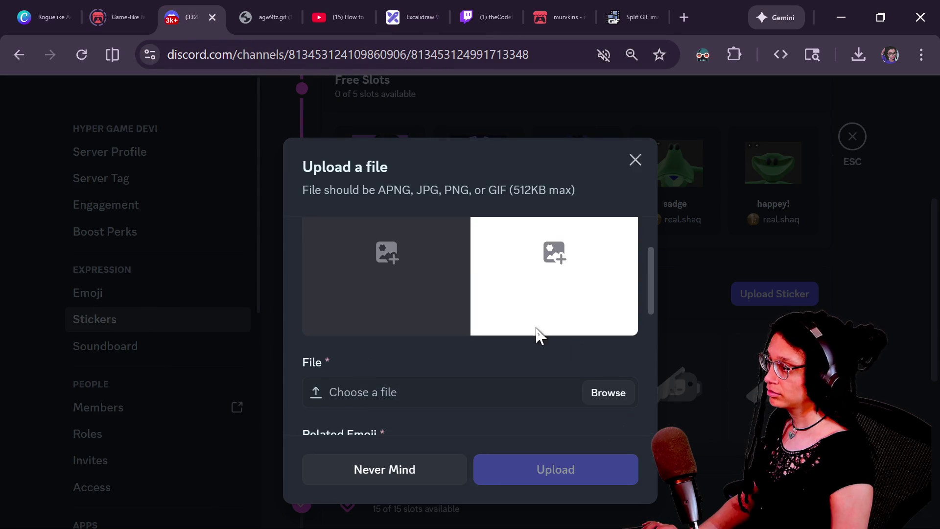
pyautogui.click(605, 392)
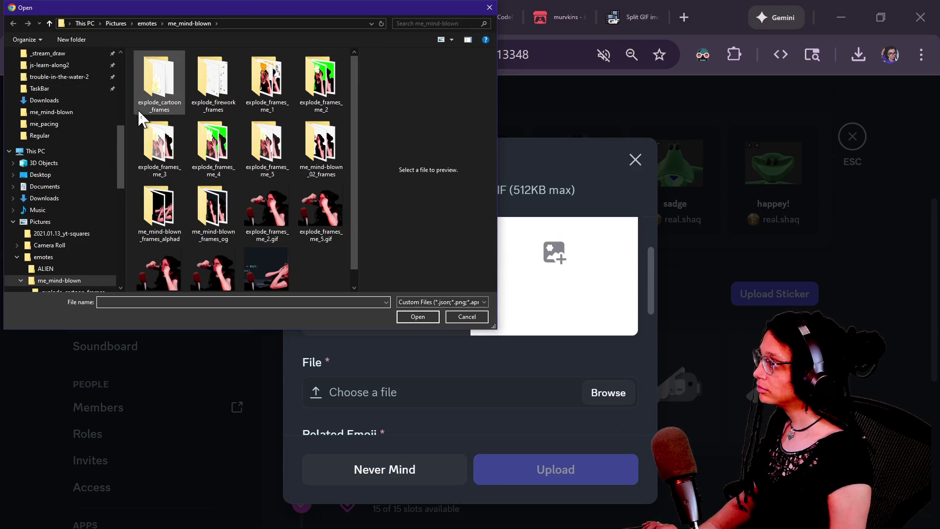
pyautogui.click(147, 23)
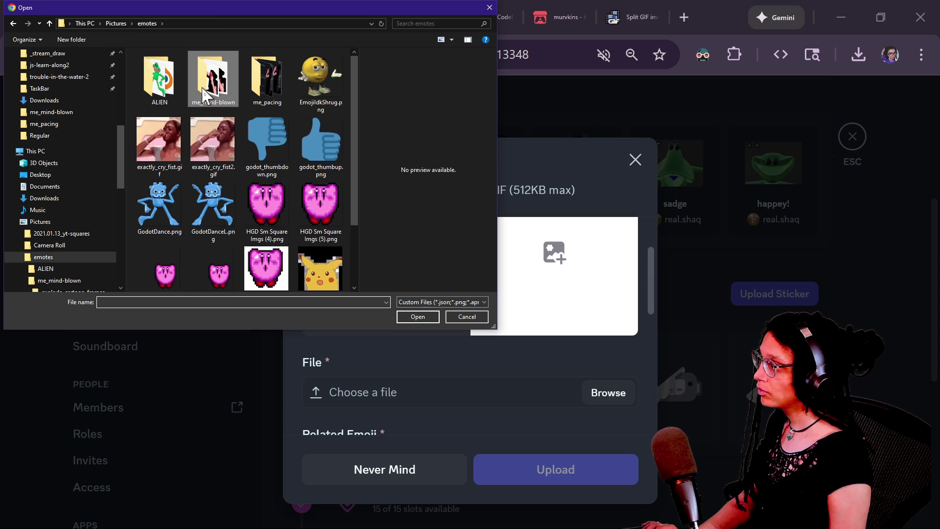
pyautogui.doubleClick(262, 74)
pyautogui.click(193, 86)
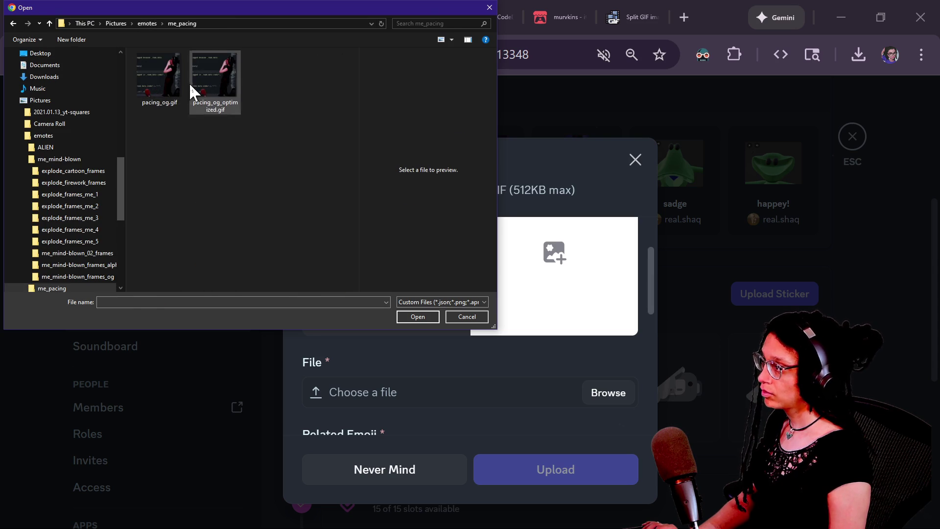
pyautogui.press('Return')
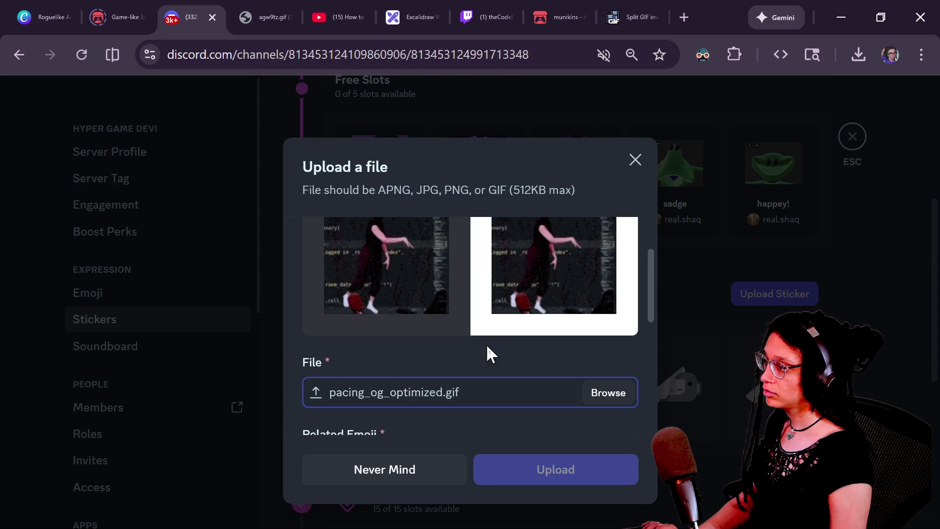
# Set the walking woman emoji as the sticker's related emoji
pyautogui.scroll(-2, 486, 344)
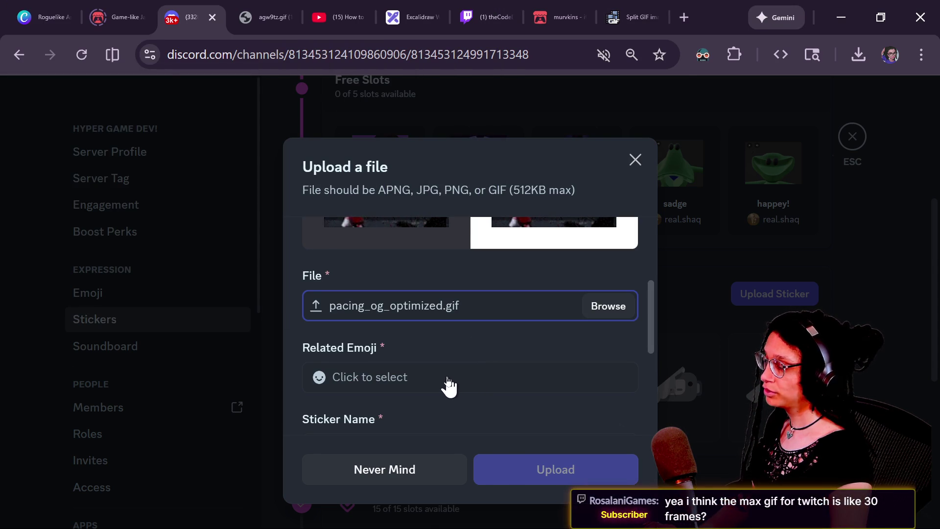
pyautogui.click(448, 386)
pyautogui.click(463, 397)
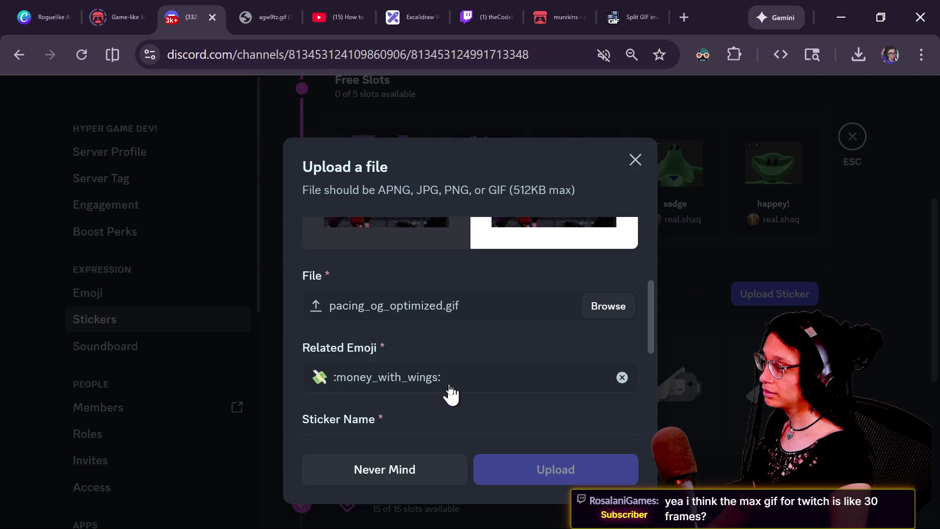
pyautogui.click(450, 388)
pyautogui.write('walk')
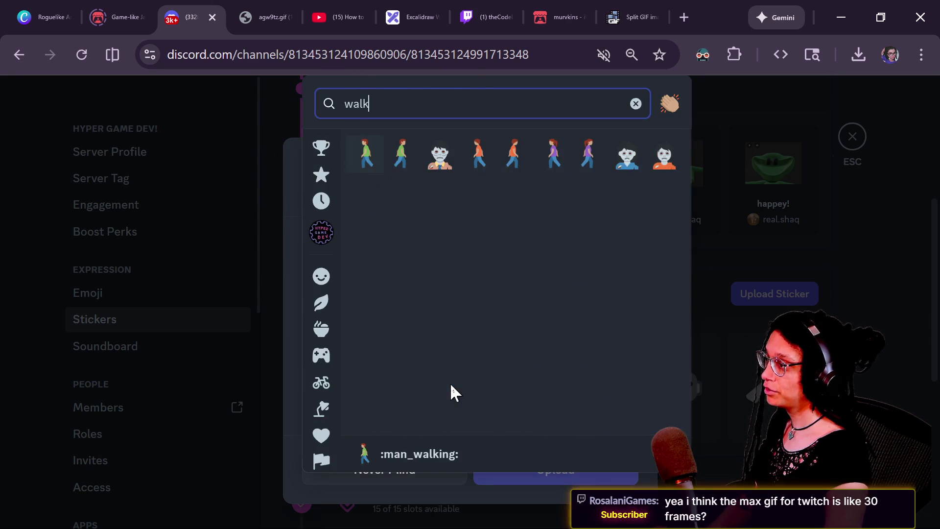
pyautogui.click(562, 168)
# Enter the sticker name (the streamer's name plus 'Pacing') and keep :woman_walking_tone3:
pyautogui.scroll(-2, 459, 384)
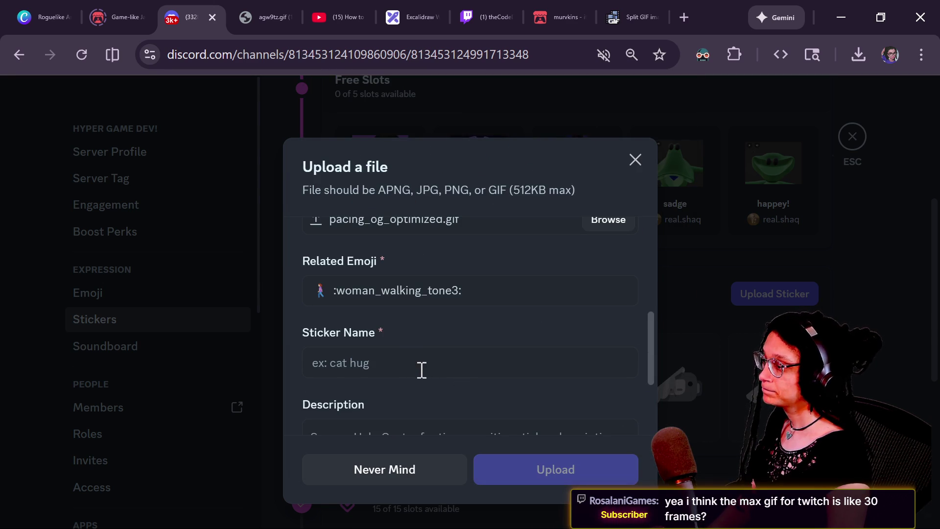
pyautogui.write('Ltz')
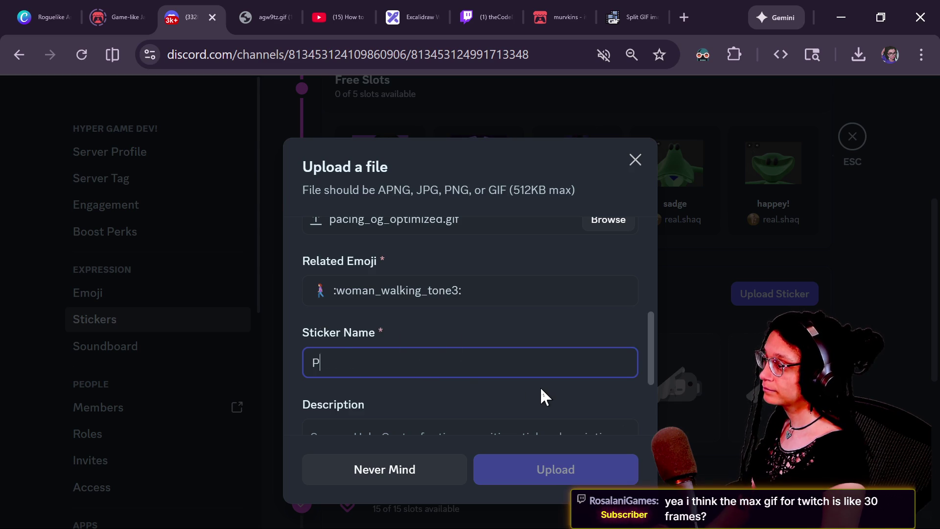
pyautogui.press('BackSpace')
pyautogui.press('BackSpace')
pyautogui.write('tz ')
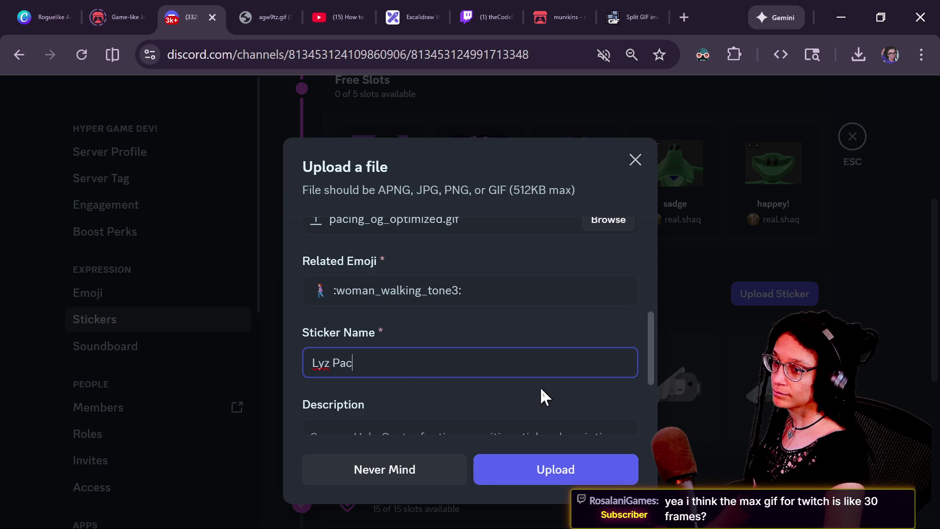
pyautogui.write('ing')
pyautogui.click(522, 308)
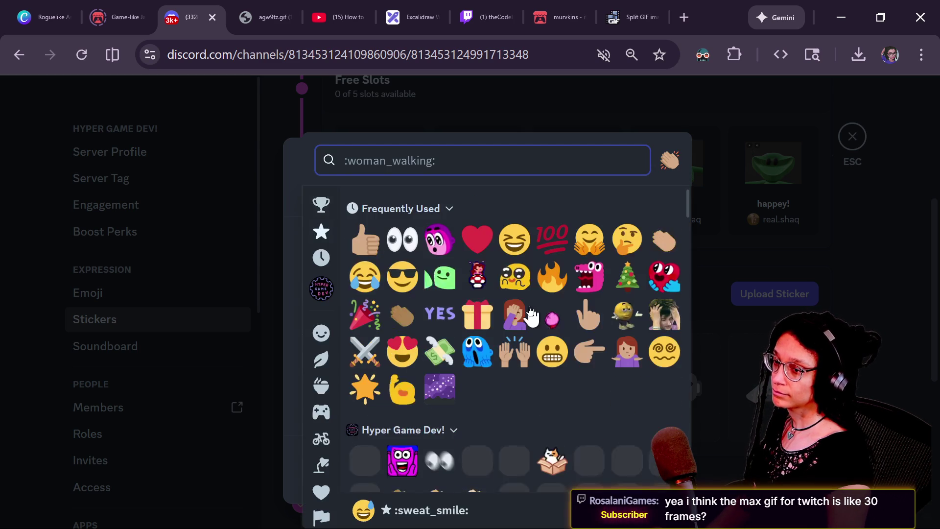
pyautogui.press('Return')
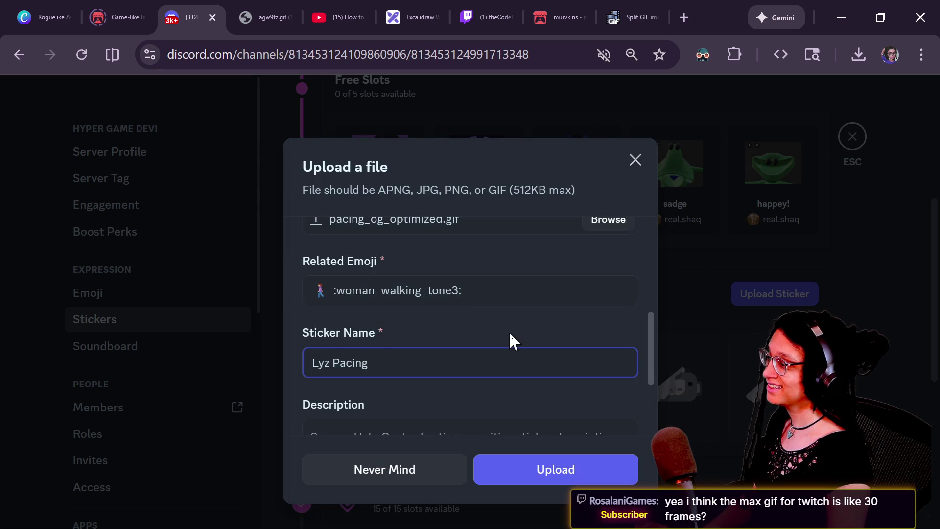
# Describe the sticker as the streamer pacing around talking to herself, and upload it
pyautogui.scroll(-3, 509, 331)
pyautogui.click(439, 326)
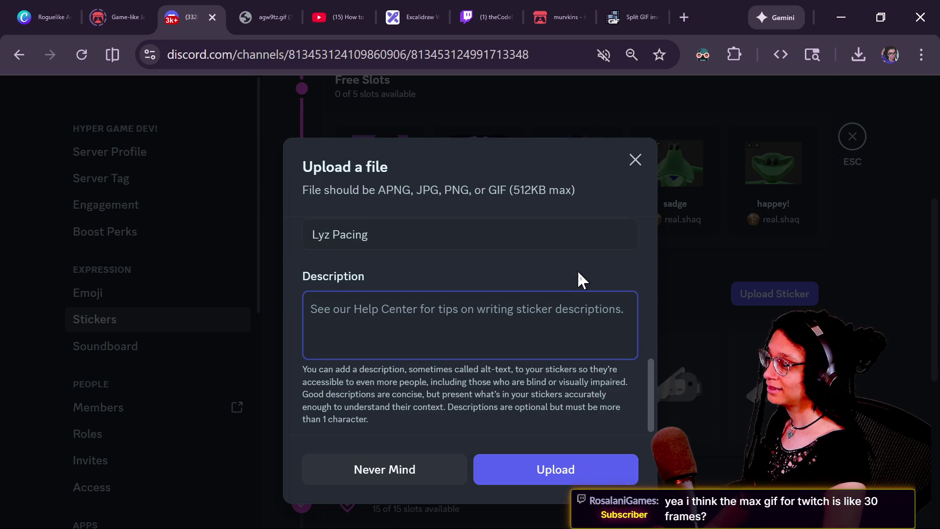
pyautogui.write('Lyz is pacing ')
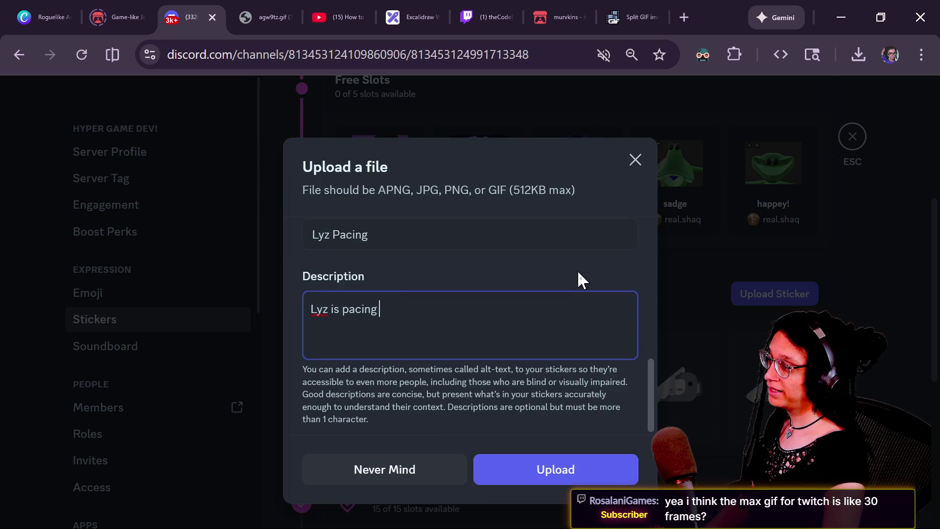
pyautogui.write('around talking to he')
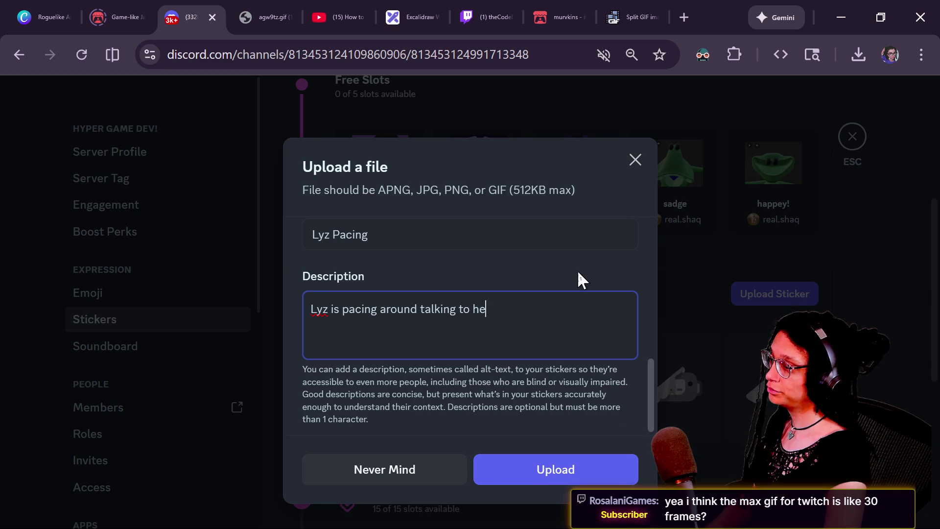
pyautogui.write('rself')
pyautogui.click(514, 478)
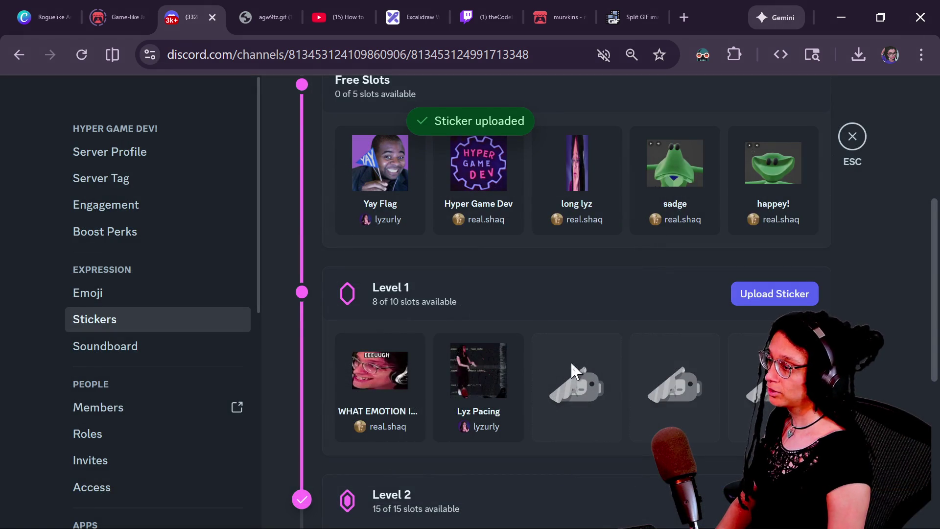
# Post the new pacing sticker from the Hyper Game Dev stickers in #general
pyautogui.scroll(5, 538, 194)
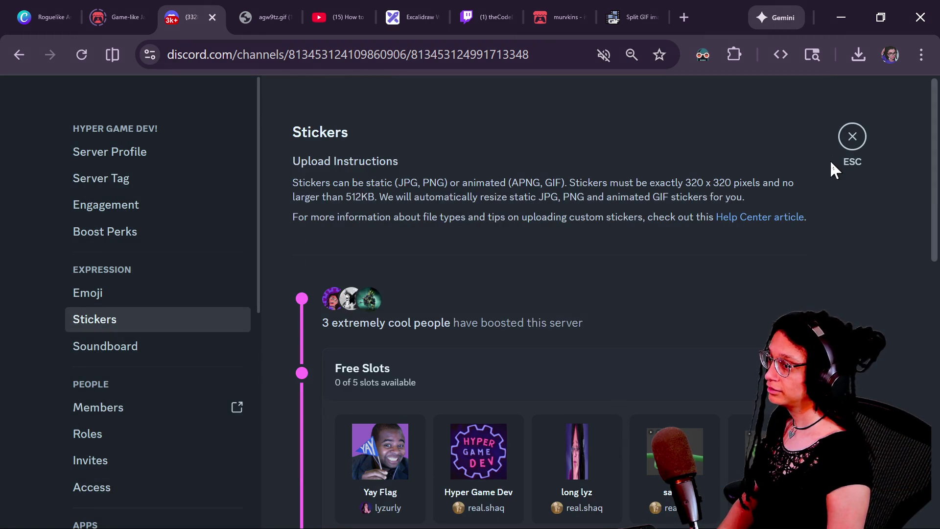
pyautogui.click(851, 139)
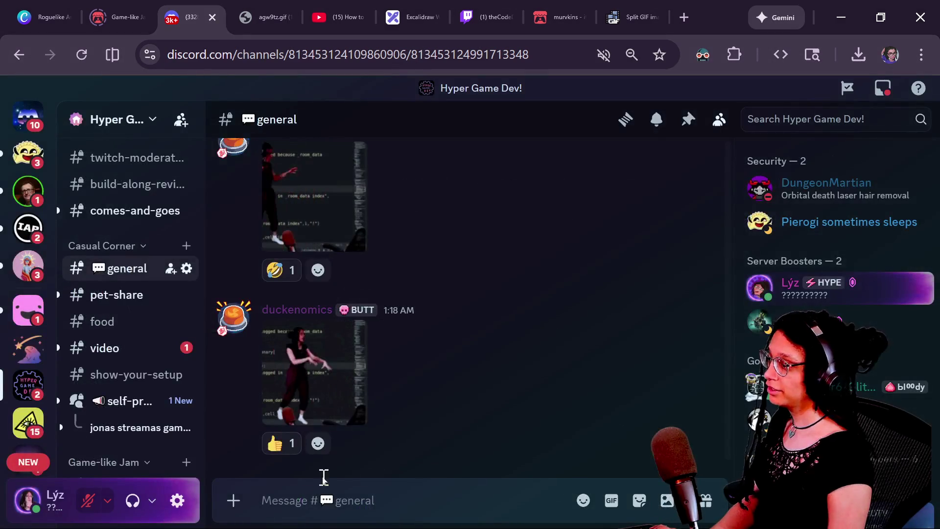
pyautogui.click(639, 499)
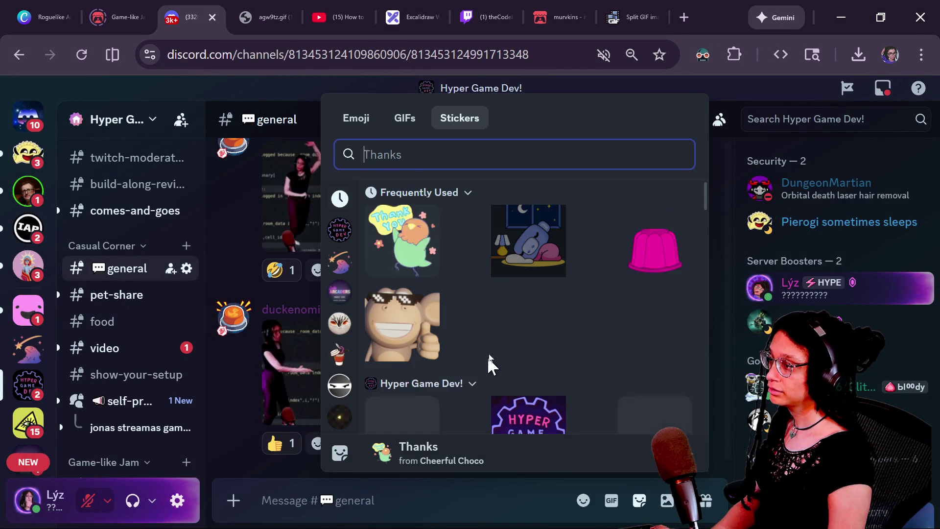
pyautogui.scroll(-4, 489, 342)
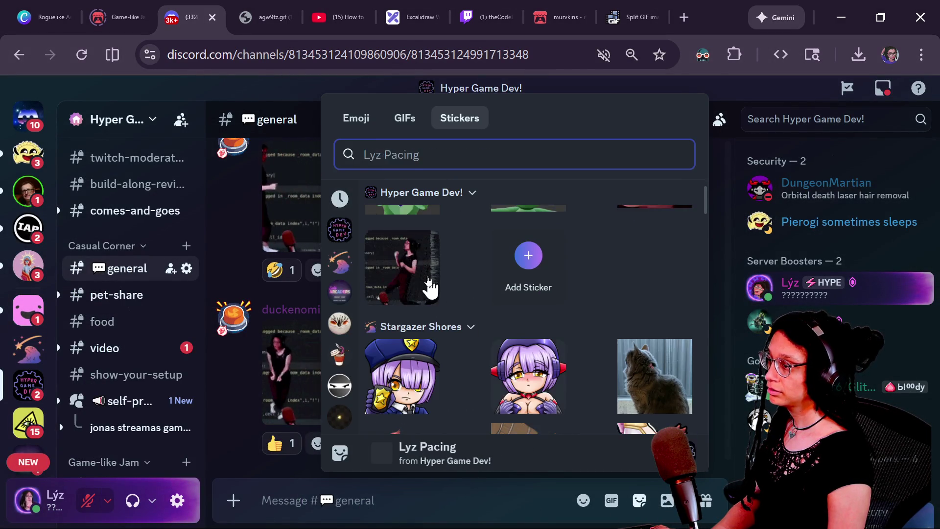
pyautogui.click(426, 283)
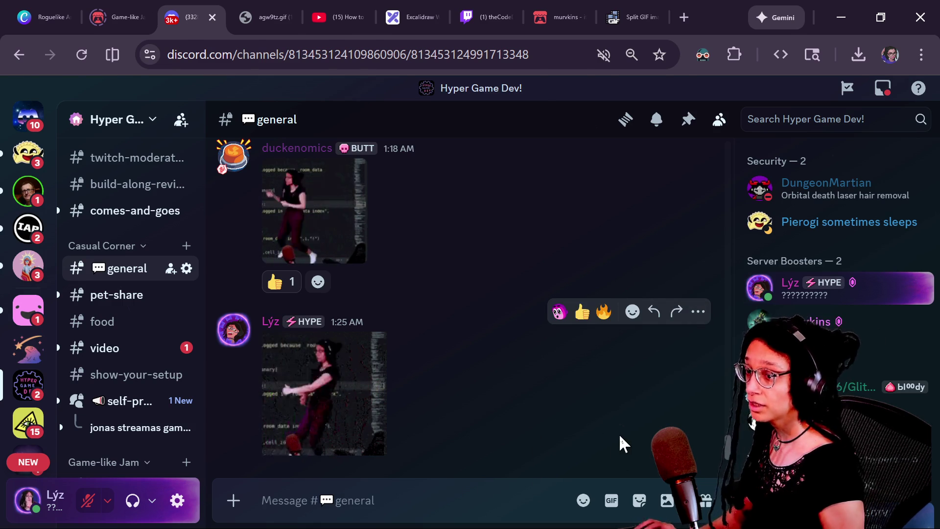
pyautogui.hotkey('alt', 'Tab')
pyautogui.click(636, 159)
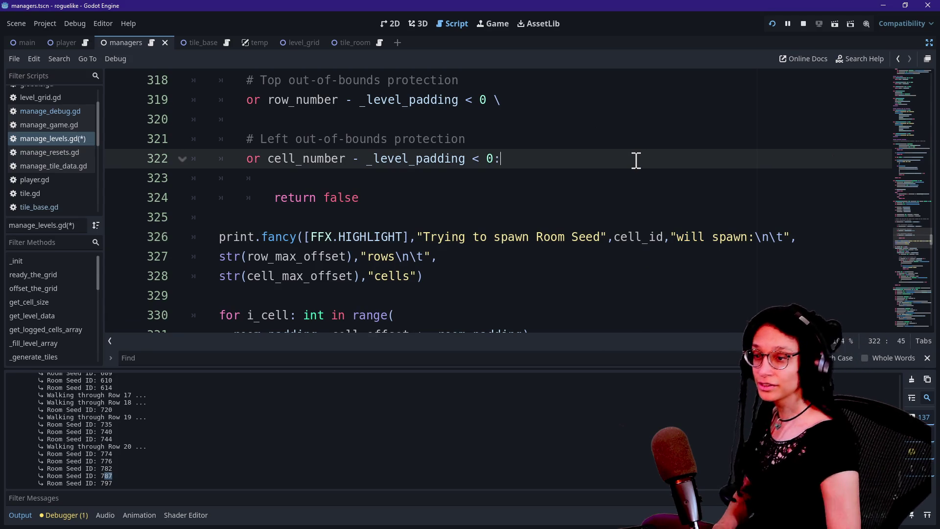
# Lowercase 'Seed' to 'seed' in line 326's print message
pyautogui.press('Down')
pyautogui.press('Down')
pyautogui.press('Up')
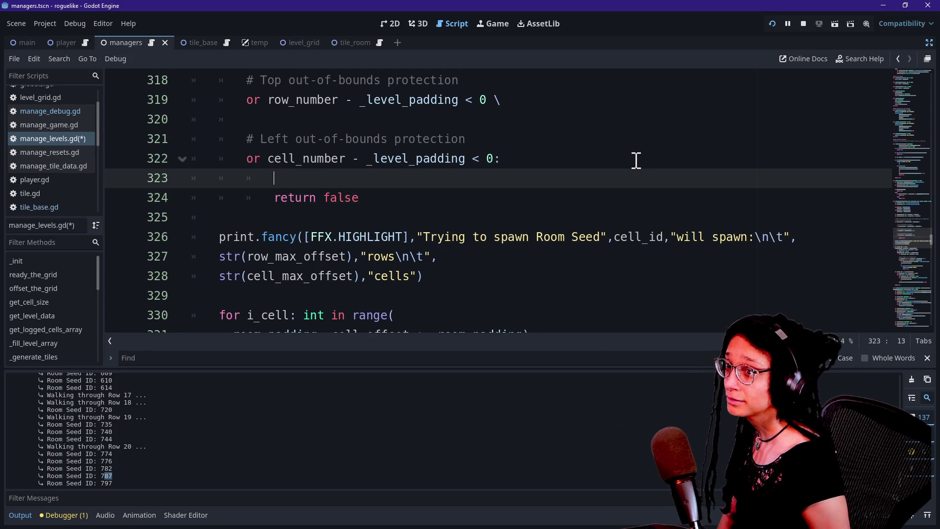
pyautogui.press('Down')
pyautogui.press('Down')
pyautogui.press('Down')
pyautogui.press('Up')
pyautogui.press('Down')
pyautogui.press('Up')
pyautogui.press('Up')
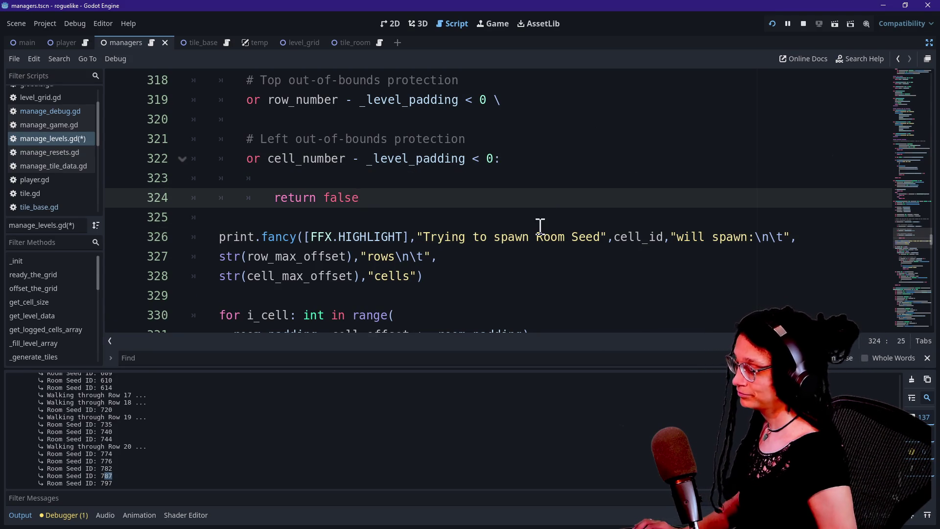
pyautogui.click(541, 303)
pyautogui.moveTo(218, 222); pyautogui.dragTo(571, 235)
pyautogui.click(585, 235)
pyautogui.press('Down')
pyautogui.press('Down')
pyautogui.click(543, 236)
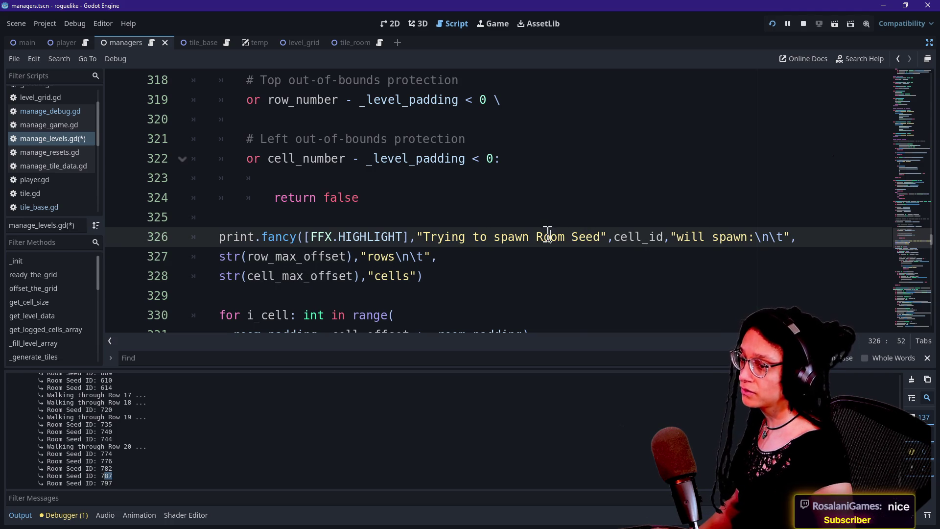
pyautogui.click(822, 255)
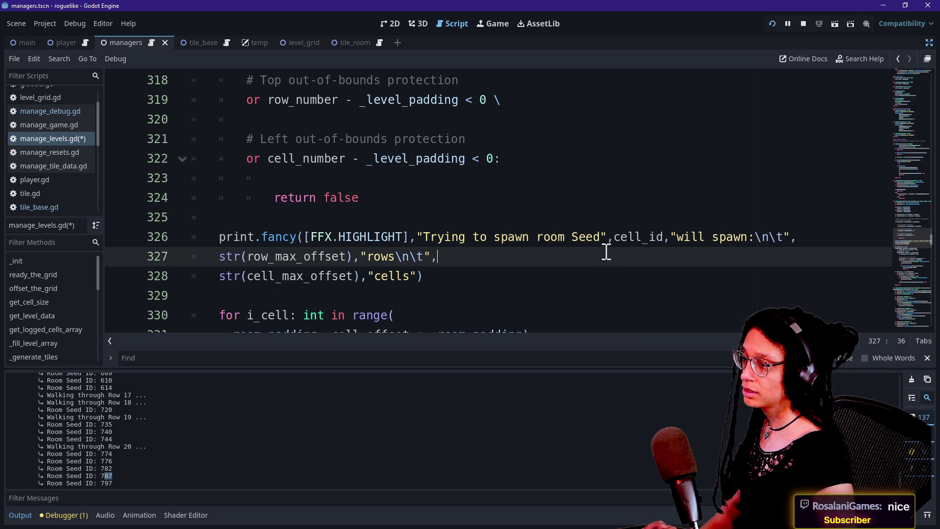
pyautogui.click(580, 237)
pyautogui.press('BackSpace')
pyautogui.write('s')
# Replace 'will spawn' with 'at the size' in the line 326 message
pyautogui.moveTo(677, 237)
pyautogui.mouseDown()
pyautogui.moveTo(760, 242)
pyautogui.moveTo(600, 256)
pyautogui.moveTo(719, 231)
pyautogui.moveTo(611, 236)
pyautogui.moveTo(746, 246)
pyautogui.mouseUp()
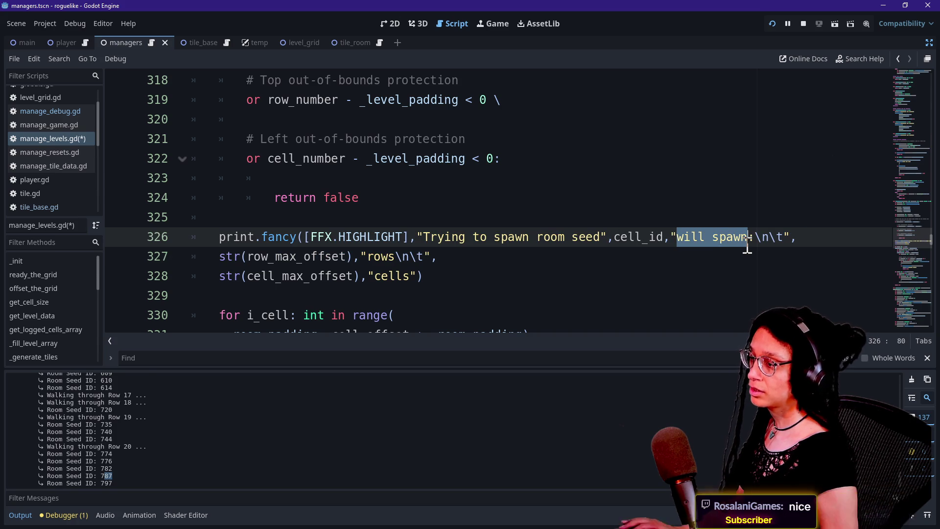
pyautogui.write('with')
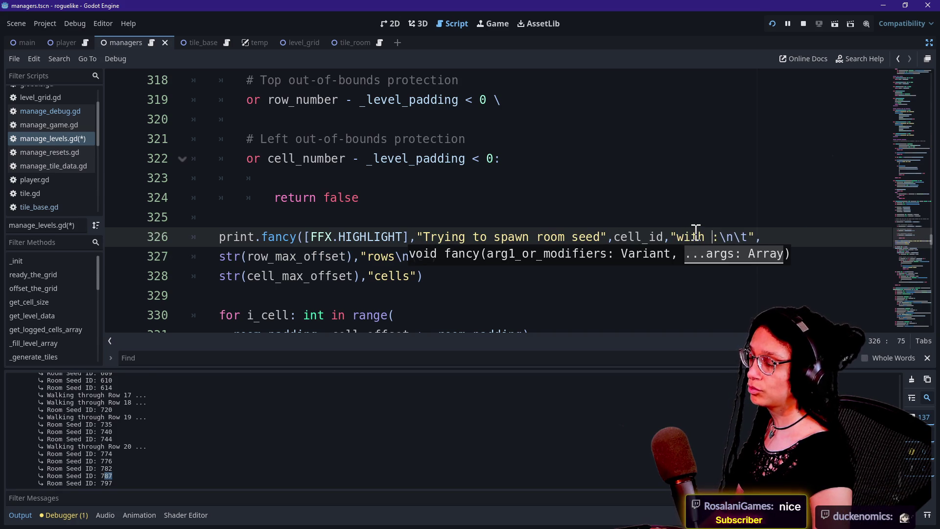
pyautogui.write(' the size')
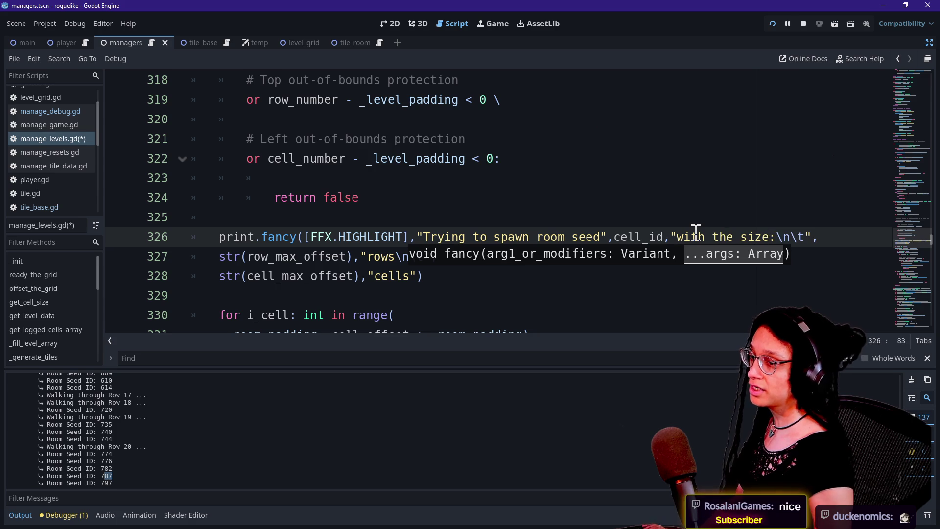
pyautogui.doubleClick(696, 237)
pyautogui.write('at')
# Save manage_levels.gd
pyautogui.scroll(-1, 577, 203)
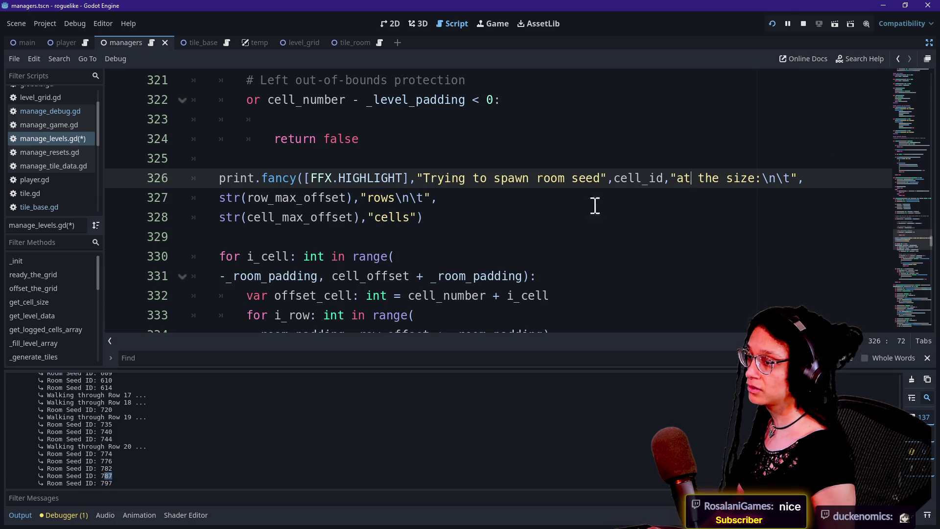
pyautogui.scroll(-2, 474, 244)
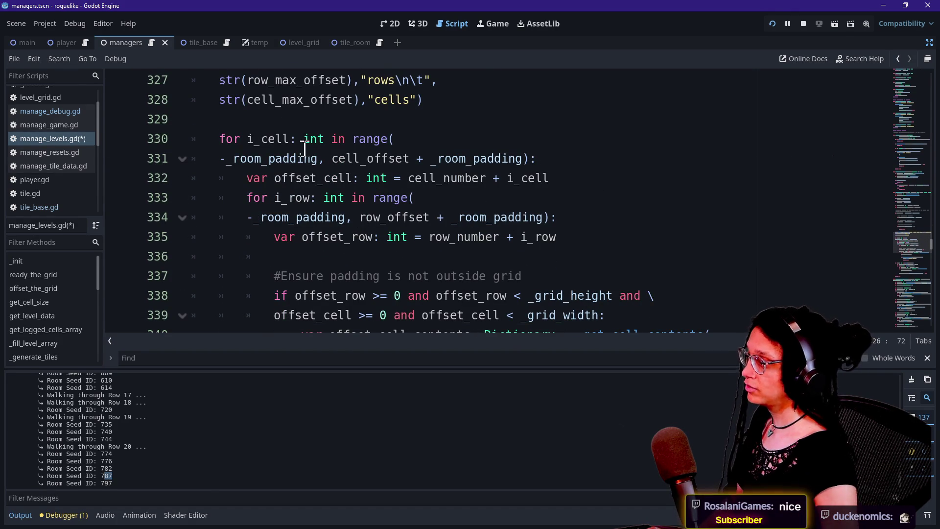
pyautogui.click(335, 219)
pyautogui.hotkey('ctrl', 's')
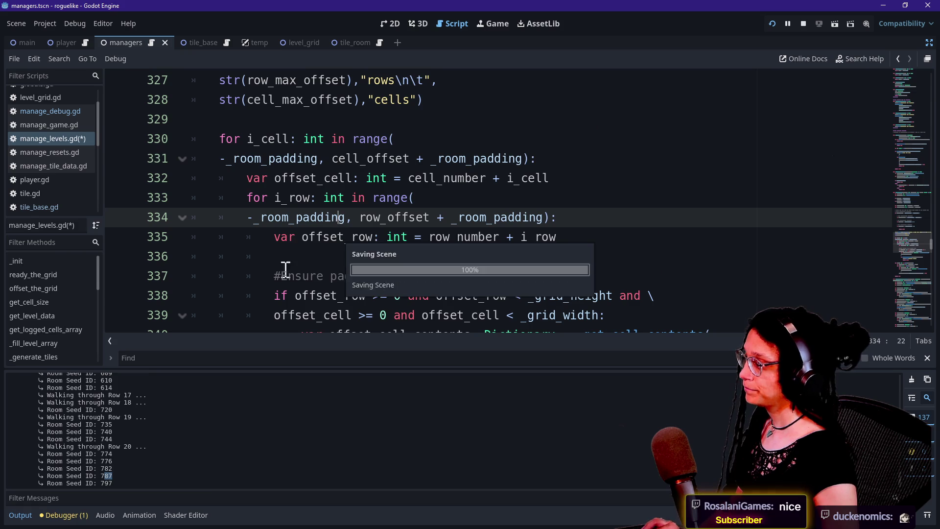
pyautogui.scroll(-6, 281, 273)
pyautogui.hotkey('ctrl', 'f')
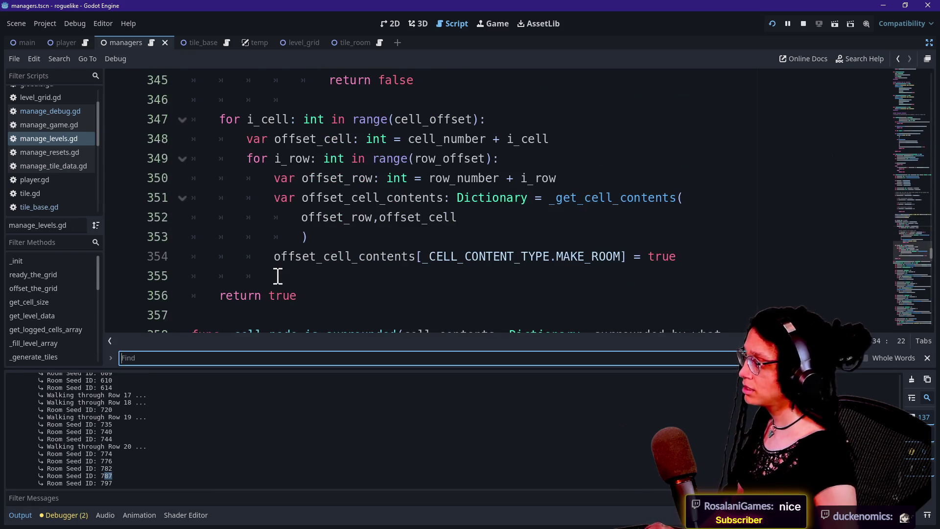
# Merge the room seed id and closing parenthesis from line 273 into the print on line 272
pyautogui.write('room seed')
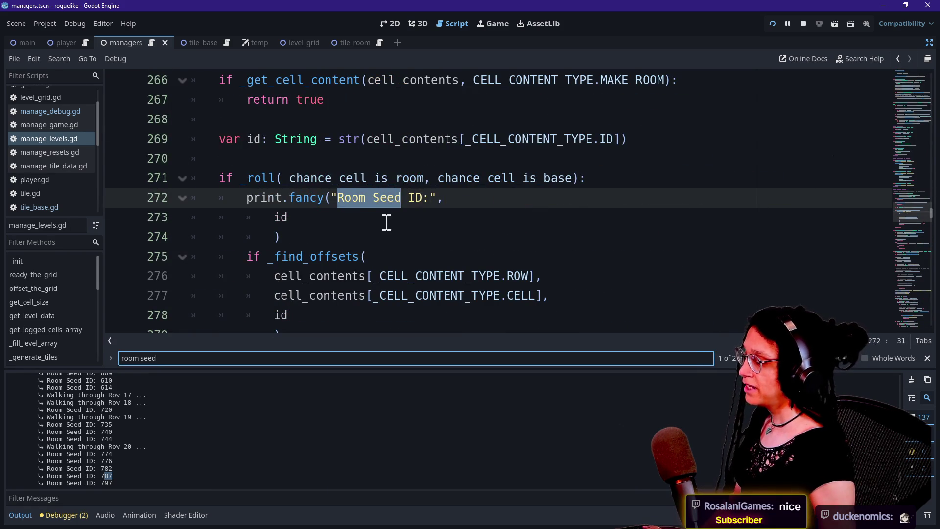
pyautogui.click(272, 219)
pyautogui.press('BackSpace')
pyautogui.press('BackSpace')
pyautogui.press('BackSpace')
pyautogui.click(272, 218)
pyautogui.press('BackSpace')
pyautogui.press('BackSpace')
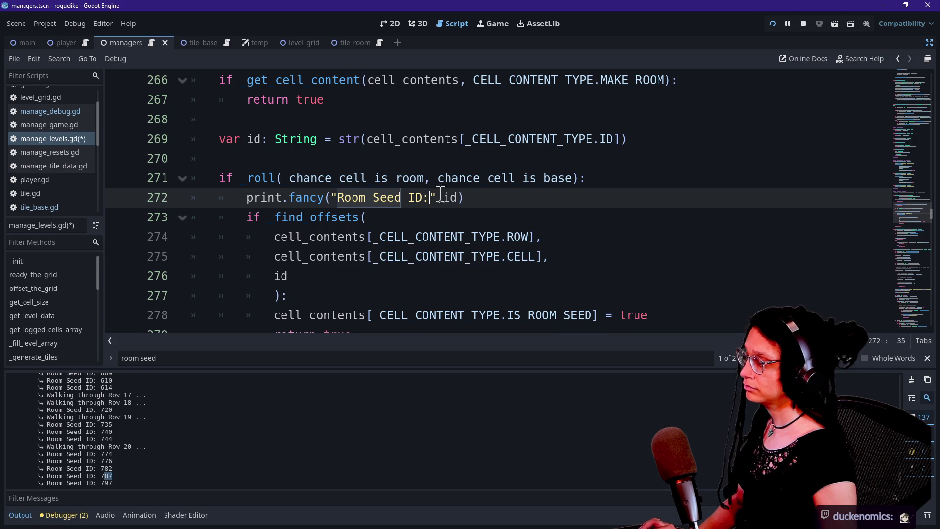
pyautogui.click(487, 194)
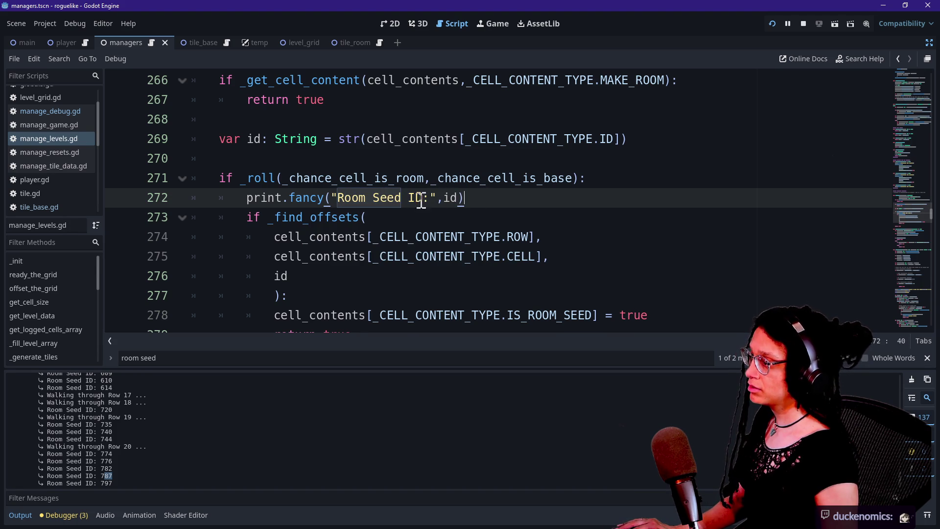
# Reword the line-272 print label to 'Trying to spawn room' and add a trailing '...' argument
pyautogui.moveTo(340, 202); pyautogui.dragTo(430, 200)
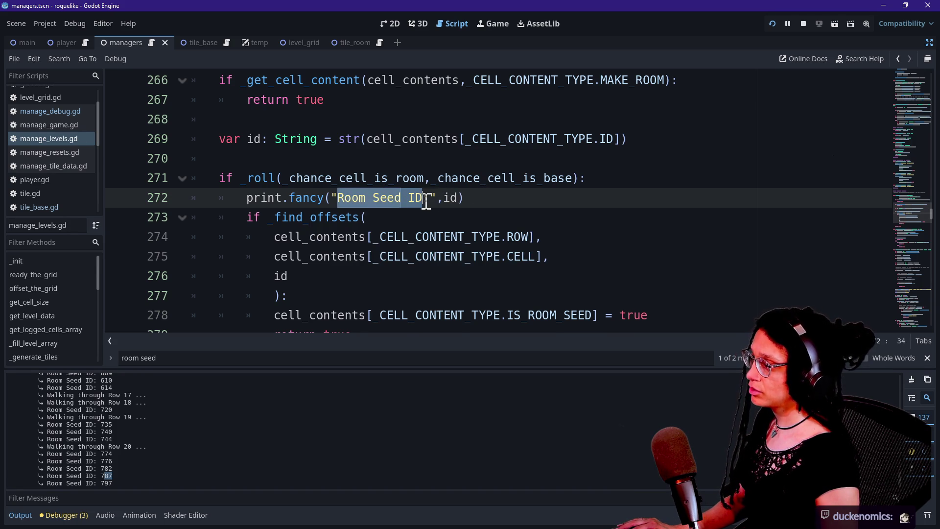
pyautogui.write('Tr')
pyautogui.write('y')
pyautogui.write('ing')
pyautogui.write(' to spawn ')
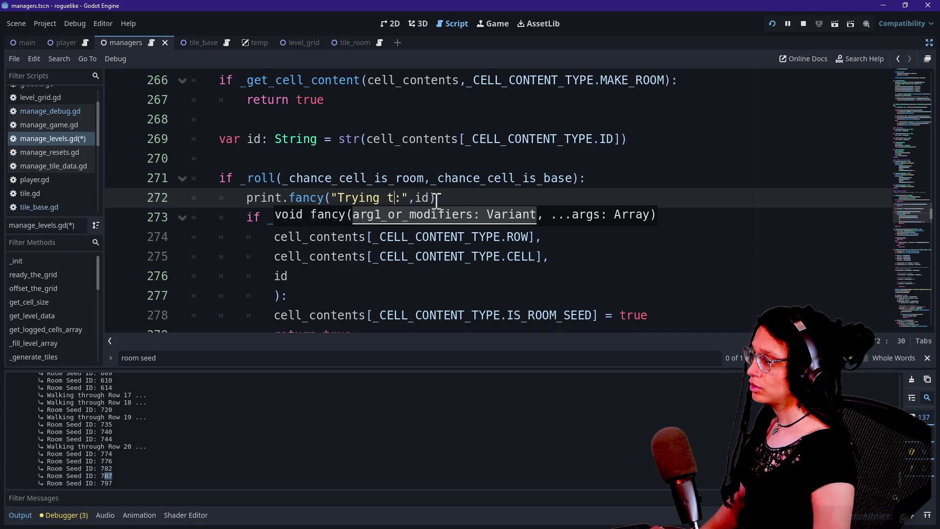
pyautogui.write('room')
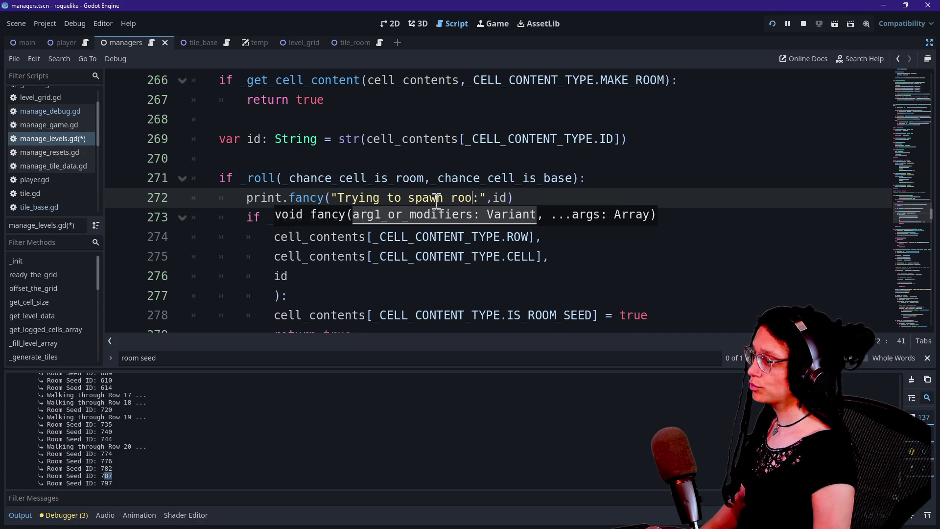
pyautogui.press('BackSpace')
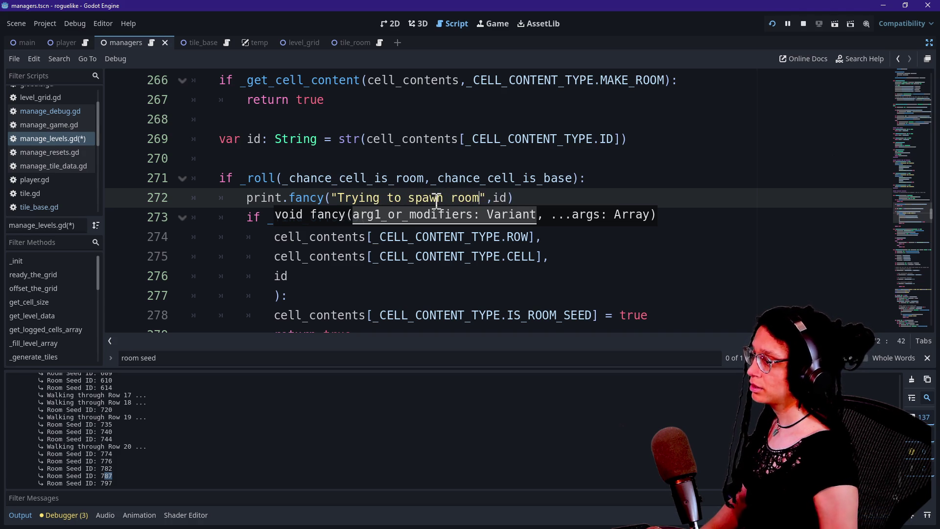
pyautogui.click(507, 198)
pyautogui.write('"...')
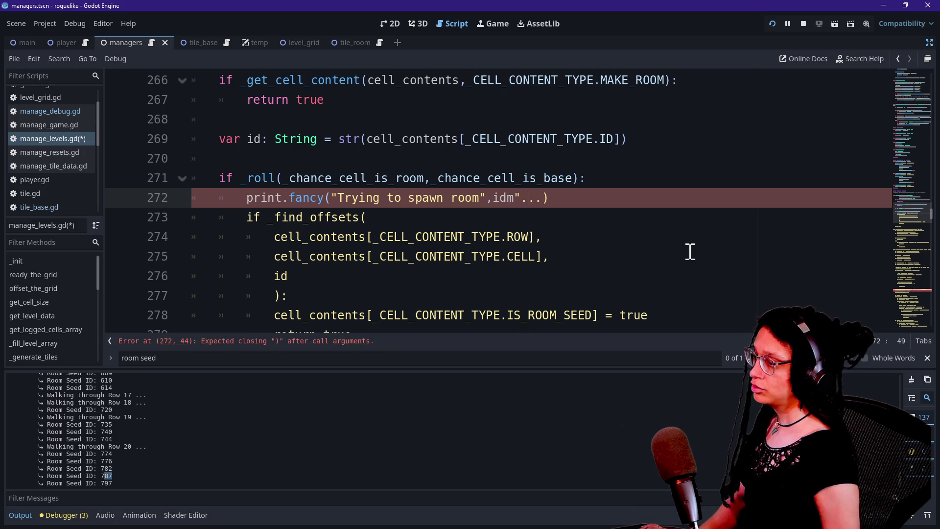
pyautogui.write(',"')
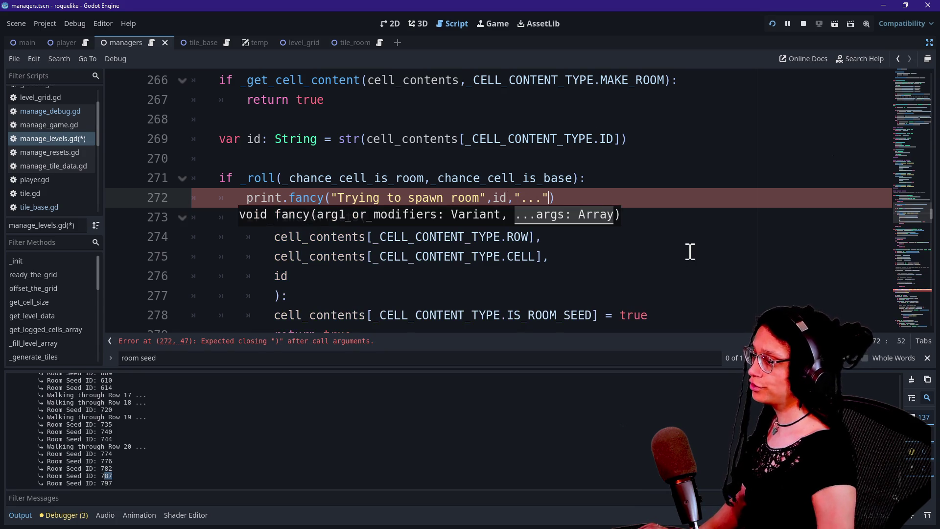
pyautogui.write('"')
# Copy the spawn-attempt print line and save manage_levels.gd
pyautogui.moveTo(566, 191); pyautogui.dragTo(601, 185)
pyautogui.hotkey('ctrl', 'c')
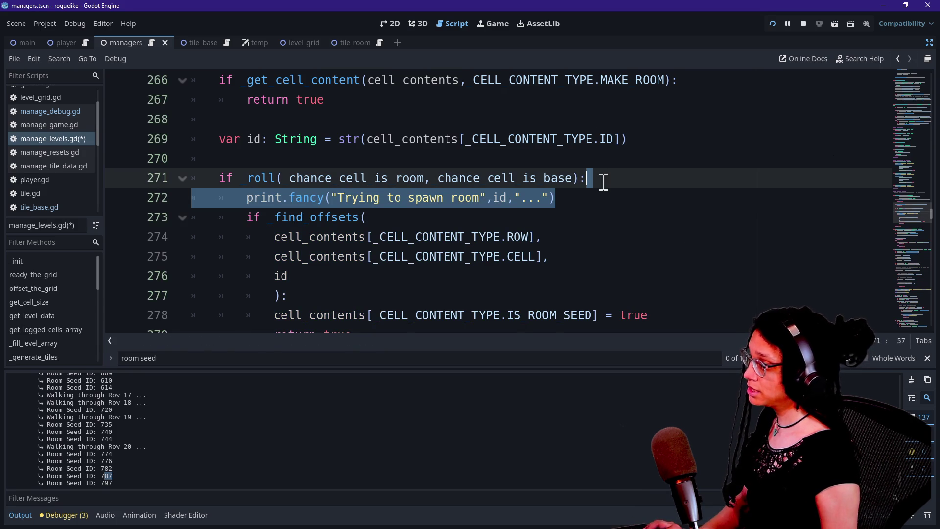
pyautogui.hotkey('ctrl', 's')
pyautogui.scroll(-4, 601, 185)
pyautogui.scroll(1, 430, 186)
pyautogui.scroll(1, 430, 186)
# Paste the copied print, indented one level, on a new line after line 278
pyautogui.click(445, 222)
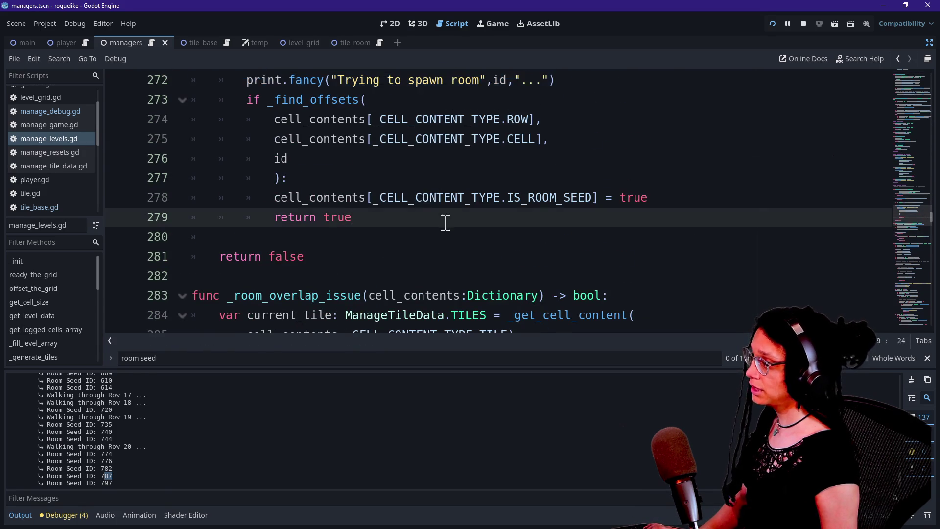
pyautogui.click(470, 239)
pyautogui.scroll(1, 472, 240)
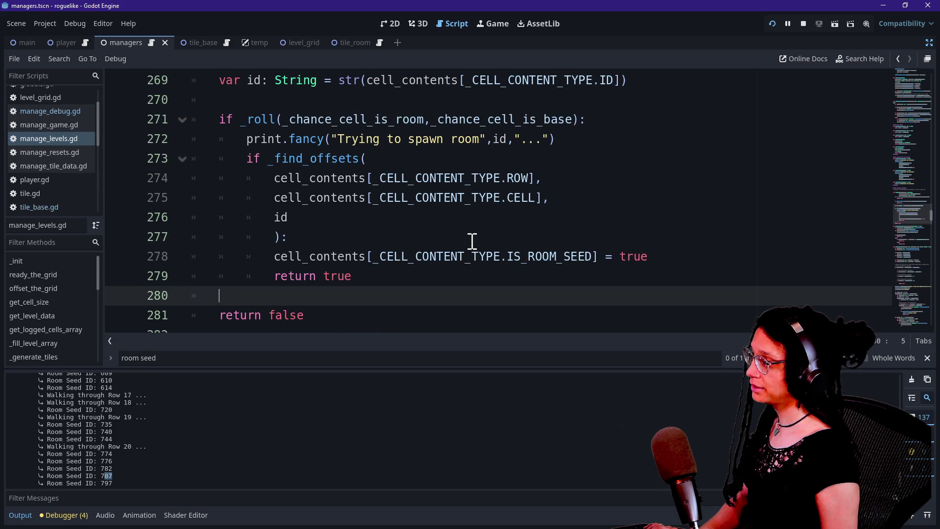
pyautogui.click(676, 256)
pyautogui.press('Return')
pyautogui.hotkey('ctrl', 'v')
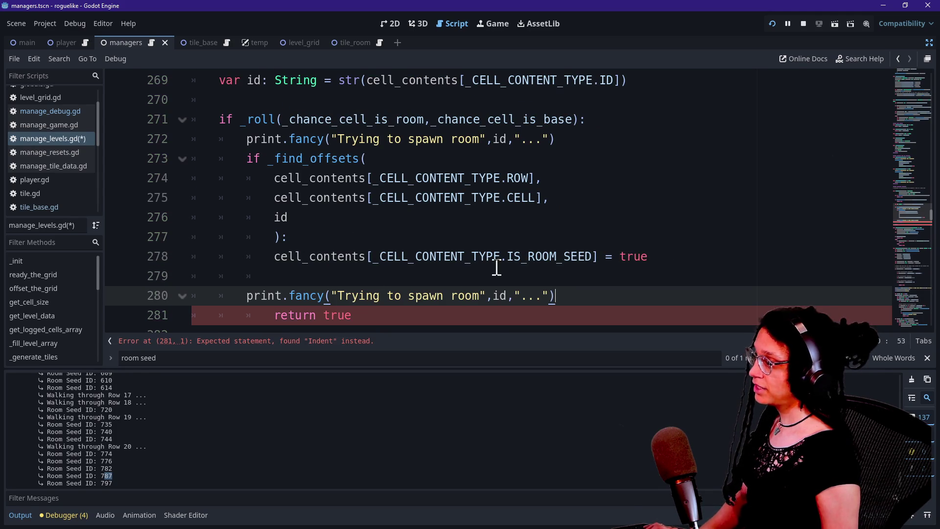
pyautogui.press('Tab')
# Change the pasted line 280 message to read 'approved for spawning!' and save the script
pyautogui.moveTo(365, 295)
pyautogui.mouseDown()
pyautogui.moveTo(491, 298)
pyautogui.moveTo(483, 297)
pyautogui.mouseUp()
pyautogui.write('R')
pyautogui.click(462, 297)
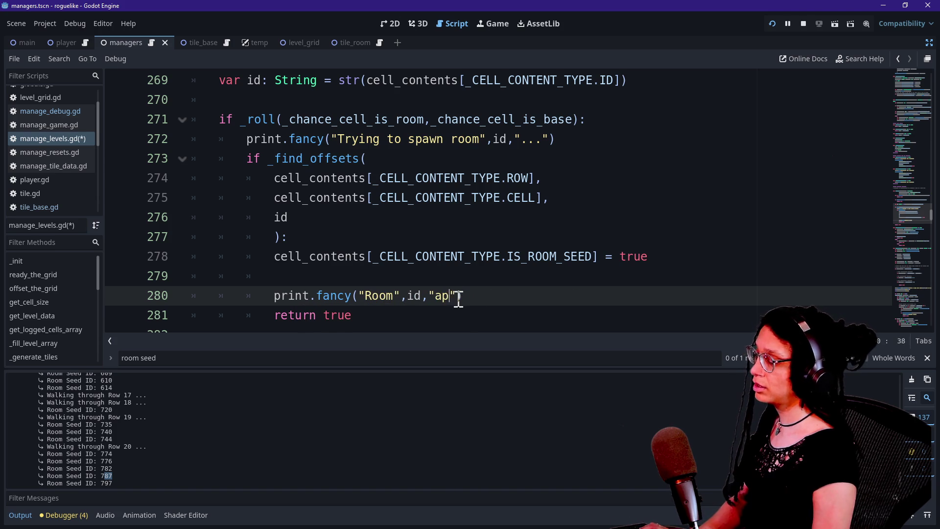
pyautogui.write('proved for spawn')
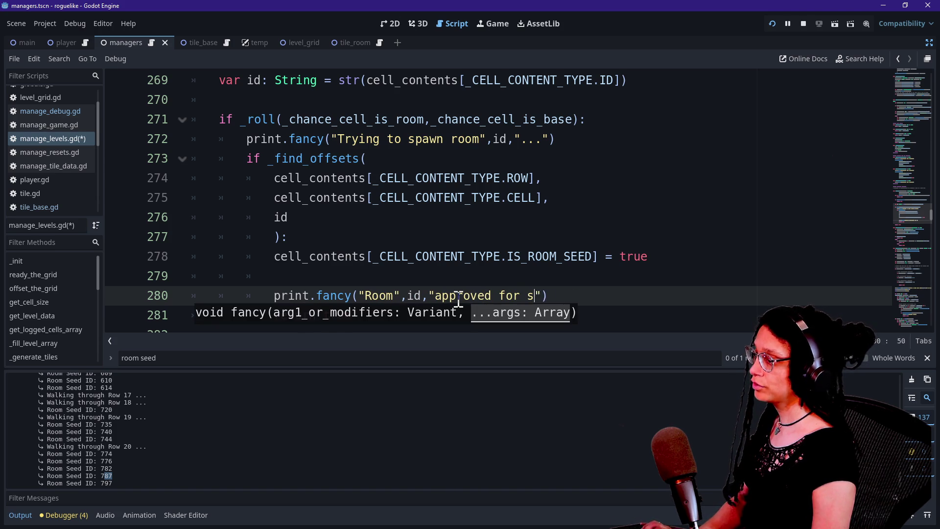
pyautogui.write('ing!')
pyautogui.click(413, 245)
pyautogui.hotkey('ctrl', 's')
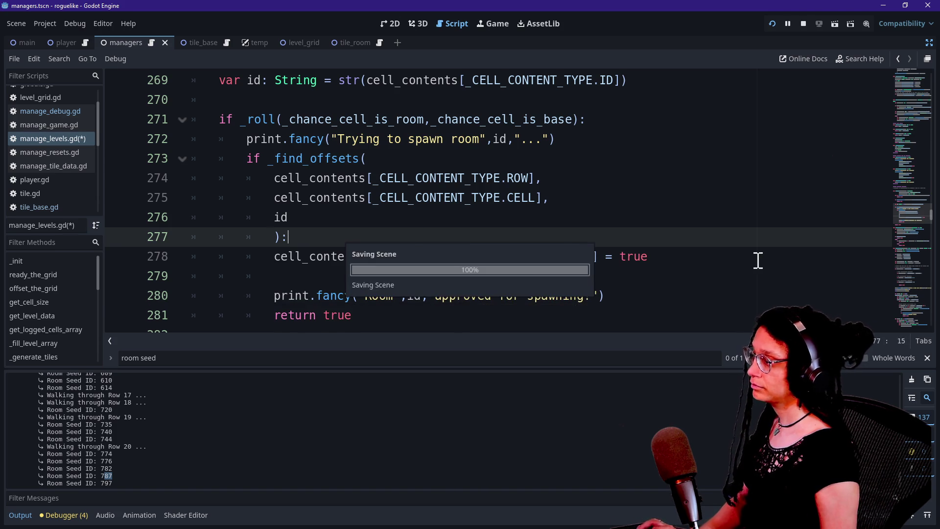
# Search the script for find_offsets, then rerun the game
pyautogui.scroll(5, 641, 156)
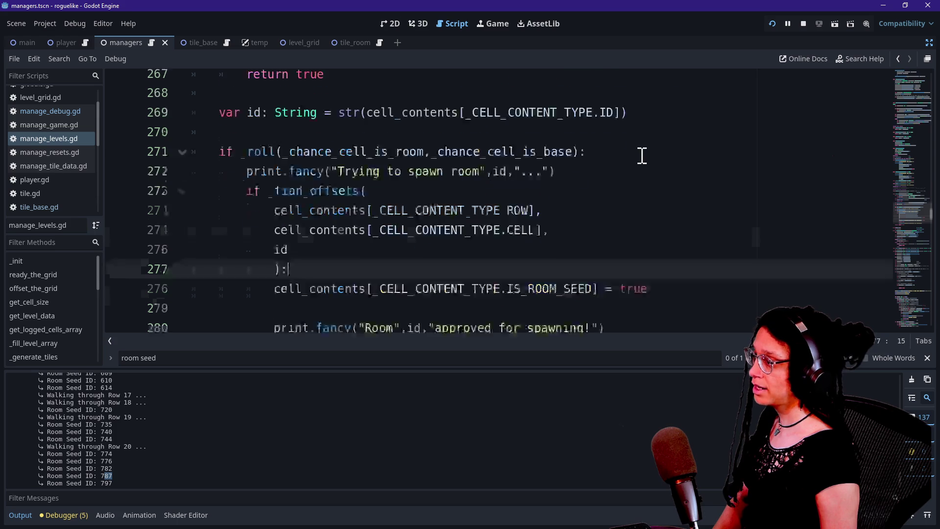
pyautogui.scroll(4, 641, 155)
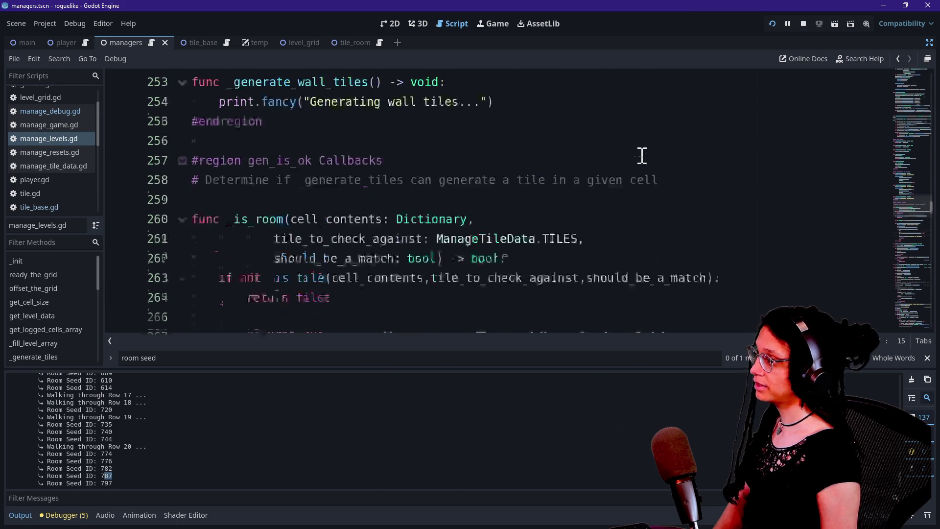
pyautogui.hotkey('ctrl', 'f')
pyautogui.write('uf')
pyautogui.press('BackSpace')
pyautogui.press('BackSpace')
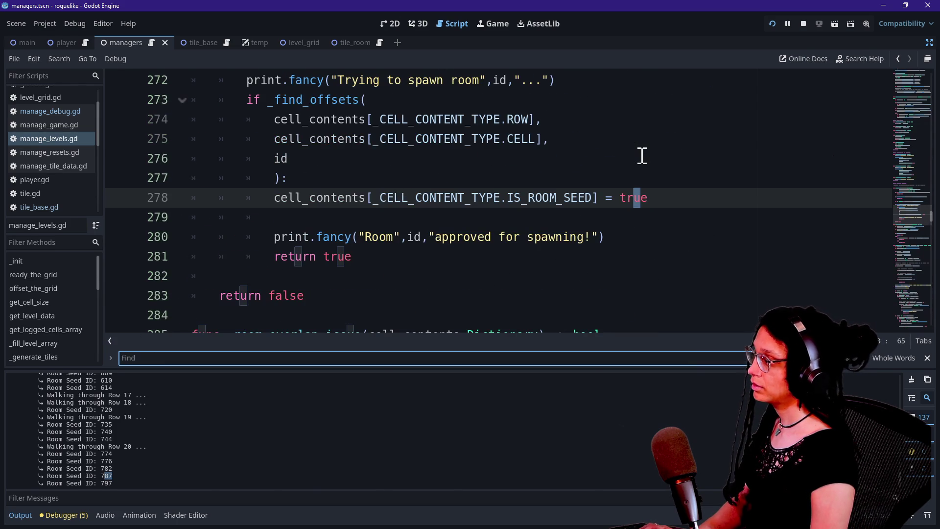
pyautogui.write('find_offsets')
pyautogui.press('Return')
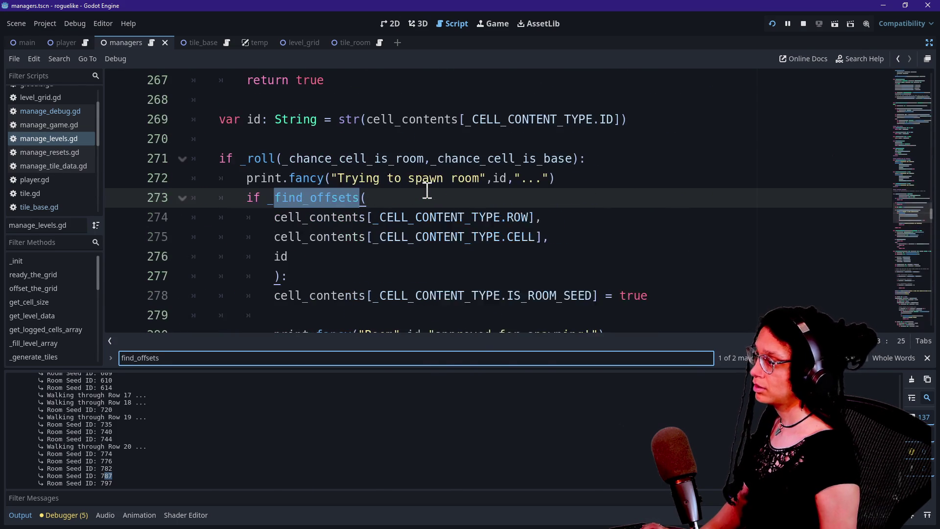
pyautogui.scroll(4, 326, 209)
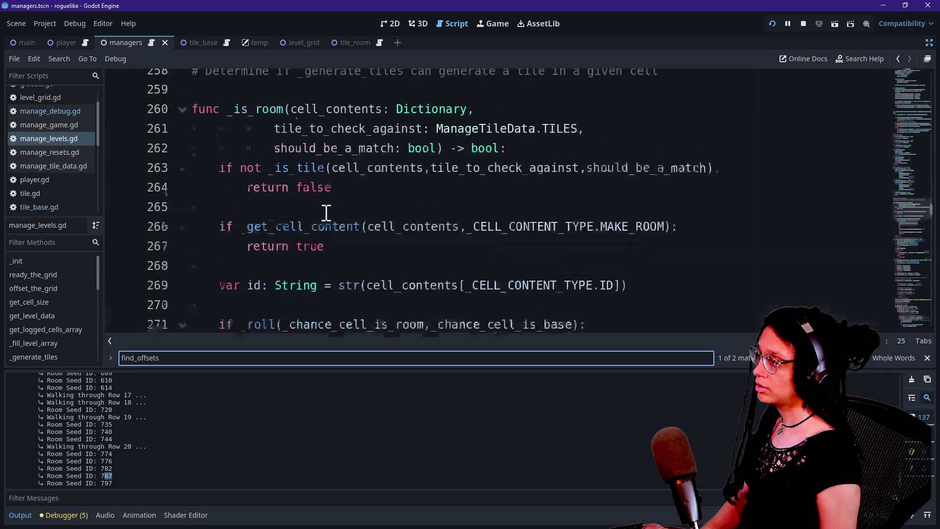
pyautogui.click(332, 197)
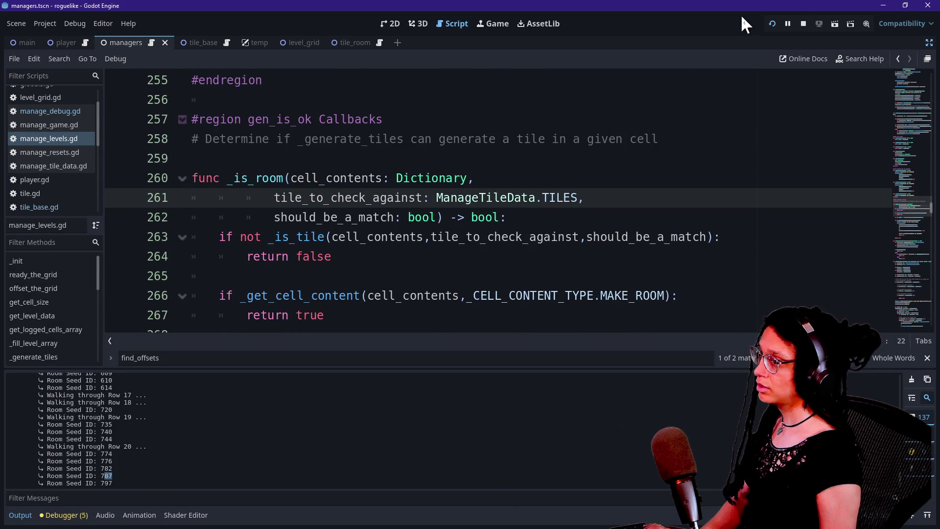
pyautogui.click(771, 23)
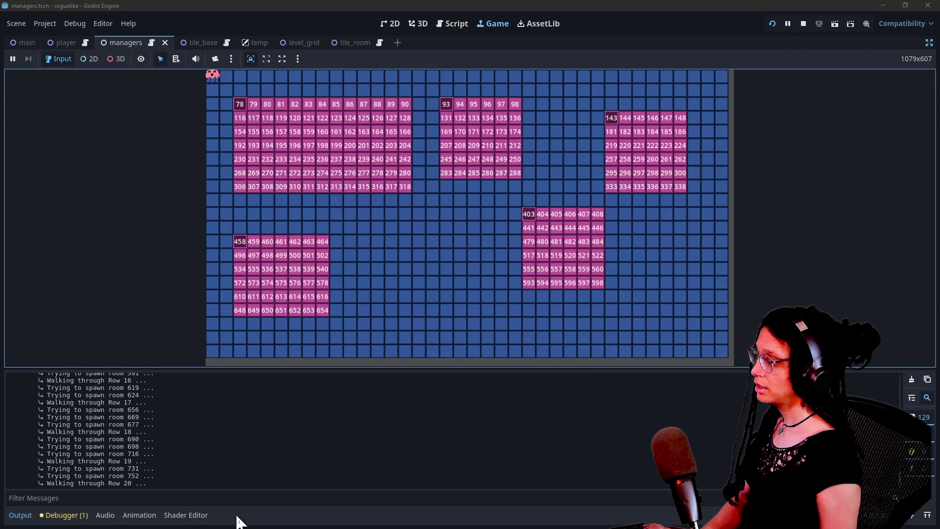
# Filter the Output log to 'seed' messages, look over the spawn lines, and return to manage_levels.gd
pyautogui.click(237, 497)
pyautogui.write('seed')
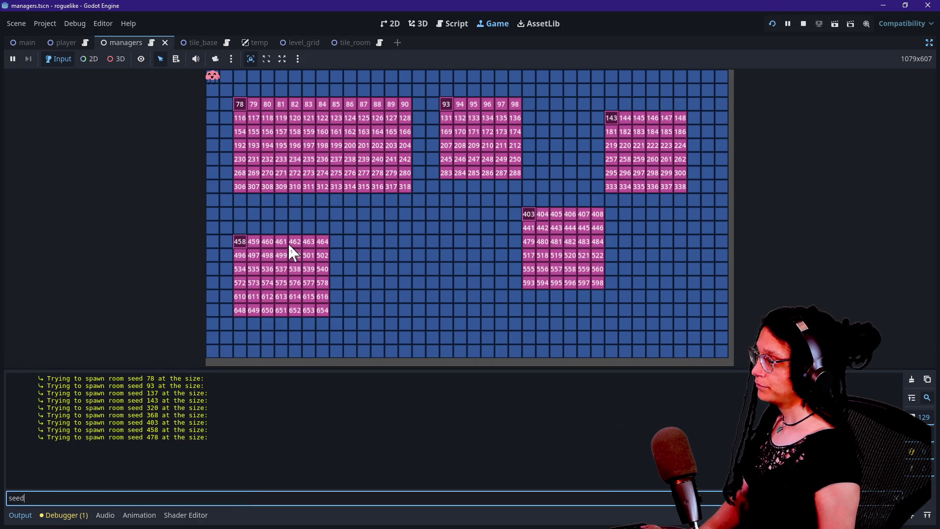
pyautogui.click(81, 383)
pyautogui.moveTo(111, 400); pyautogui.dragTo(207, 429)
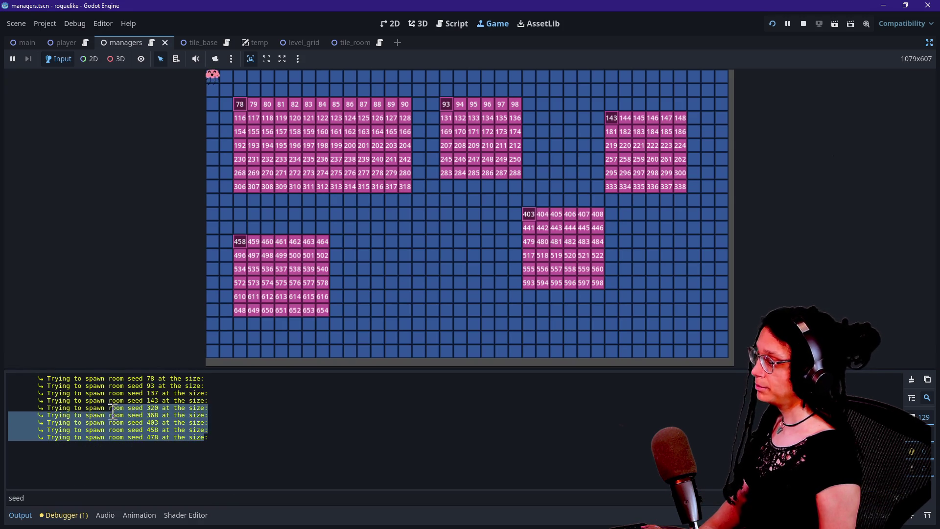
pyautogui.click(75, 402)
pyautogui.click(83, 496)
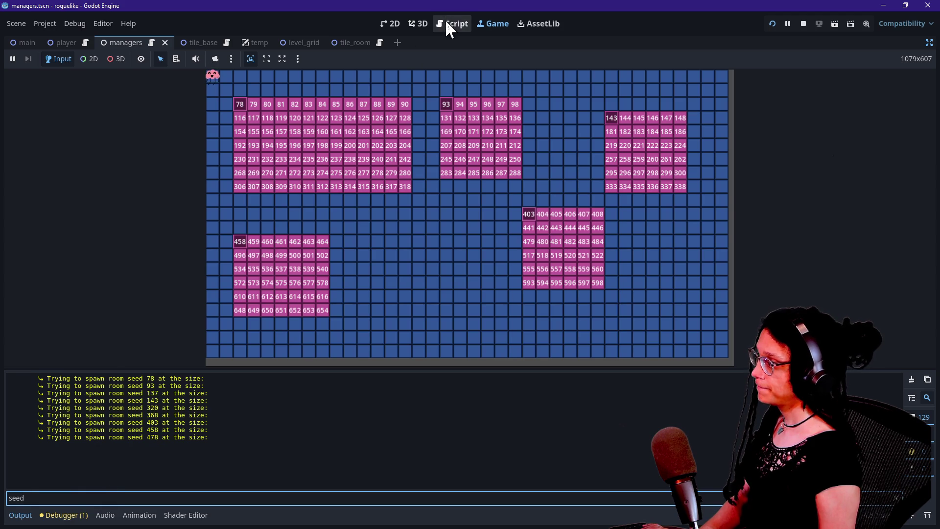
pyautogui.click(449, 26)
pyautogui.scroll(-2, 364, 203)
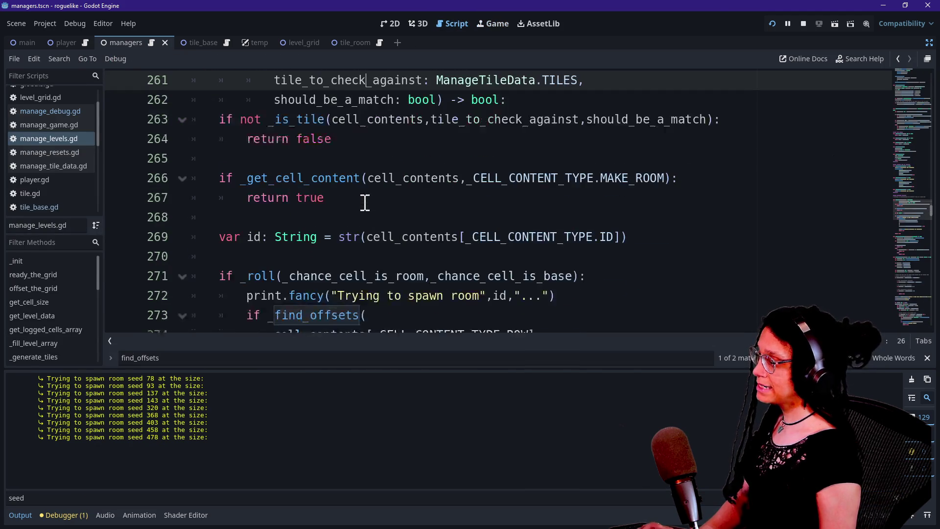
# Search the script for 'trying to spawn' and jump to its next match
pyautogui.hotkey('ctrl', 'f')
pyautogui.write('trying to spawn')
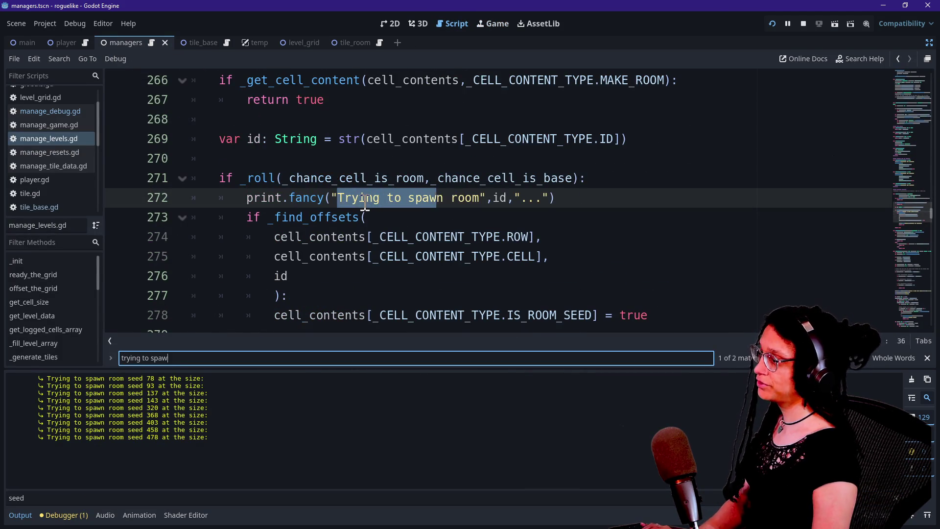
pyautogui.click(701, 257)
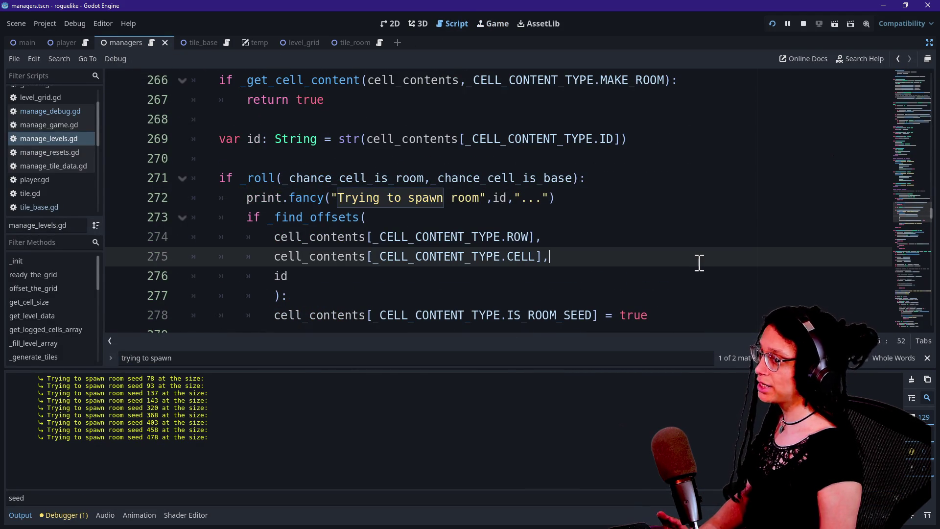
pyautogui.scroll(-1, 700, 259)
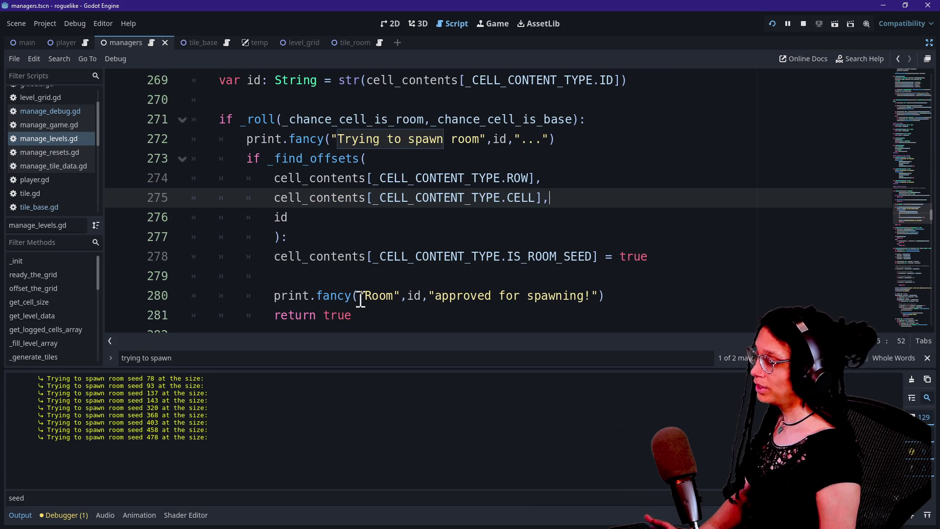
pyautogui.click(303, 236)
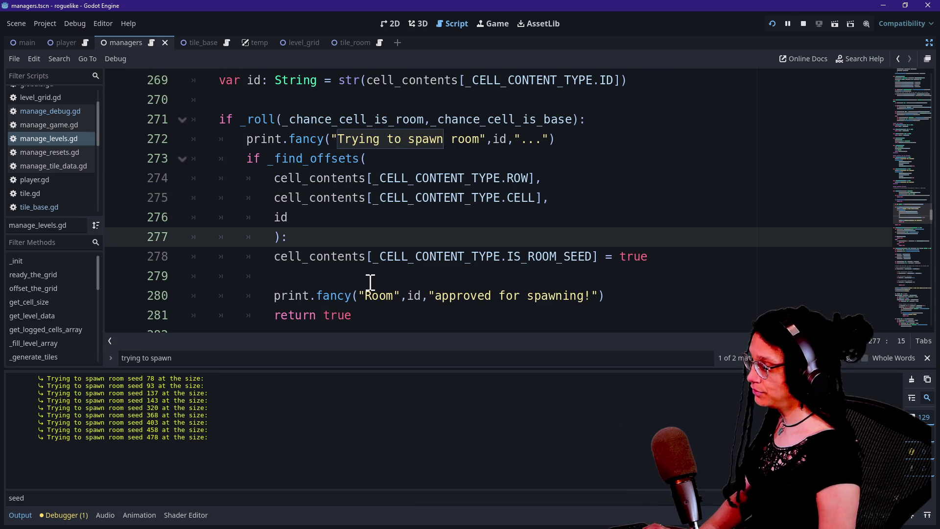
pyautogui.hotkey('ctrl', 'f')
pyautogui.press('Return')
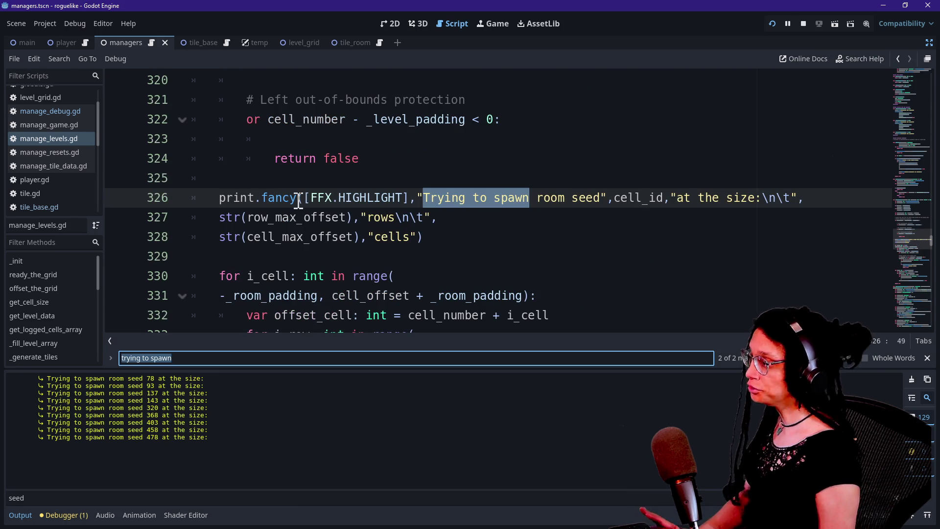
pyautogui.click(311, 179)
# Inspect the room seed print on lines 326–328 with its rows and cells offsets
pyautogui.click(639, 196)
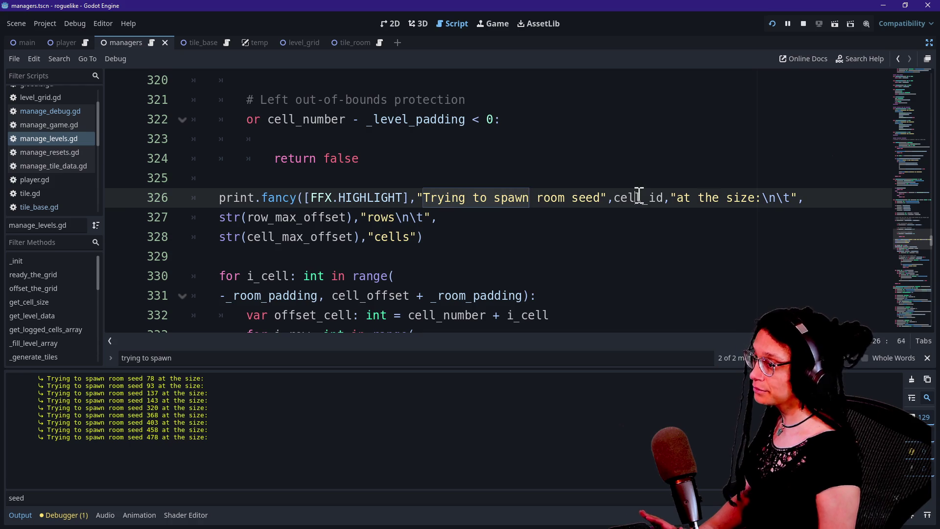
pyautogui.moveTo(210, 203)
pyautogui.mouseDown()
pyautogui.moveTo(703, 203)
pyautogui.moveTo(598, 215)
pyautogui.moveTo(669, 179)
pyautogui.moveTo(547, 232)
pyautogui.mouseUp()
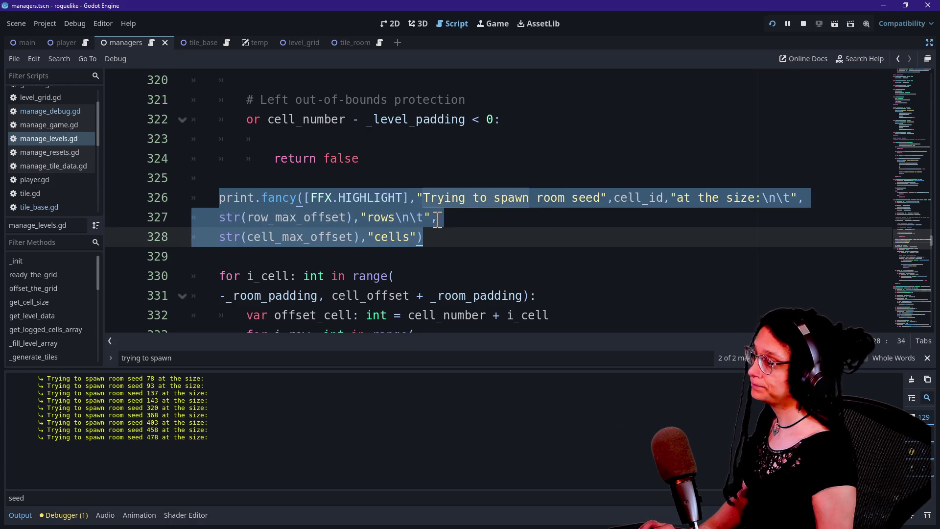
pyautogui.click(437, 219)
pyautogui.moveTo(261, 198); pyautogui.dragTo(391, 226)
pyautogui.click(443, 239)
pyautogui.scroll(-2, 445, 240)
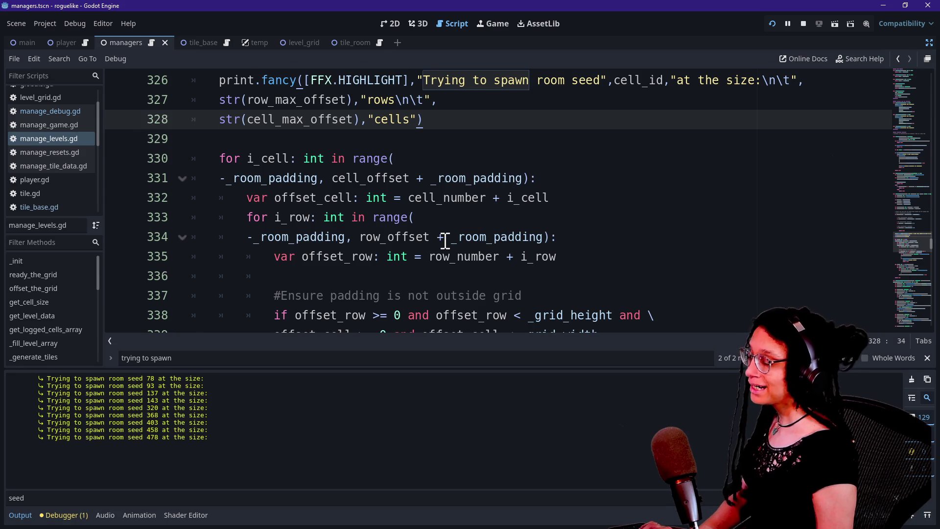
pyautogui.scroll(-1, 445, 241)
pyautogui.scroll(-4, 448, 240)
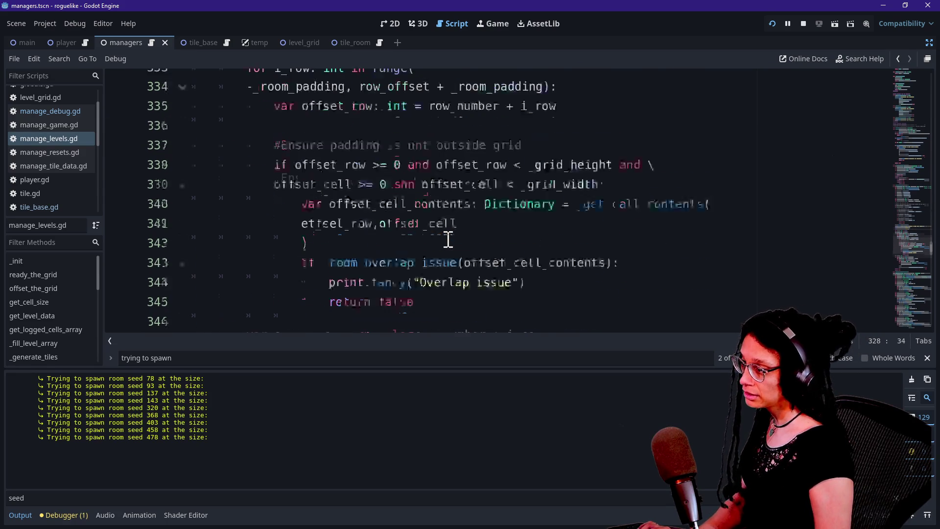
pyautogui.scroll(-2, 449, 239)
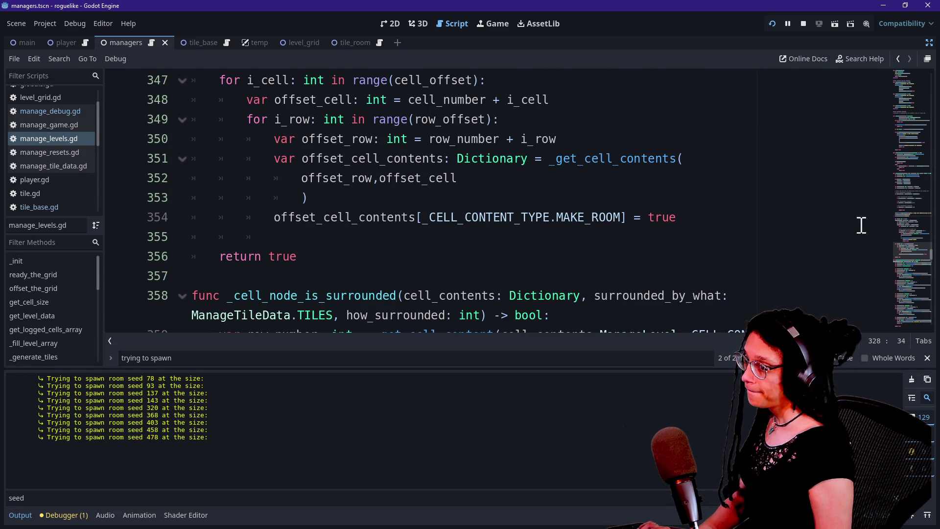
pyautogui.moveTo(899, 256); pyautogui.dragTo(899, 243)
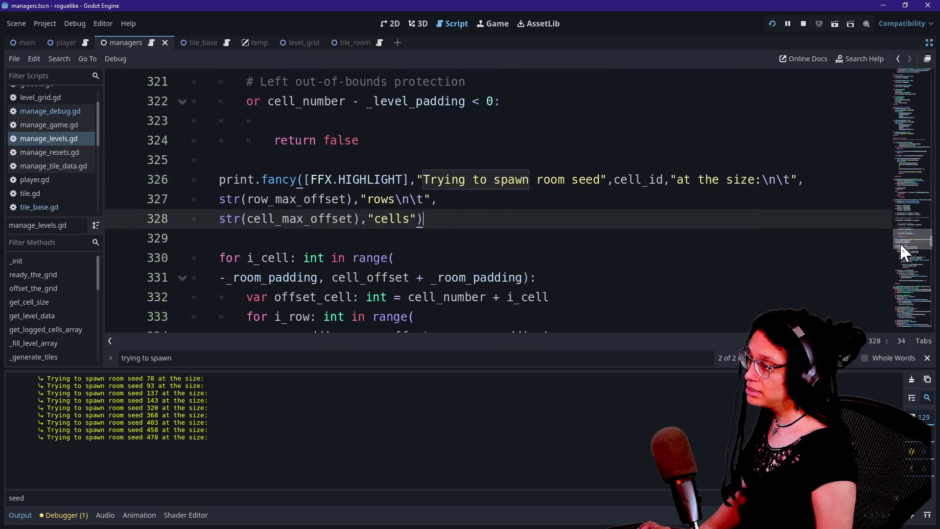
# Search for is_room_seed and select the IS_ROOM_SEED name in the enum on line 56
pyautogui.click(625, 259)
pyautogui.hotkey('ctrl', 'f')
pyautogui.write('is_room_seed')
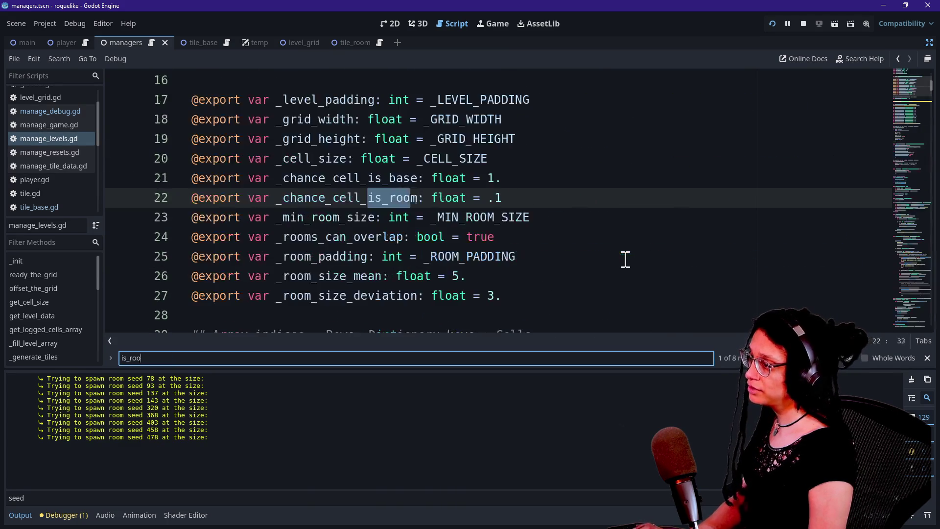
pyautogui.click(218, 205)
pyautogui.click(249, 200)
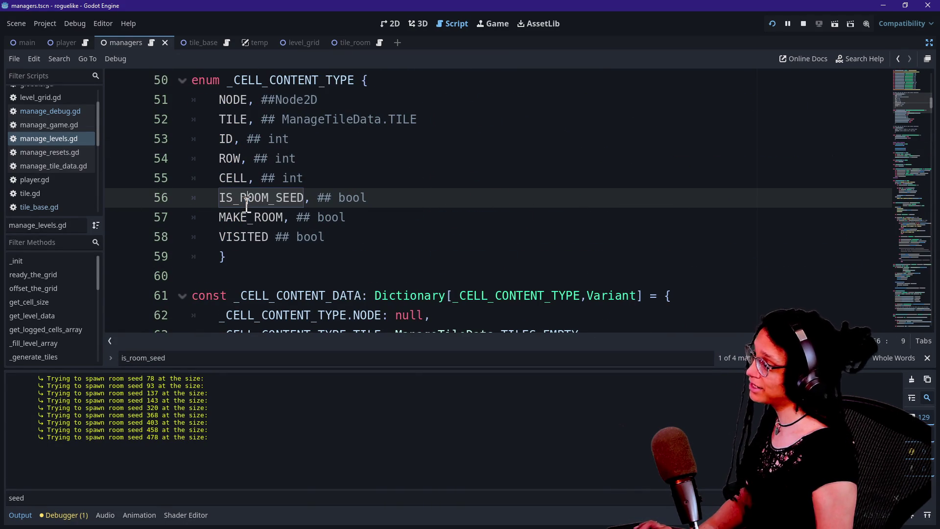
pyautogui.hotkey('shift', 'Left')
pyautogui.hotkey('shift', 'Left')
pyautogui.hotkey('shift', 'Left')
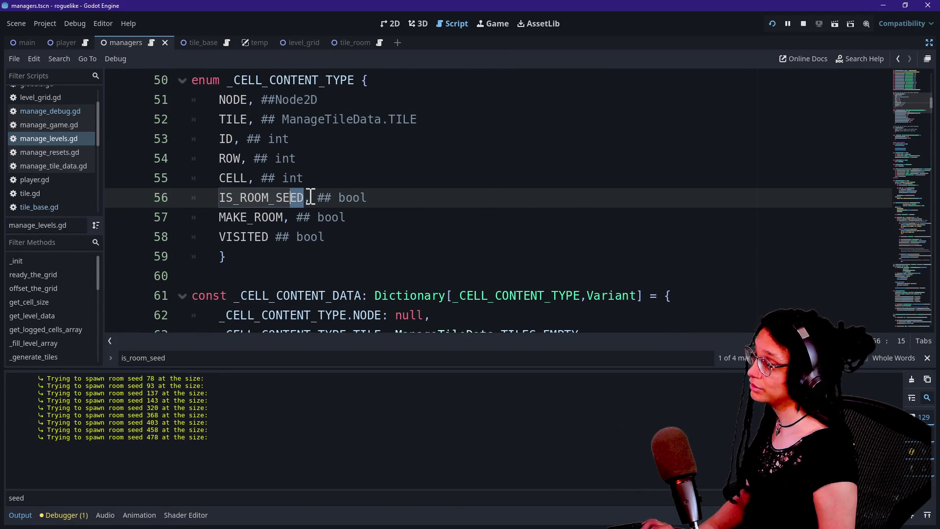
pyautogui.hotkey('shift', 'Left')
pyautogui.hotkey('shift', 'Left')
pyautogui.hotkey('shift', 'Left')
# Step through the IS_ROOM_SEED matches, checking assign_seed_color, until line 278
pyautogui.scroll(-2, 310, 197)
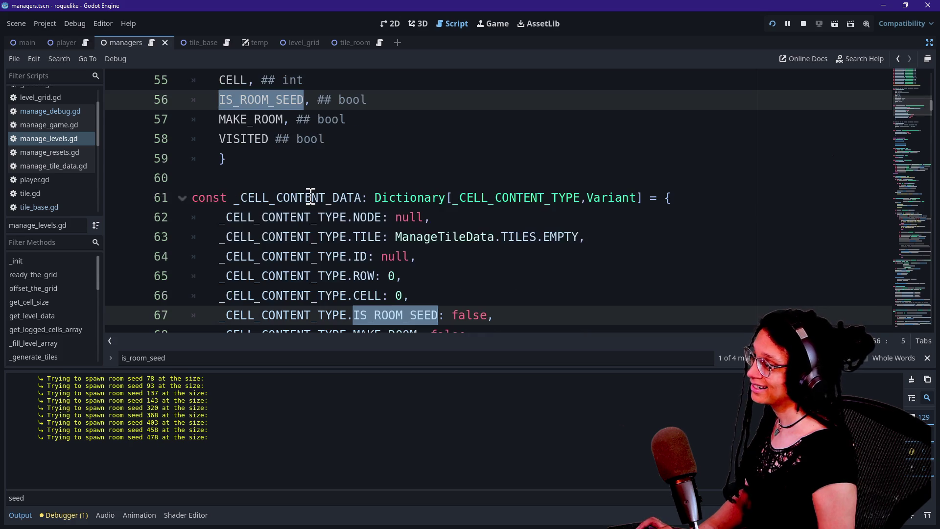
pyautogui.press('F3')
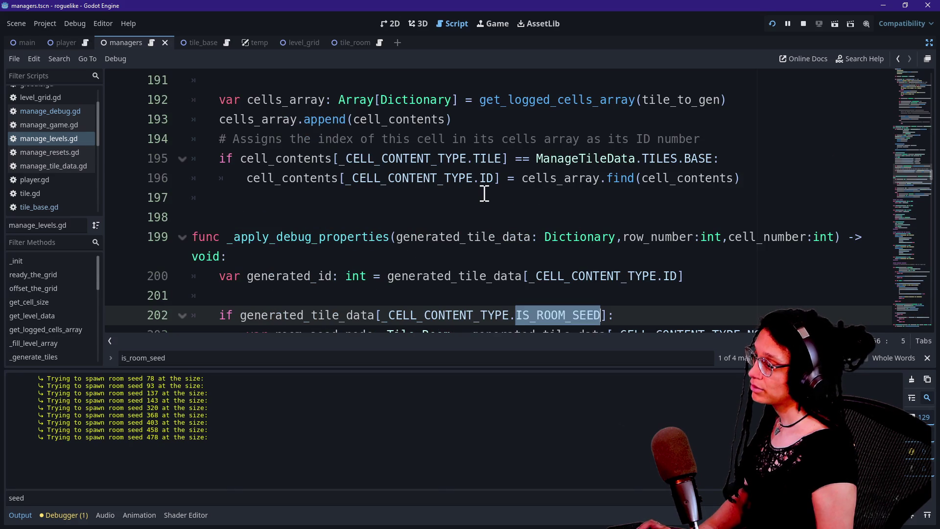
pyautogui.scroll(-2, 486, 191)
pyautogui.press('ctrl')
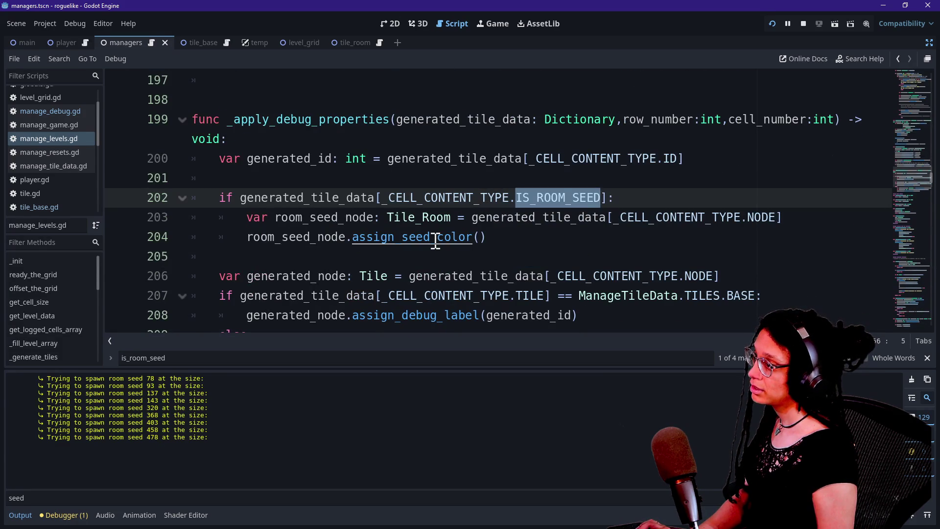
pyautogui.press('F3')
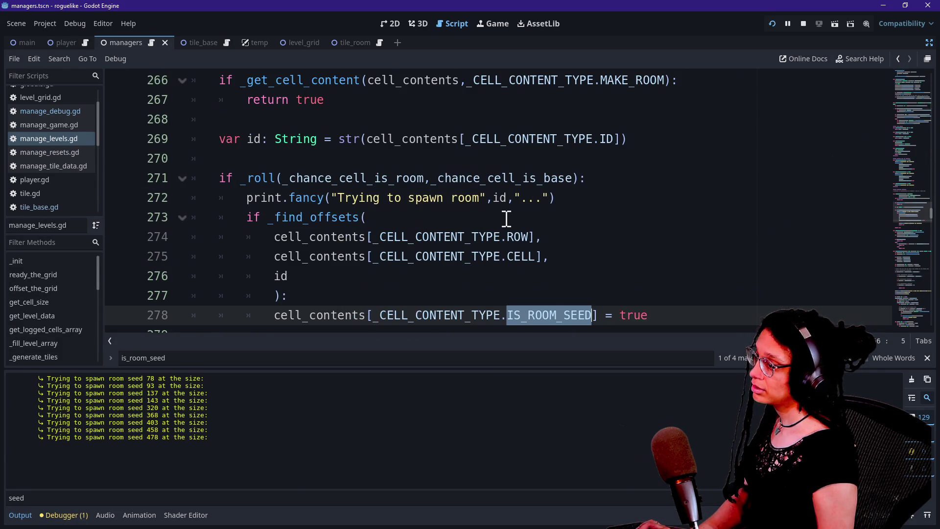
# Read the _find_offsets check on lines 276–278 and the approval print on line 280
pyautogui.click(520, 282)
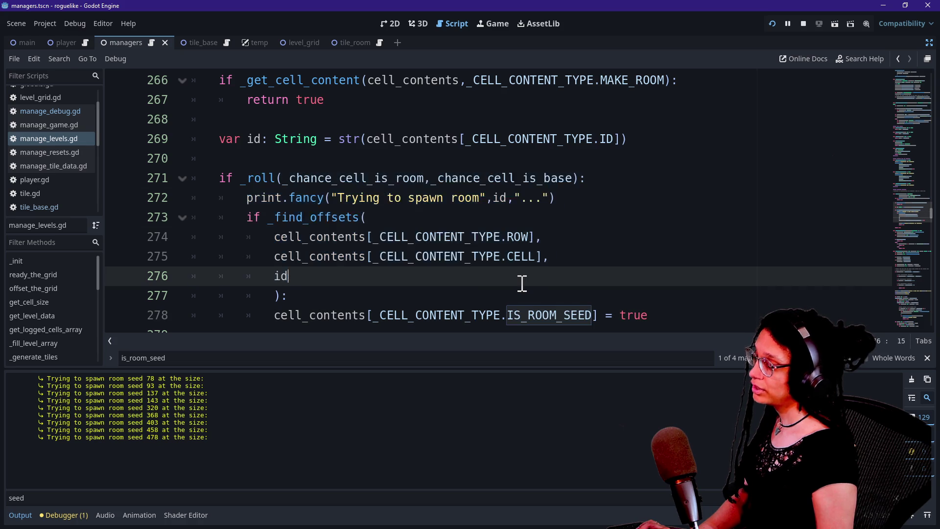
pyautogui.scroll(-1, 522, 283)
pyautogui.moveTo(272, 245)
pyautogui.mouseDown()
pyautogui.moveTo(598, 254)
pyautogui.moveTo(549, 254)
pyautogui.mouseUp()
pyautogui.click(621, 252)
pyautogui.click(411, 255)
pyautogui.moveTo(278, 296); pyautogui.dragTo(509, 296)
pyautogui.doubleClick(507, 296)
pyautogui.click(477, 277)
pyautogui.moveTo(271, 296); pyautogui.dragTo(562, 296)
pyautogui.click(565, 296)
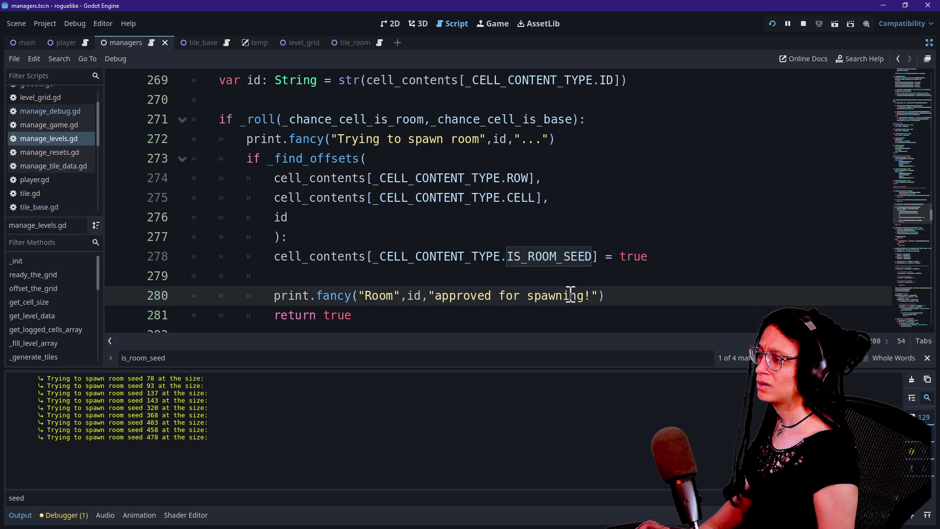
# Replace the Output log filter with 'approved'
pyautogui.click(242, 494)
pyautogui.hotkey('ctrl', 'a')
pyautogui.write('approv')
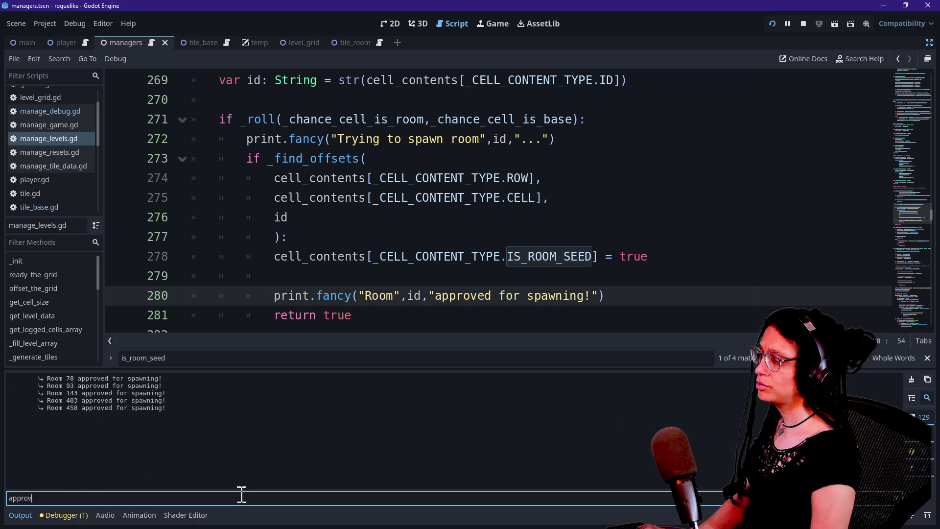
pyautogui.write('ed')
# Insert 'seed[FFX.HIGHLIGHT],' after Room in the line 280 approval print
pyautogui.click(310, 281)
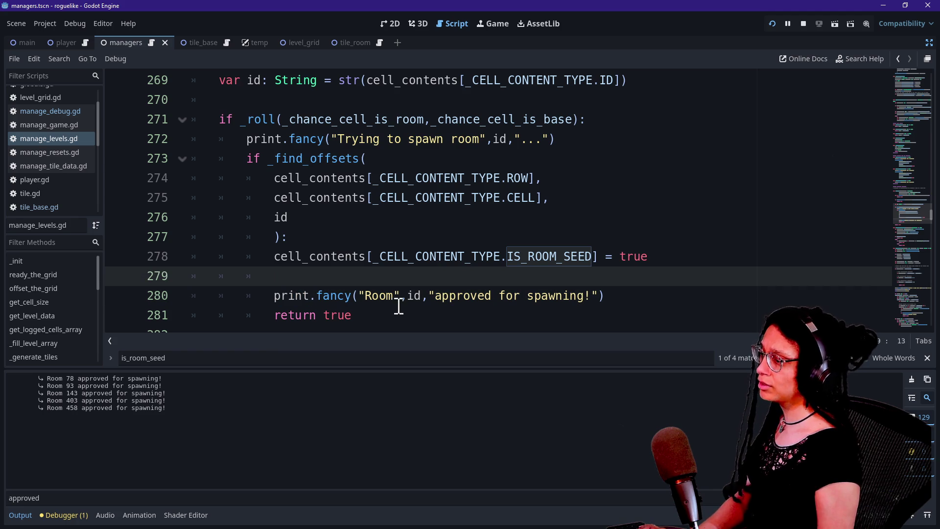
pyautogui.doubleClick(370, 296)
pyautogui.press('Right')
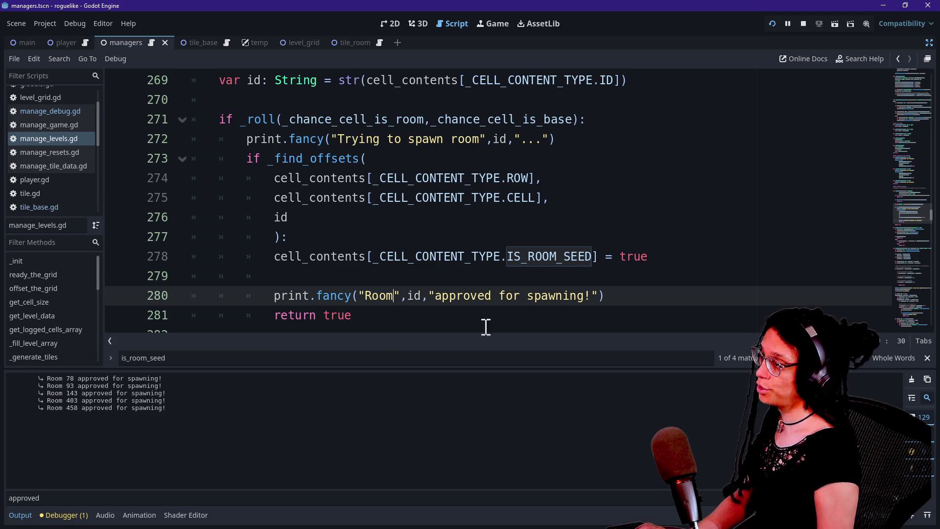
pyautogui.write('seed')
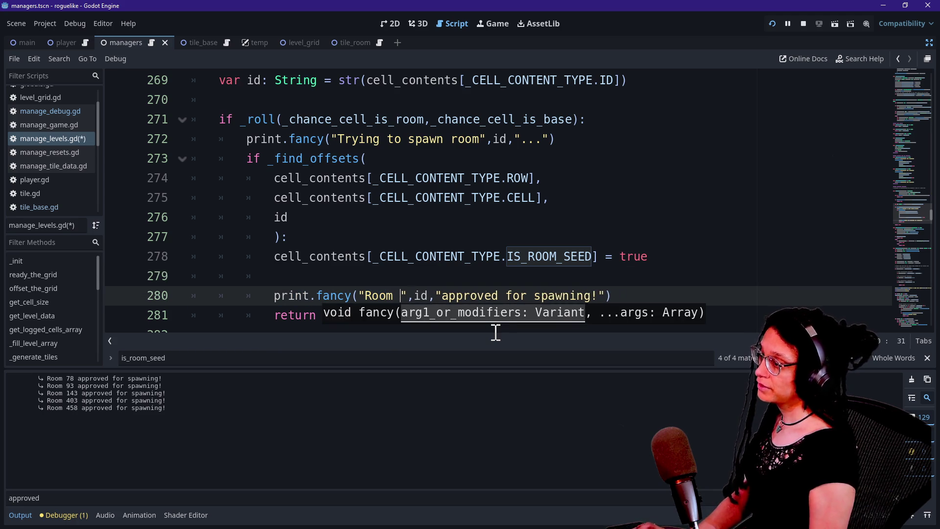
pyautogui.write('[FFX.HIGHLIGHT],')
# Scroll back to review the cell_contents code around line 263
pyautogui.click(369, 234)
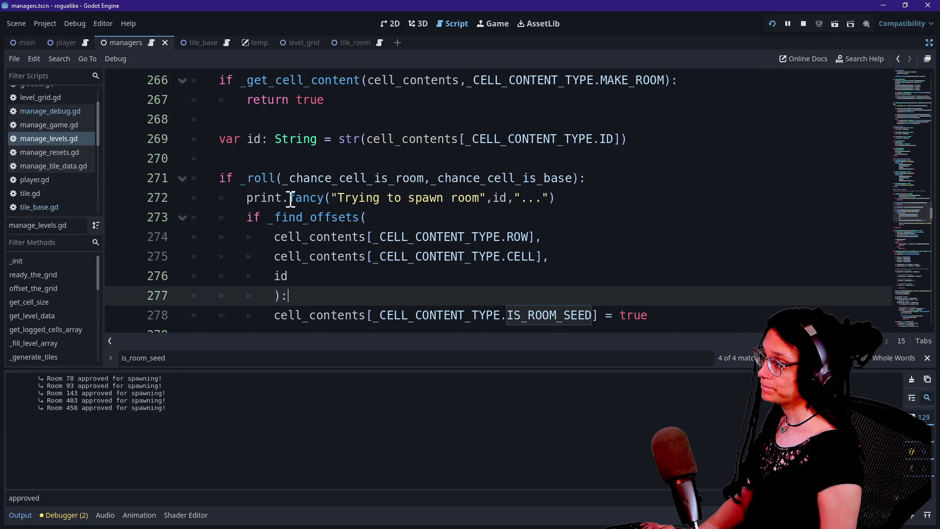
pyautogui.scroll(-4, 291, 198)
pyautogui.scroll(4, 289, 197)
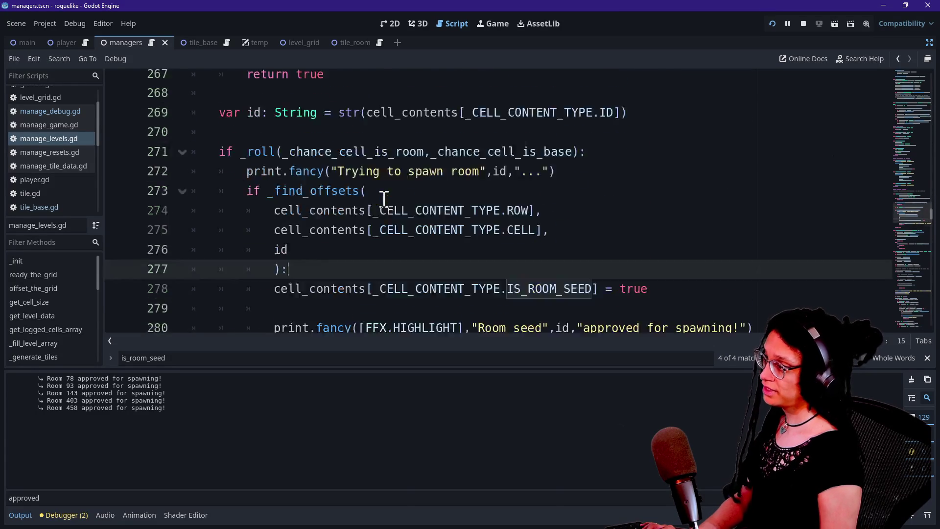
pyautogui.scroll(2, 384, 198)
pyautogui.scroll(2, 384, 198)
pyautogui.click(384, 198)
pyautogui.scroll(-2, 385, 198)
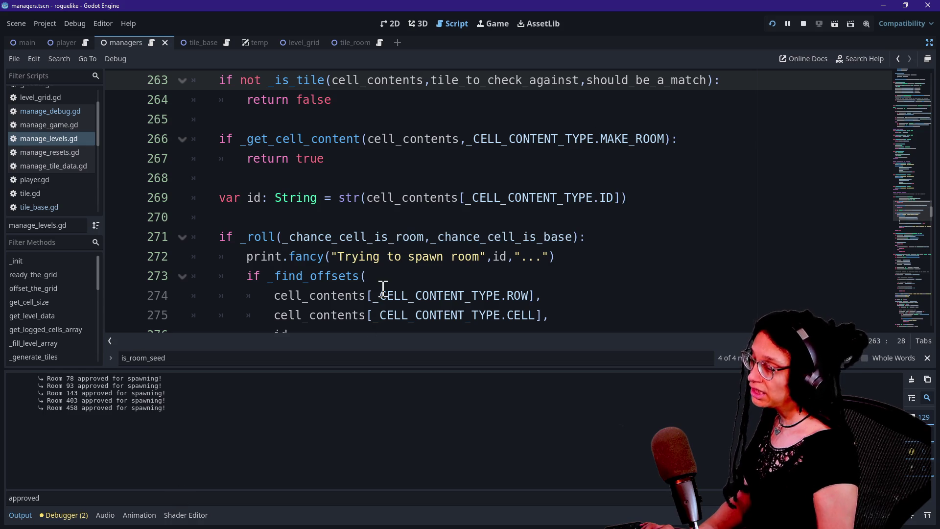
pyautogui.moveTo(383, 286)
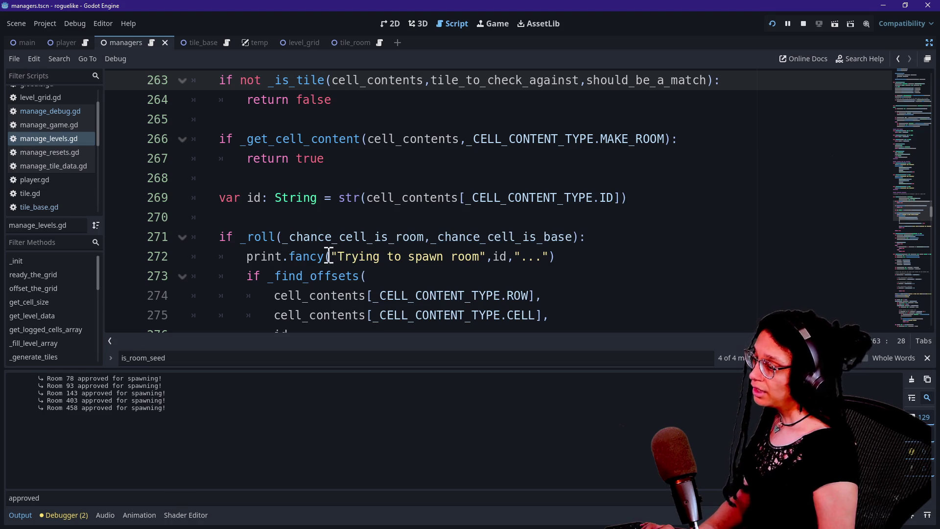
# Select and review the spawn-attempt print on lines 272–273
pyautogui.moveTo(328, 254); pyautogui.dragTo(451, 255)
pyautogui.click(563, 250)
pyautogui.click(298, 271)
pyautogui.moveTo(288, 256); pyautogui.dragTo(510, 257)
pyautogui.click(513, 256)
pyautogui.scroll(-2, 510, 260)
pyautogui.moveTo(511, 264)
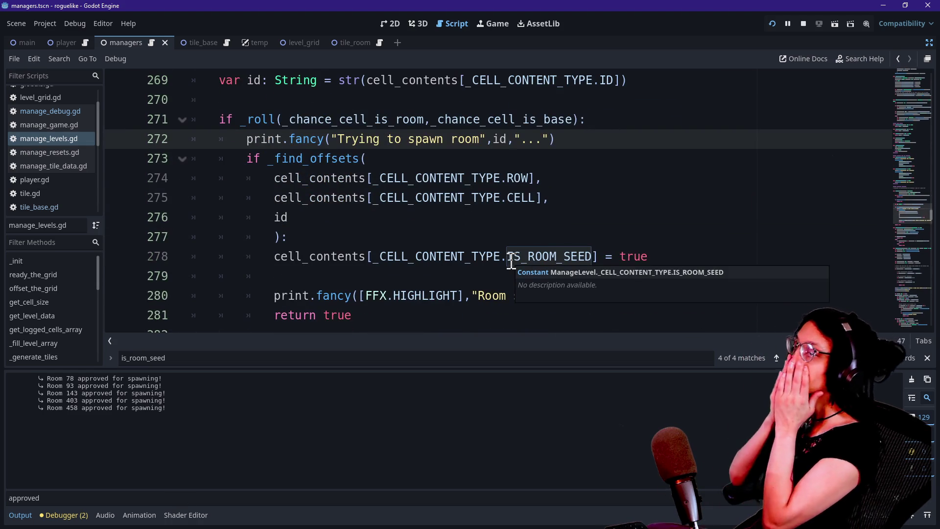
# Move through lines 277–282 around the return true statement
pyautogui.click(313, 239)
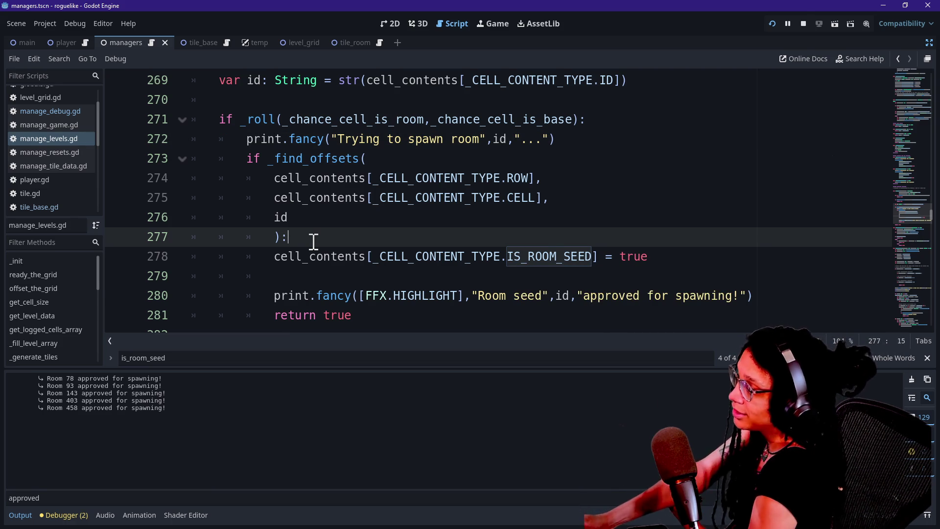
pyautogui.click(342, 204)
pyautogui.press('Down')
pyautogui.press('Down')
pyautogui.press('Down')
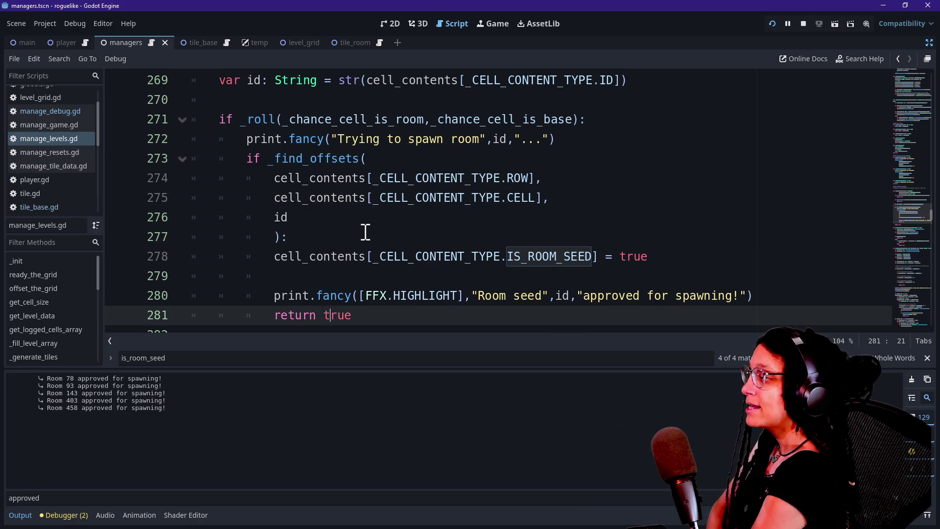
pyautogui.click(366, 232)
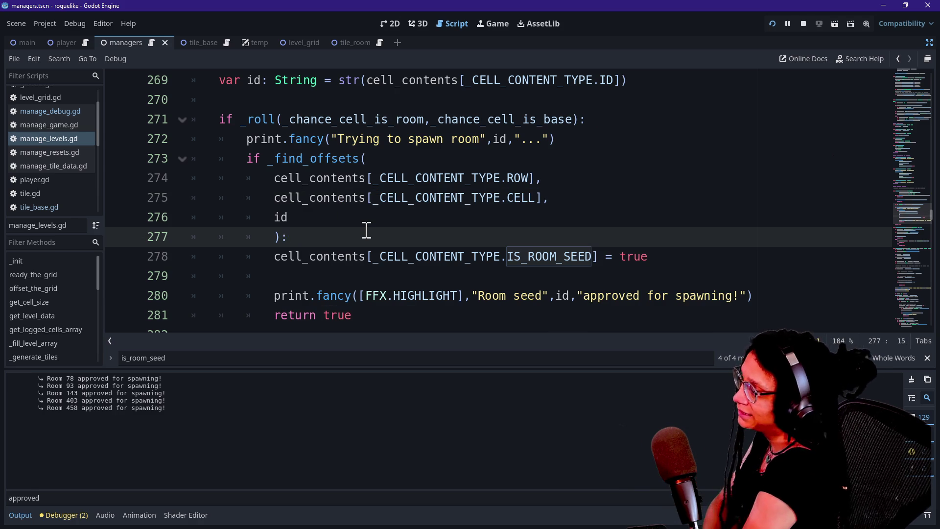
pyautogui.scroll(-1, 334, 225)
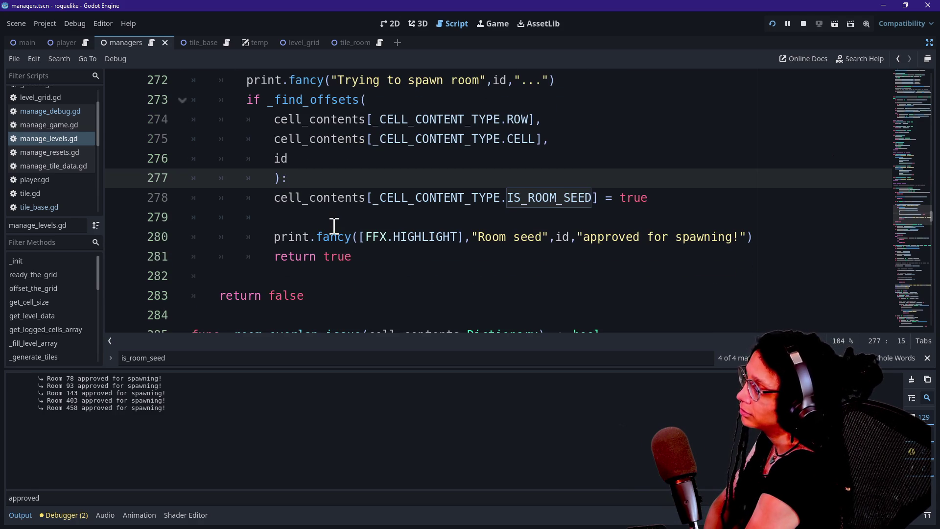
pyautogui.click(303, 274)
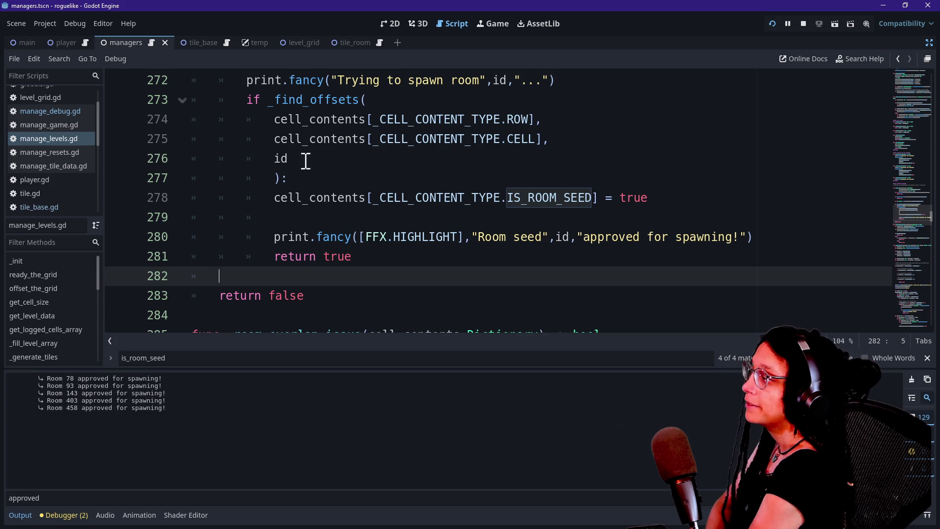
# Select and review the room-approval block of the roll check on lines 272–281
pyautogui.moveTo(314, 111); pyautogui.dragTo(389, 269)
pyautogui.moveTo(511, 239)
pyautogui.mouseDown()
pyautogui.moveTo(511, 247)
pyautogui.moveTo(345, 82)
pyautogui.moveTo(423, 184)
pyautogui.moveTo(507, 260)
pyautogui.mouseUp()
pyautogui.click(345, 82)
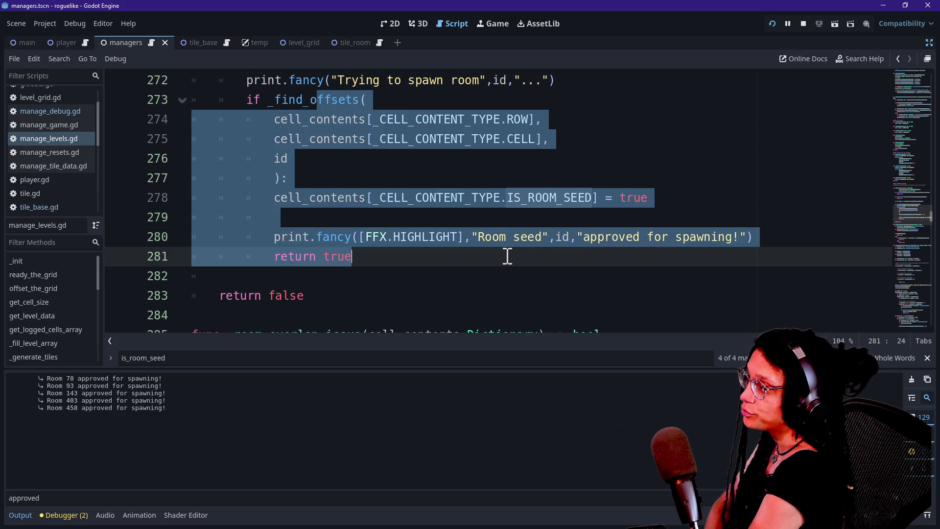
pyautogui.click(507, 256)
pyautogui.moveTo(374, 78); pyautogui.dragTo(424, 211)
pyautogui.click(424, 212)
# Select the MAKE_ROOM check on lines 266–267
pyautogui.scroll(1, 426, 215)
pyautogui.scroll(1, 426, 214)
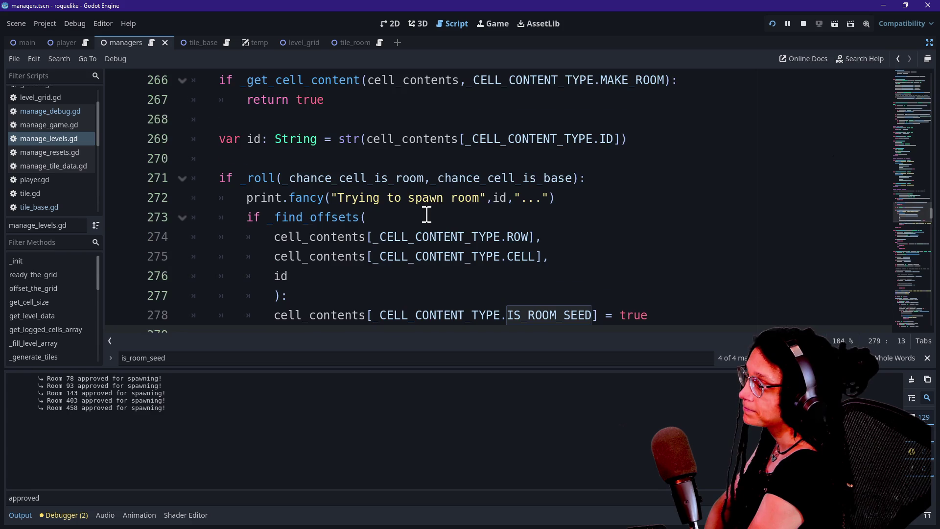
pyautogui.scroll(-2, 427, 215)
pyautogui.scroll(4, 426, 215)
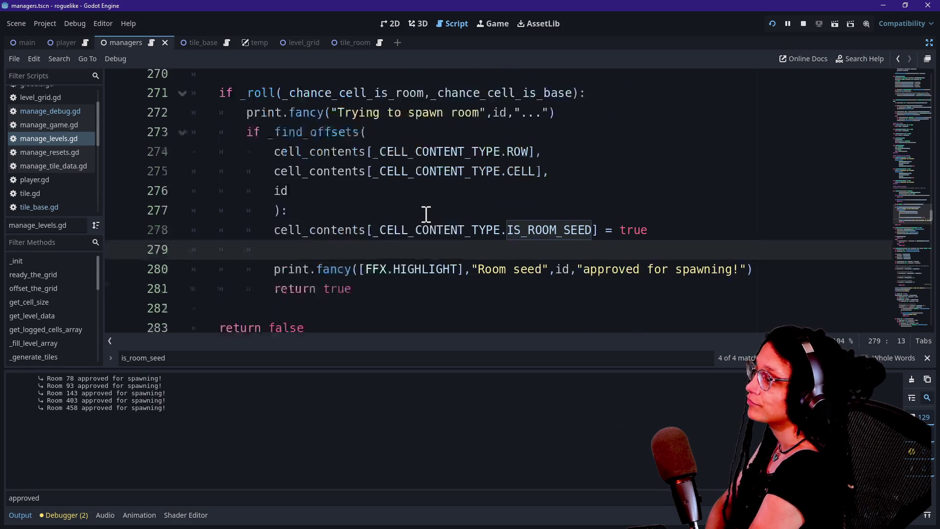
pyautogui.click(451, 209)
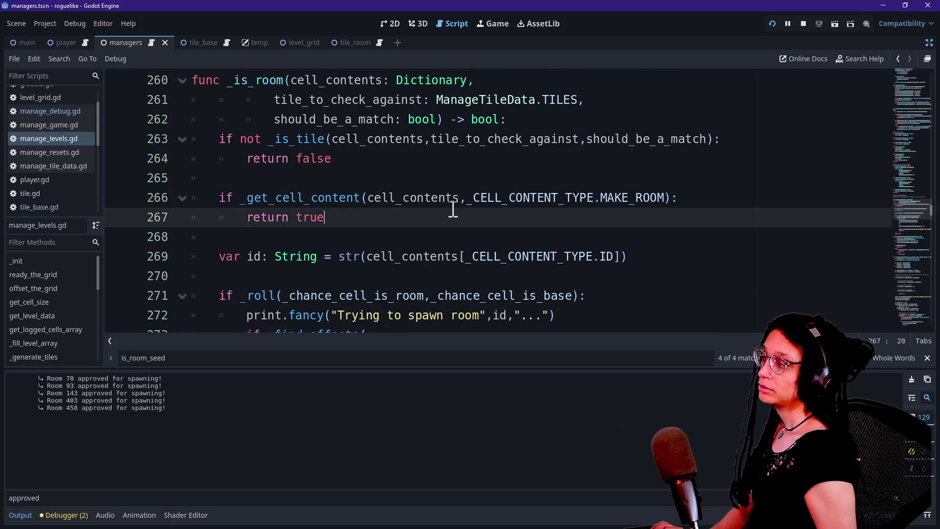
pyautogui.moveTo(450, 208); pyautogui.dragTo(451, 206)
pyautogui.click(453, 206)
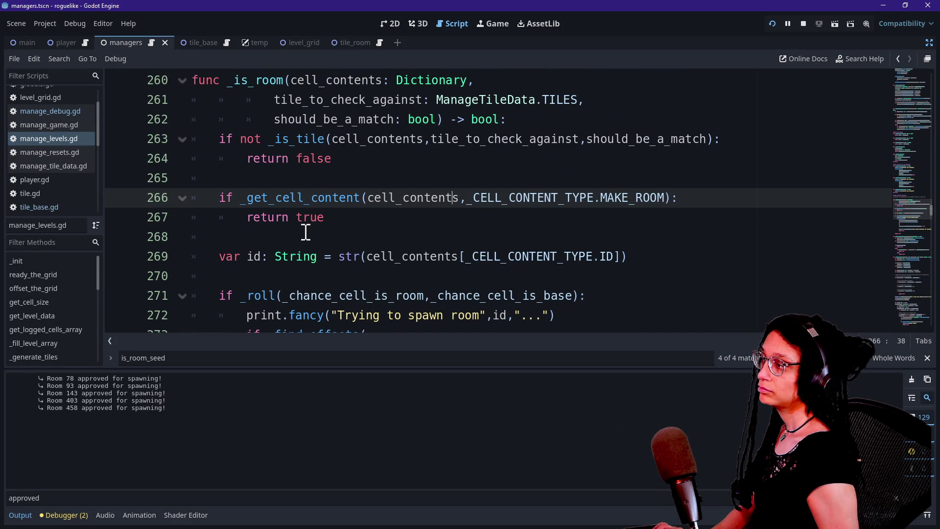
pyautogui.moveTo(248, 197); pyautogui.dragTo(465, 197)
# Paste the Room seed approval print under the MAKE_ROOM check and fix its indentation
pyautogui.click(473, 198)
pyautogui.doubleClick(635, 201)
pyautogui.click(231, 209)
pyautogui.click(743, 192)
pyautogui.press('Return')
pyautogui.write('print.fancy([FFX.HIGHLIGHT],"Room seed",id,"approved for spawning!")')
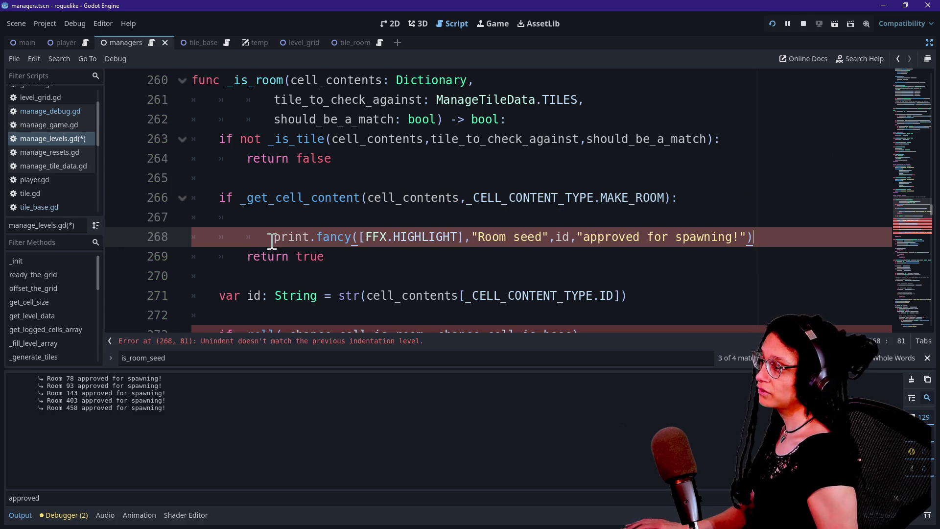
pyautogui.click(272, 239)
pyautogui.press('BackSpace')
pyautogui.click(277, 210)
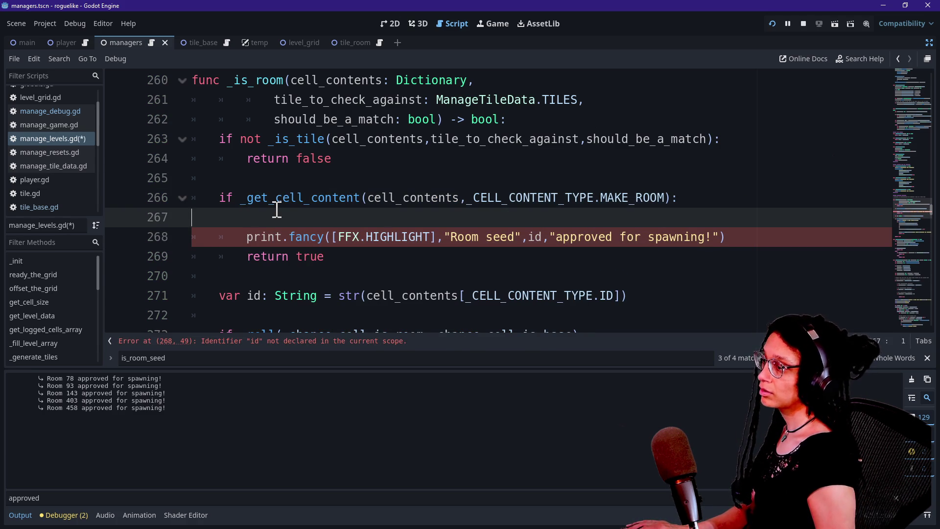
pyautogui.press('BackSpace')
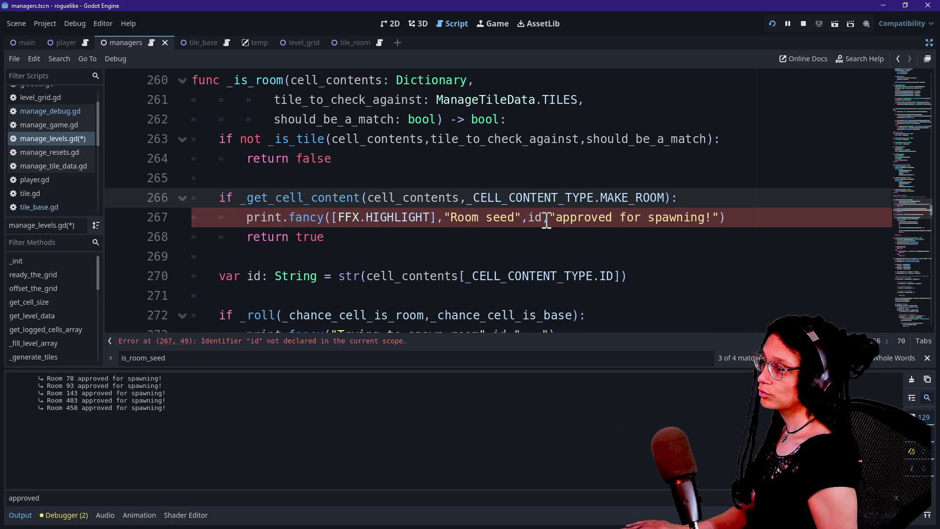
# Move the var id declaration line above the MAKE_ROOM check in _is_room
pyautogui.scroll(-1, 438, 174)
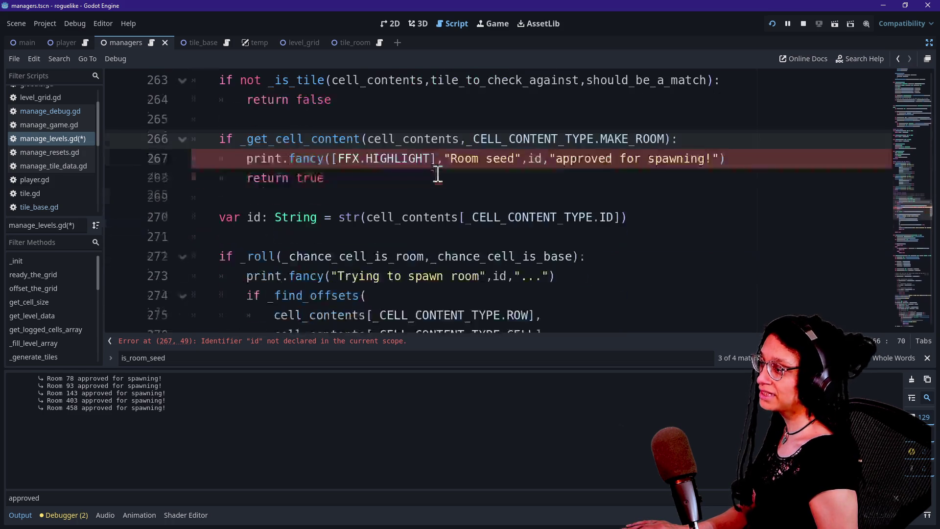
pyautogui.moveTo(664, 230); pyautogui.dragTo(657, 204)
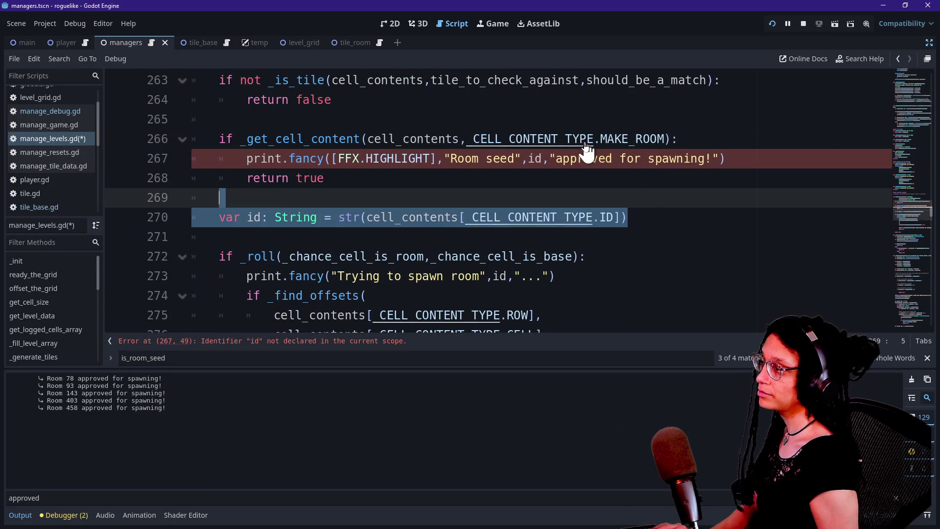
pyautogui.hotkey('ctrl', 'x')
pyautogui.click(578, 104)
pyautogui.press('Return')
pyautogui.press('Return')
pyautogui.hotkey('ctrl', 'v')
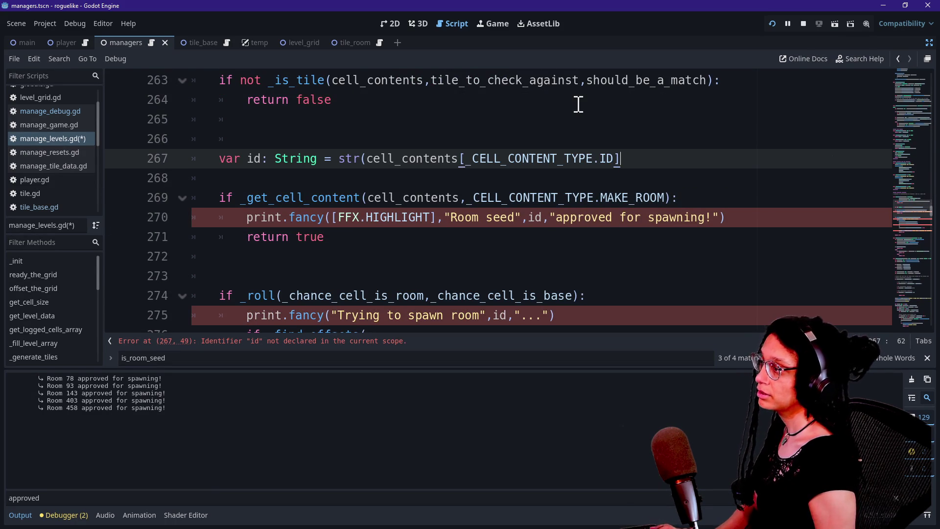
pyautogui.write(')')
pyautogui.click(537, 138)
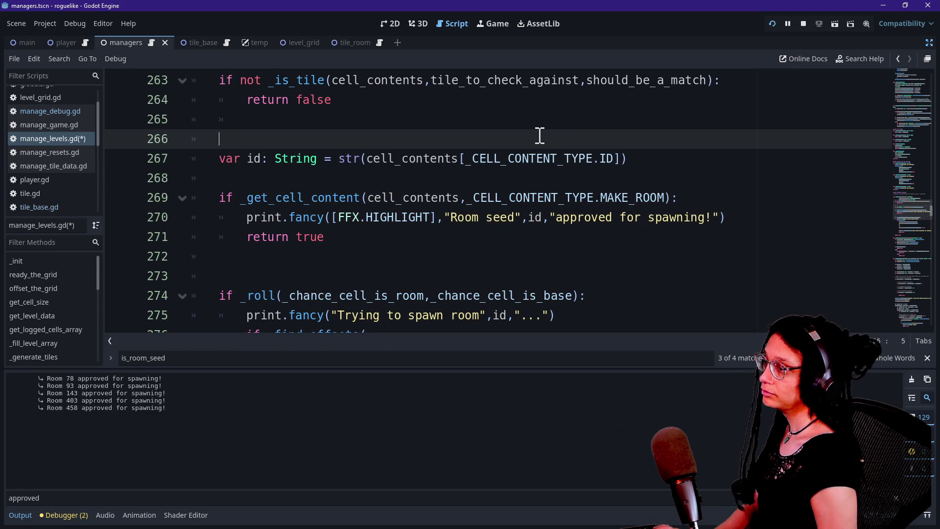
pyautogui.press('BackSpace')
pyautogui.press('BackSpace')
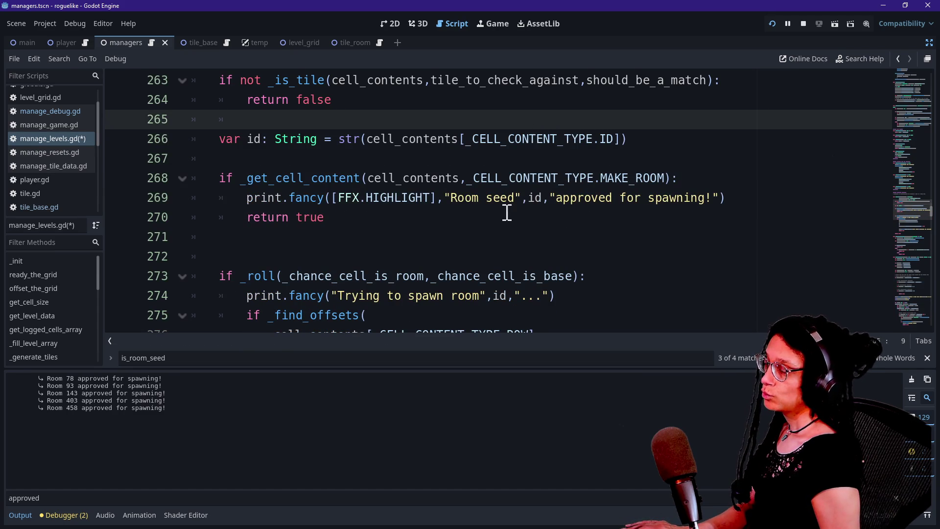
# Shorten the spawn message label from 'Room seed' to 'Room' and save the script
pyautogui.click(493, 214)
pyautogui.click(455, 203)
pyautogui.moveTo(482, 201); pyautogui.dragTo(519, 201)
pyautogui.press('BackSpace')
pyautogui.press('BackSpace')
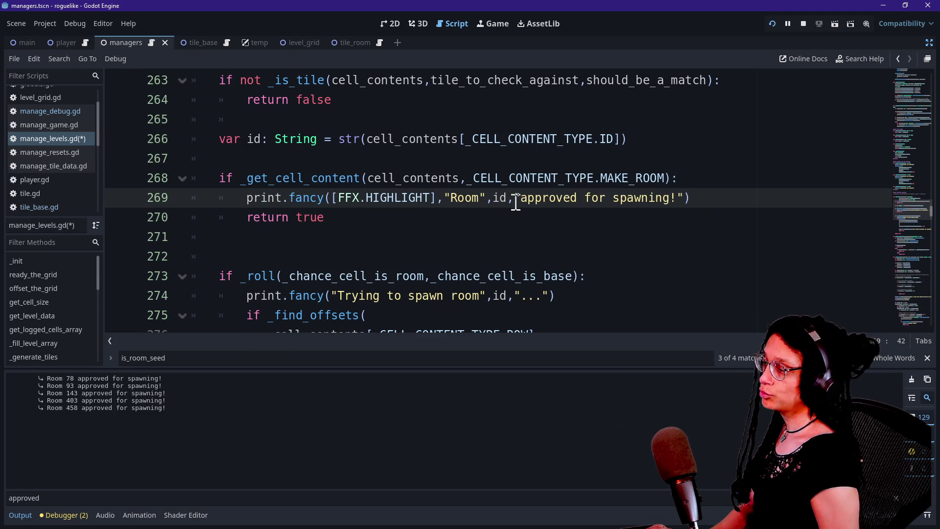
pyautogui.click(497, 236)
pyautogui.hotkey('ctrl', 's')
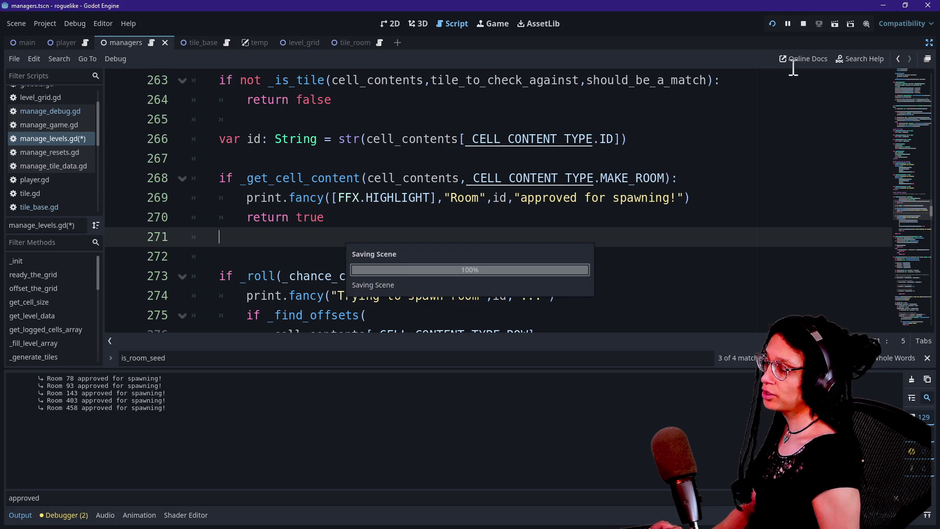
# Run the current scene to test the change, then return to the script
pyautogui.click(770, 28)
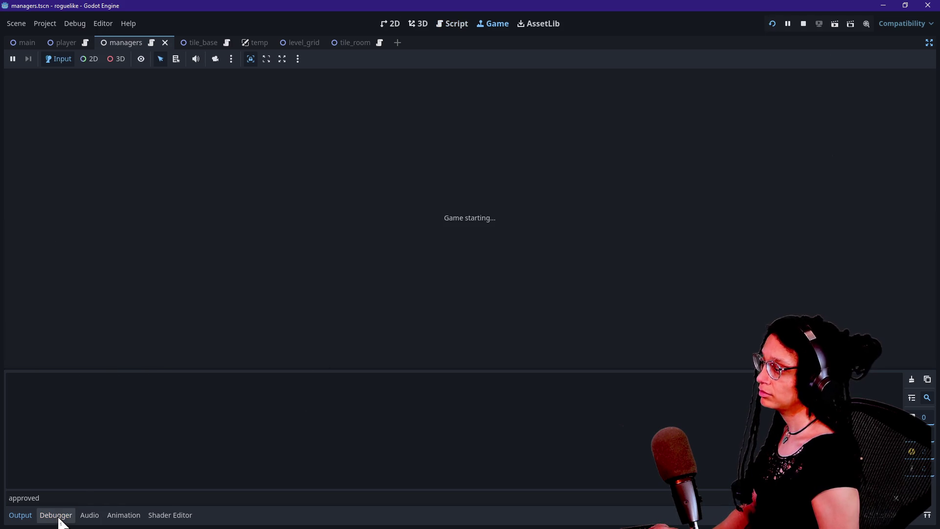
pyautogui.scroll(15, 147, 449)
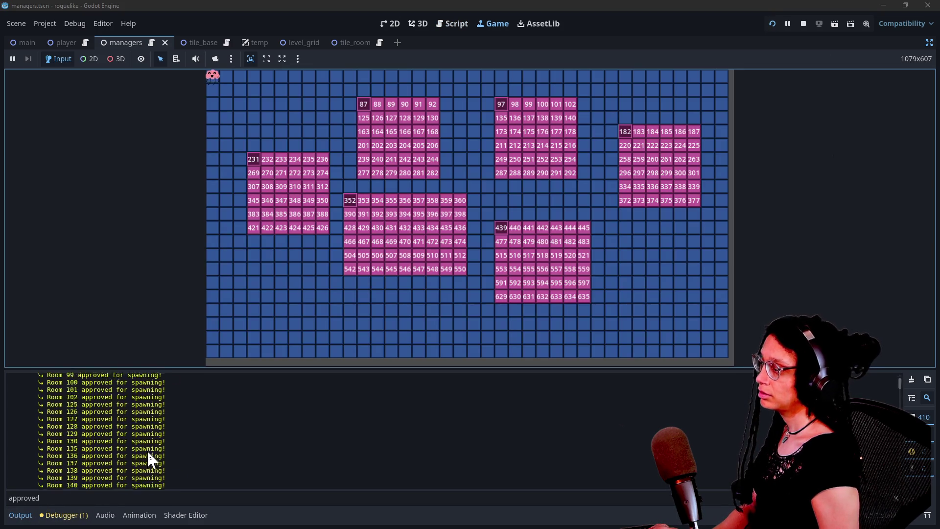
pyautogui.click(453, 23)
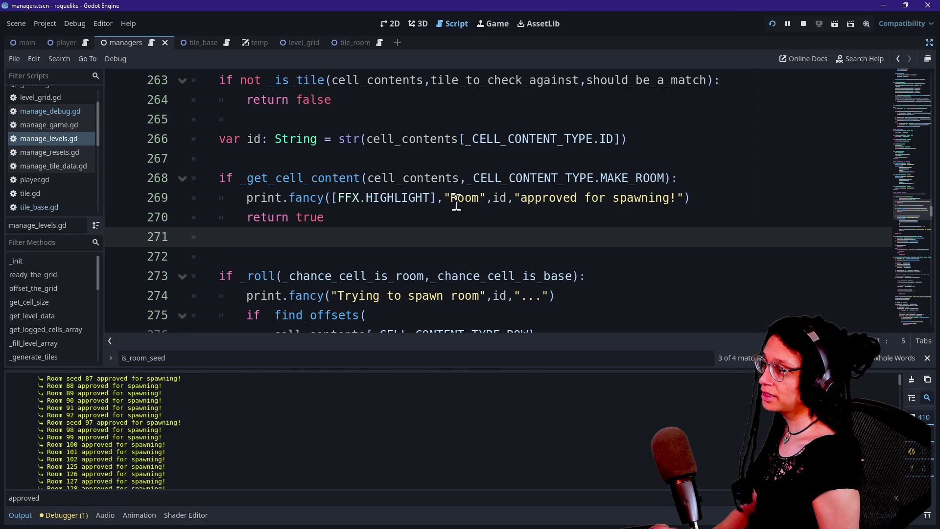
# Remove the FFX.HIGHLIGHT argument from the Room print.fancy call, save, and rerun the scene
pyautogui.click(438, 198)
pyautogui.press('BackSpace')
pyautogui.press('BackSpace')
pyautogui.press('BackSpace')
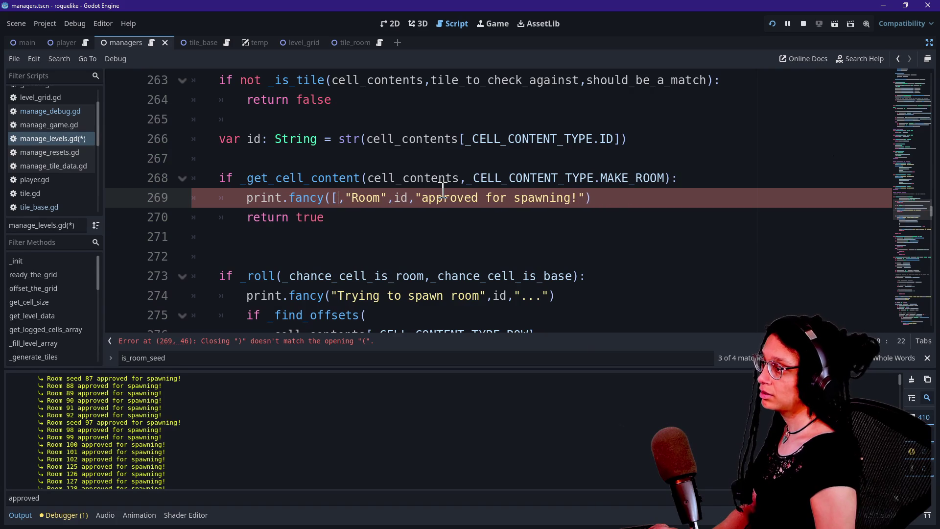
pyautogui.hotkey('ctrl', 's')
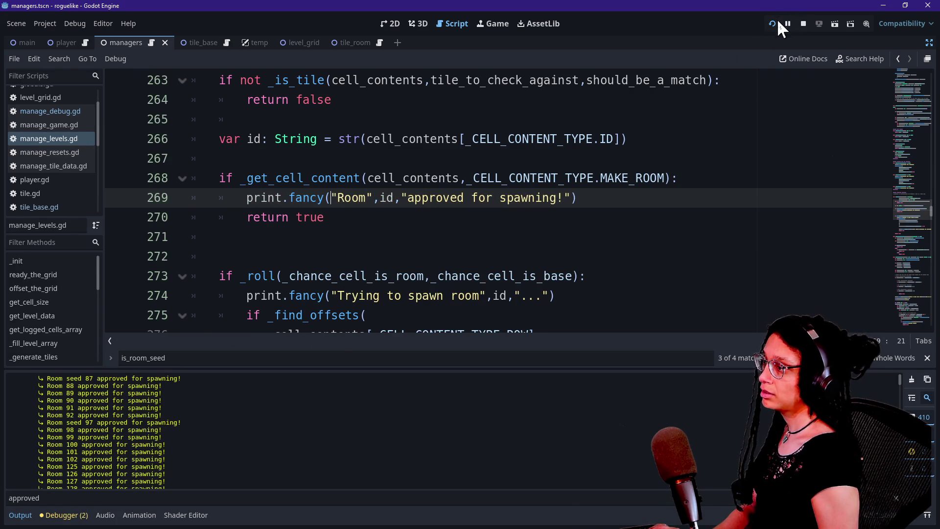
pyautogui.click(778, 22)
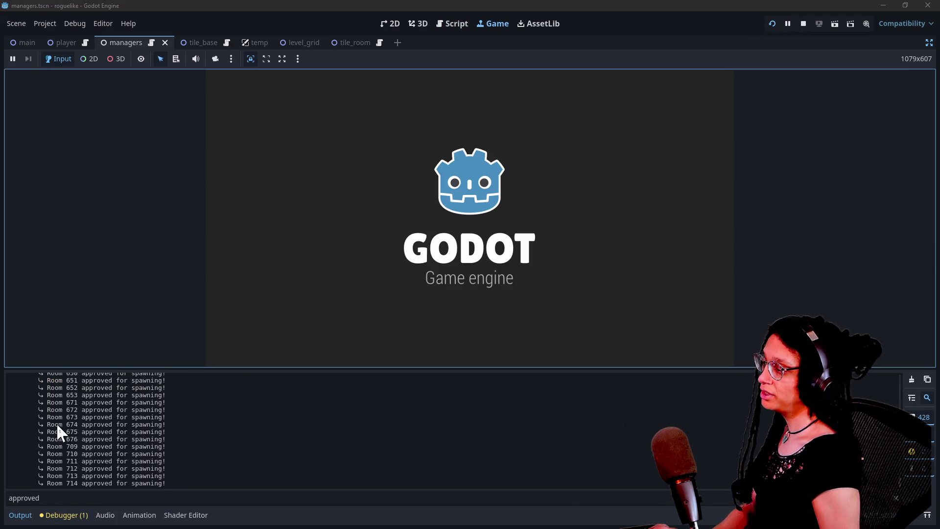
# Scroll the Output log to inspect the Room 421–424 and Room seed 87 approval lines
pyautogui.scroll(-10, 58, 424)
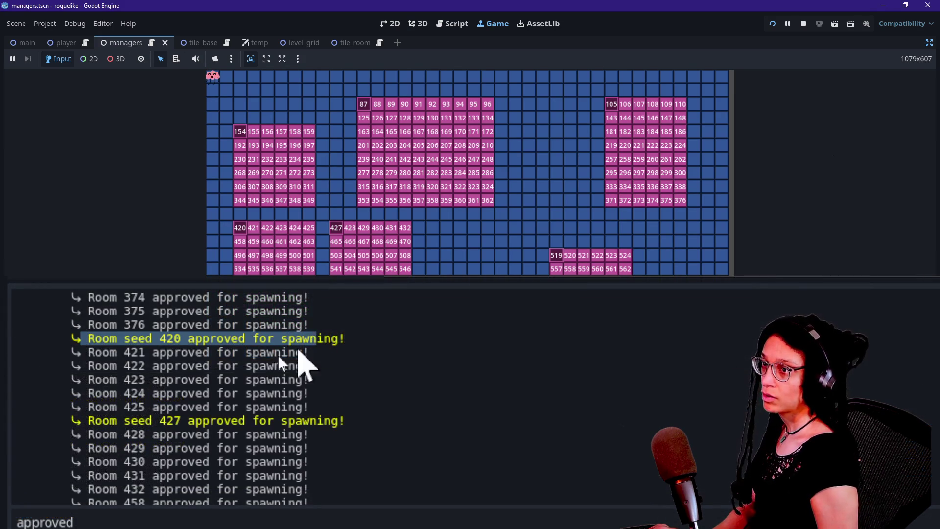
pyautogui.moveTo(47, 353); pyautogui.dragTo(299, 410)
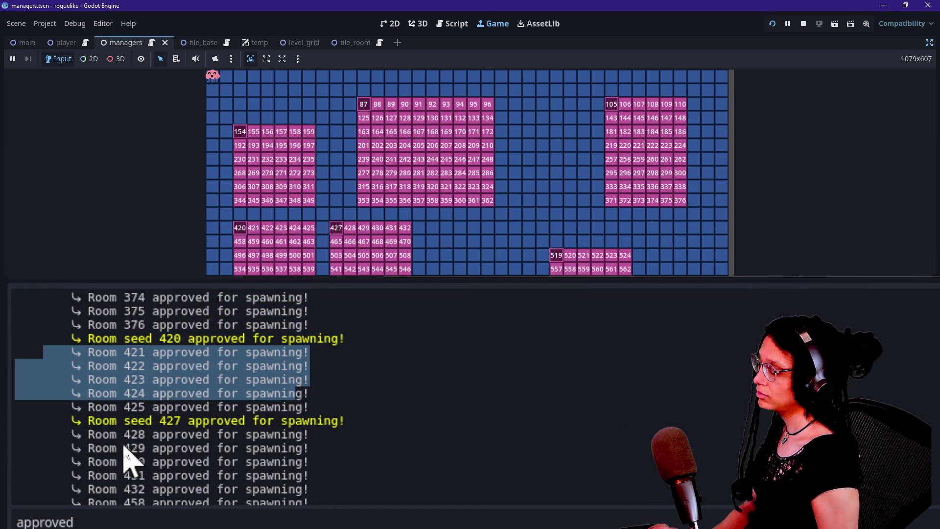
pyautogui.scroll(20, 126, 457)
pyautogui.scroll(-20, 126, 457)
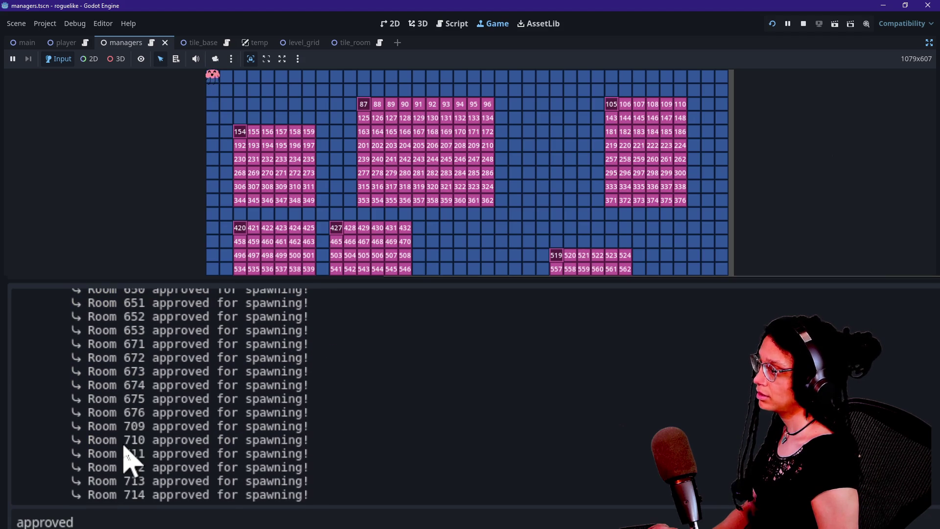
pyautogui.scroll(20, 274, 495)
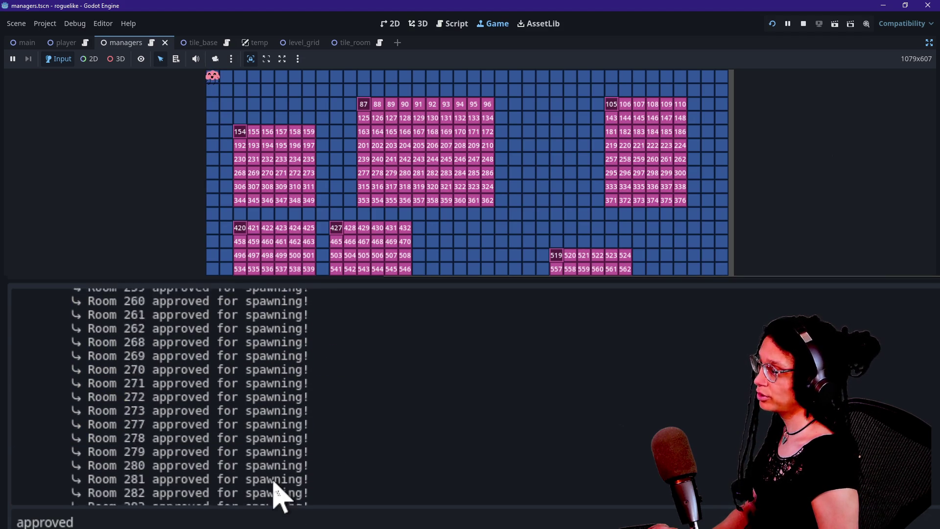
pyautogui.scroll(8, 274, 495)
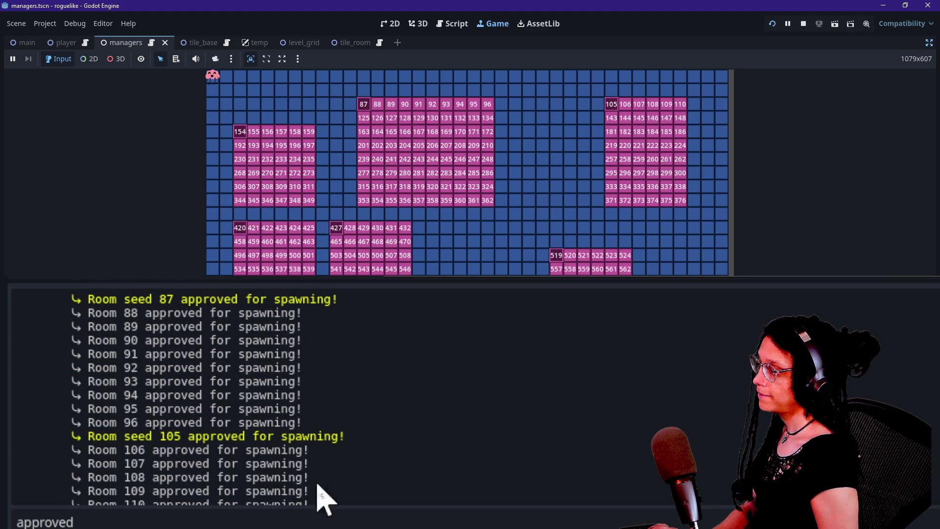
pyautogui.moveTo(95, 300); pyautogui.dragTo(333, 313)
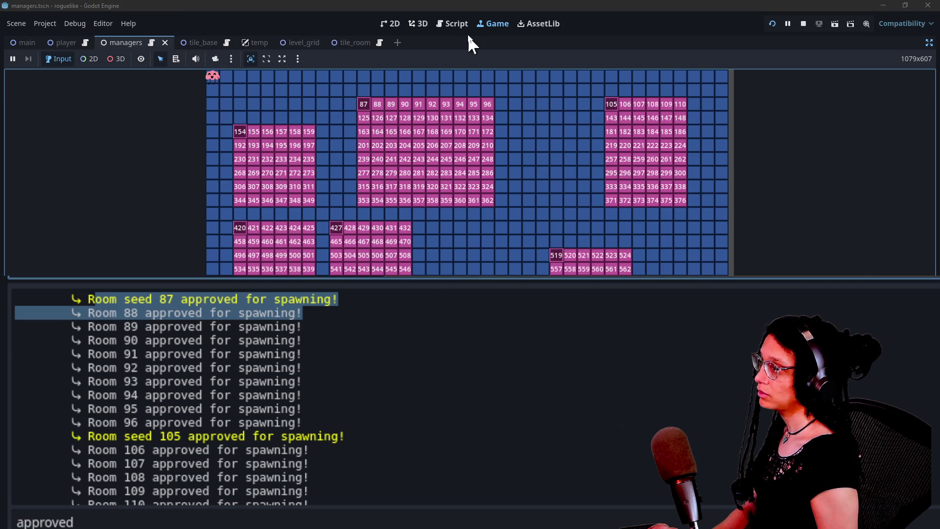
pyautogui.click(462, 19)
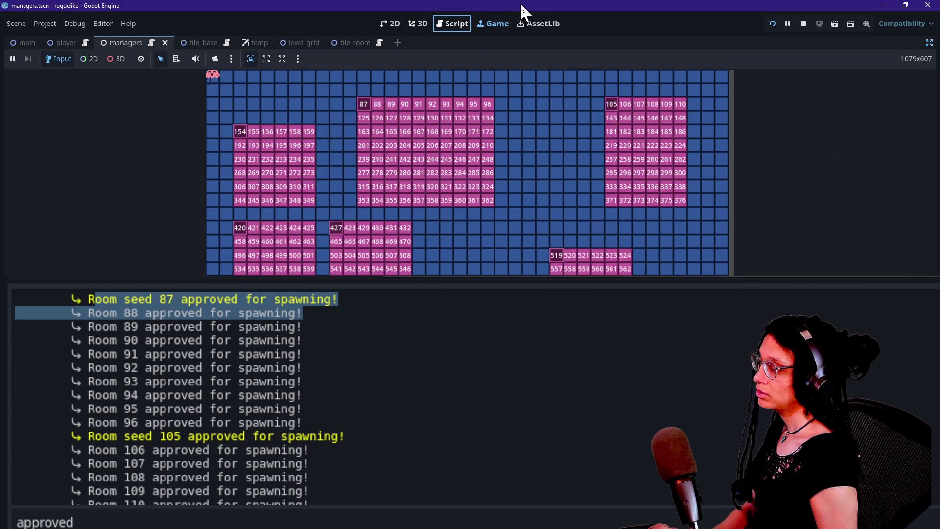
pyautogui.click(239, 441)
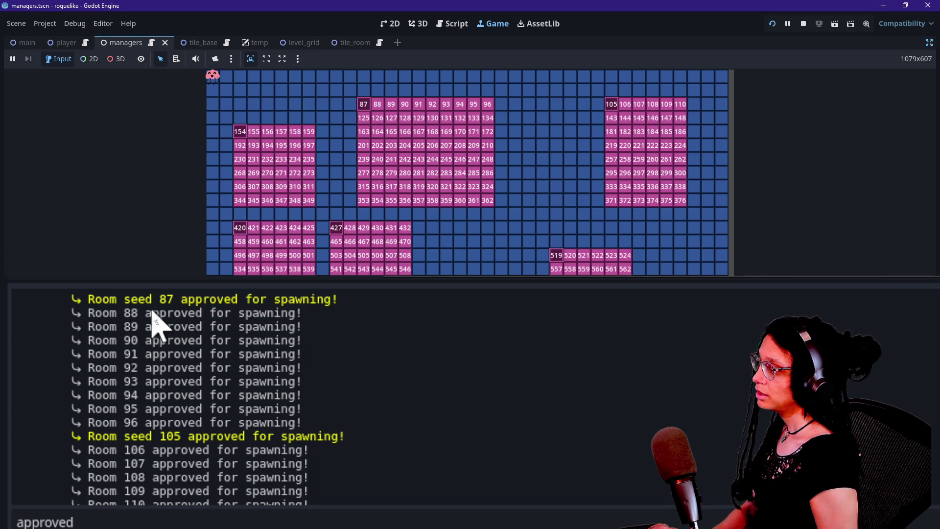
# Review the Room 88–89, Room 425 and Room seed 427 log lines, then return to manage_levels.gd
pyautogui.moveTo(93, 332); pyautogui.dragTo(191, 318)
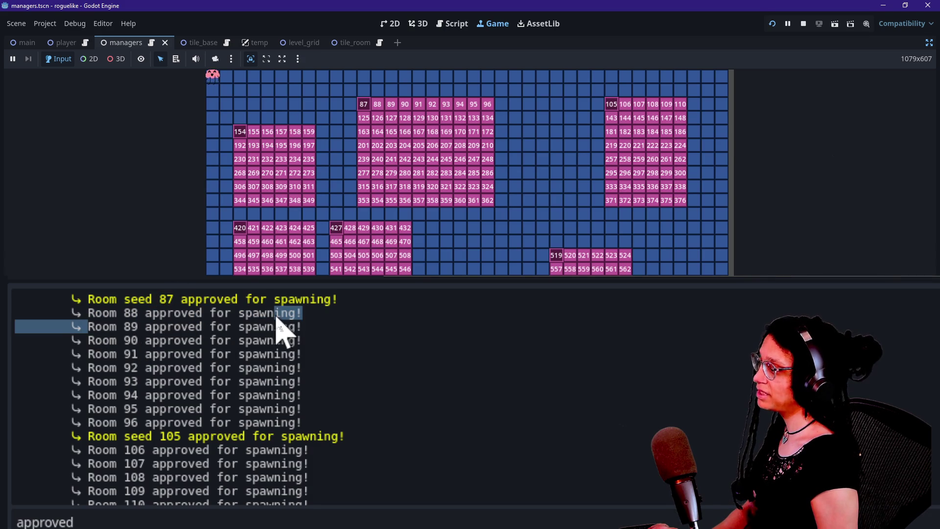
pyautogui.scroll(-8, 274, 328)
pyautogui.scroll(-20, 277, 327)
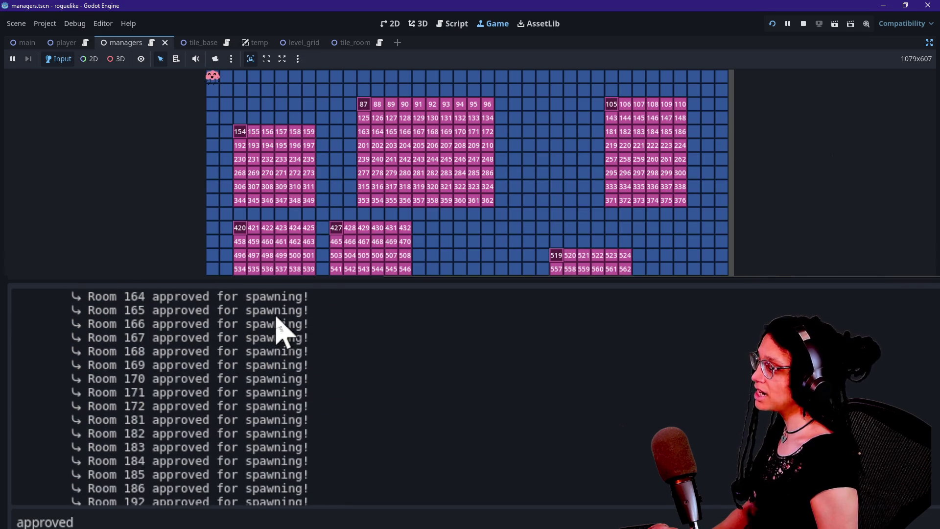
pyautogui.scroll(-18, 277, 327)
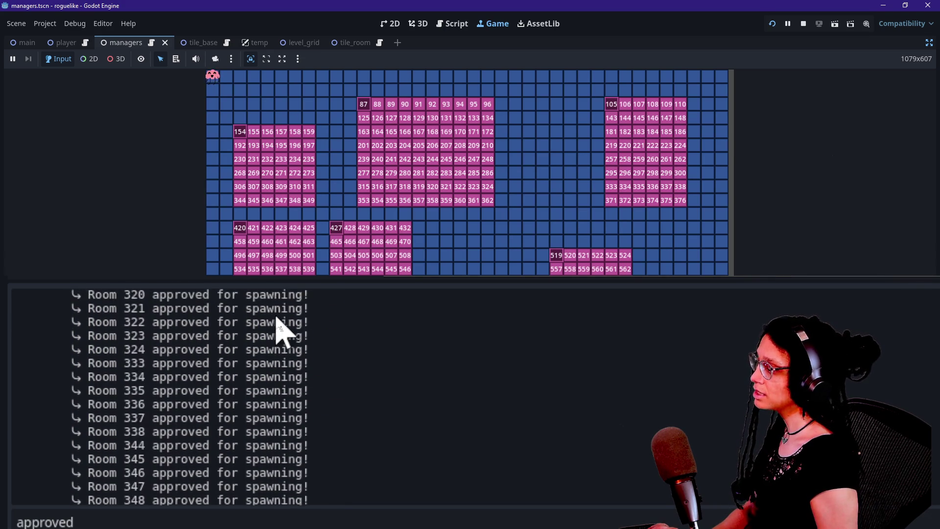
pyautogui.scroll(2, 277, 328)
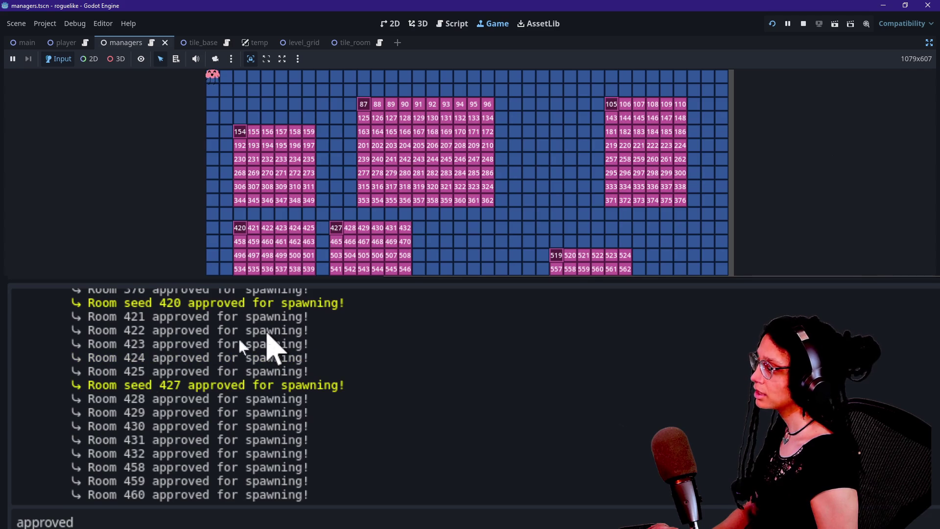
pyautogui.moveTo(88, 371); pyautogui.dragTo(196, 372)
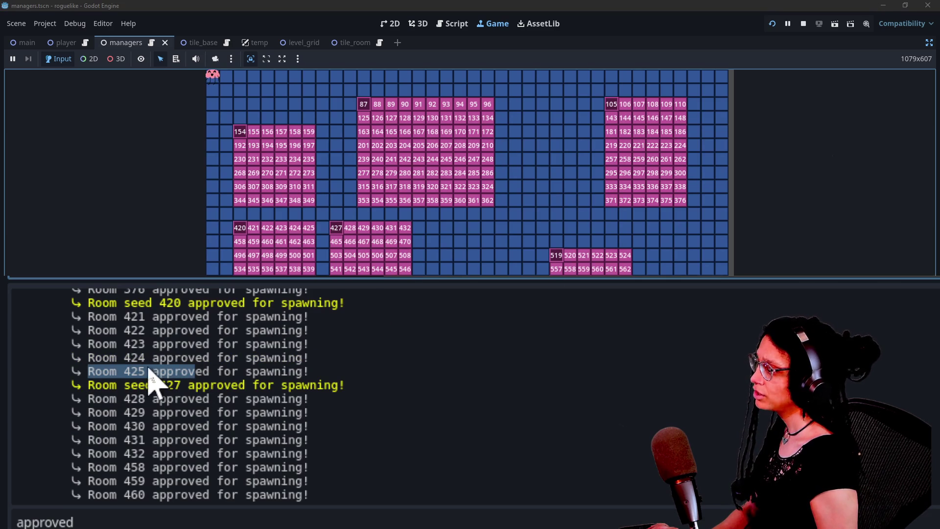
pyautogui.moveTo(146, 385); pyautogui.dragTo(167, 387)
pyautogui.click(494, 223)
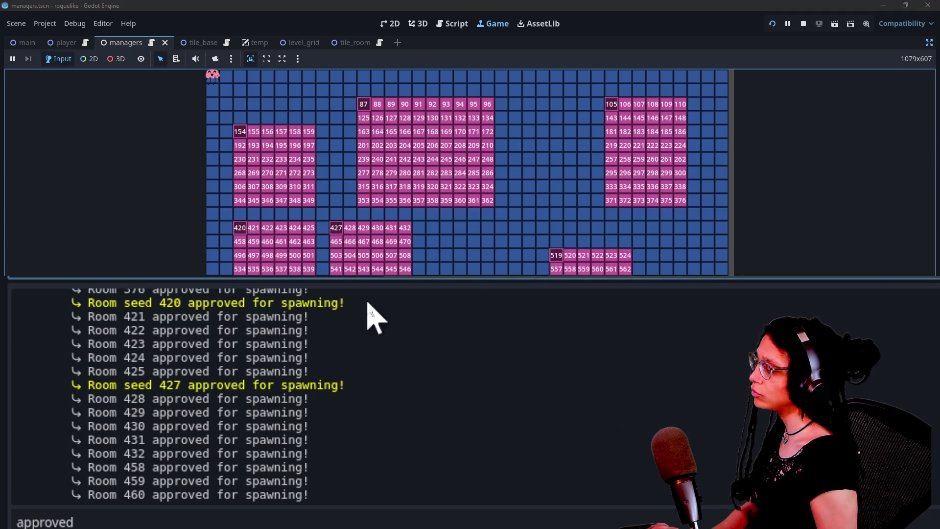
pyautogui.scroll(-4, 306, 335)
pyautogui.scroll(-15, 306, 336)
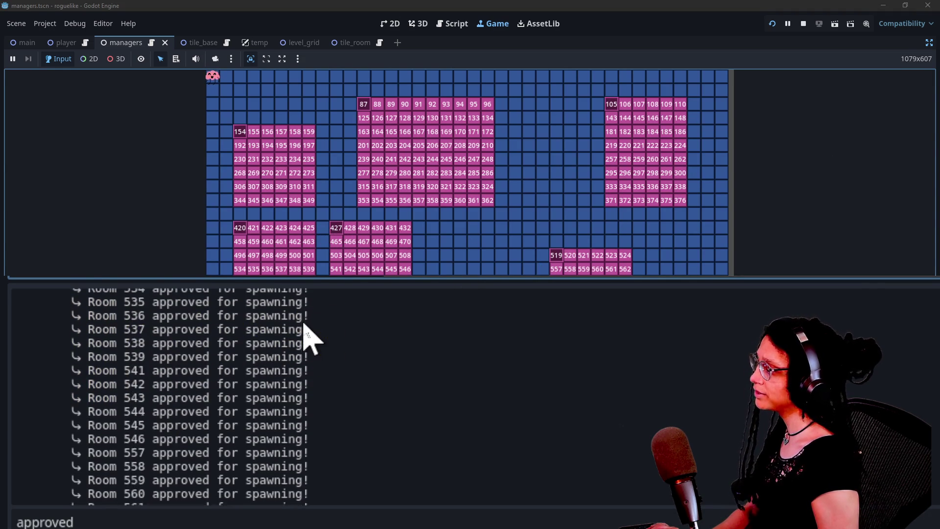
pyautogui.click(452, 24)
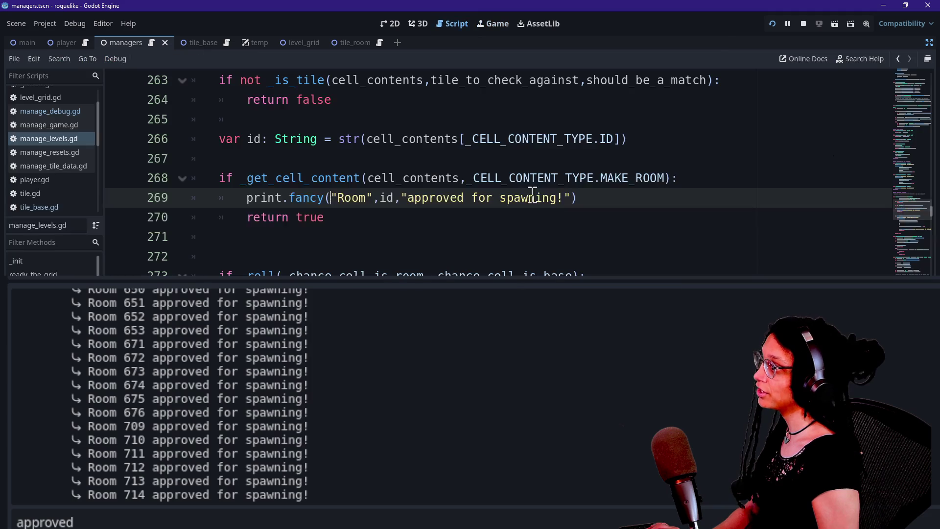
pyautogui.click(521, 218)
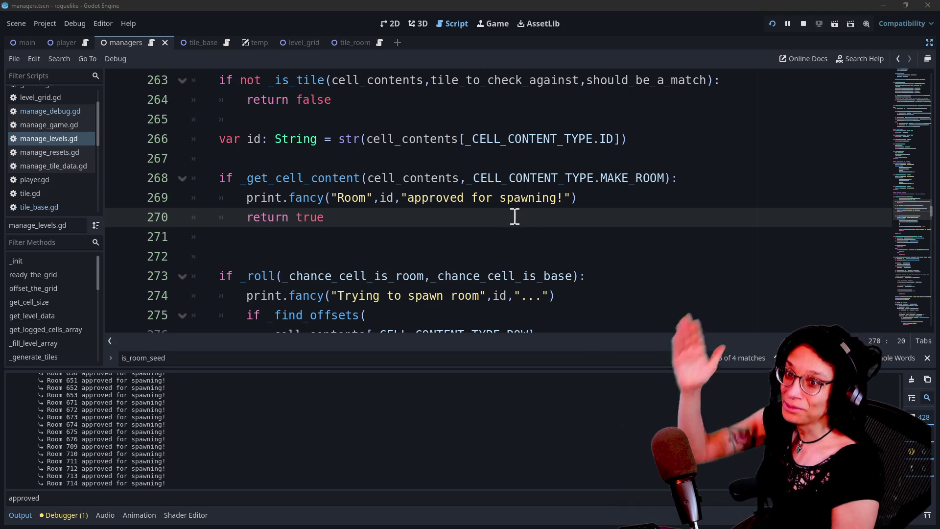
pyautogui.moveTo(391, 151); pyautogui.dragTo(466, 342)
pyautogui.click(467, 243)
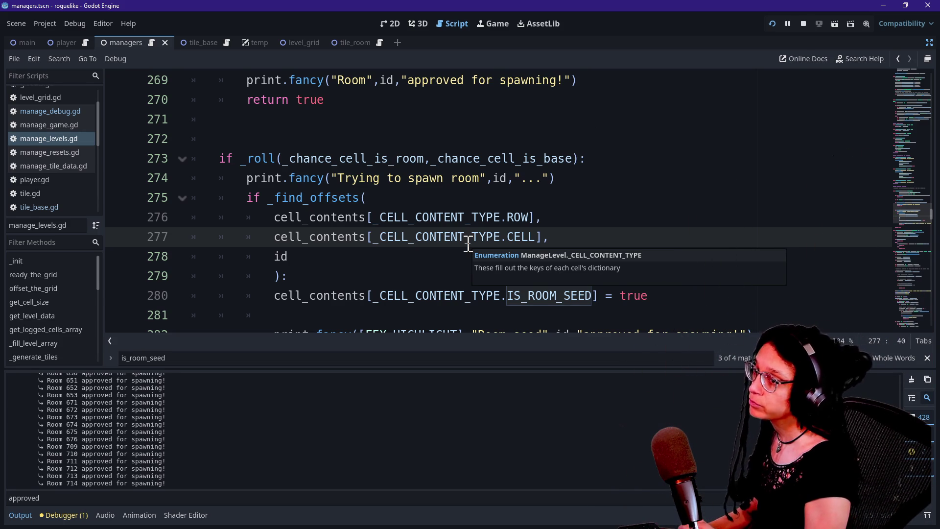
# Delete the extra blank line 271 between the return true block and the _roll check
pyautogui.press('Up')
pyautogui.press('Up')
pyautogui.press('Up')
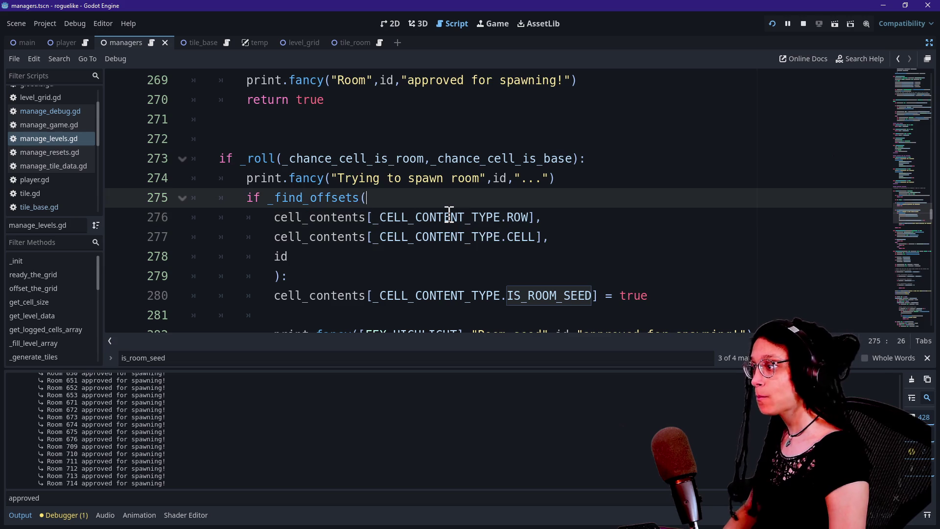
pyautogui.click(354, 186)
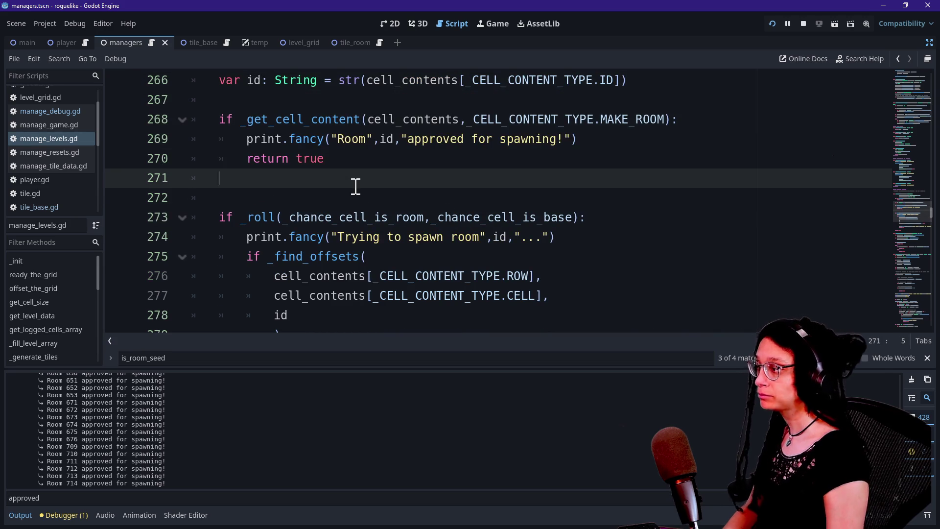
pyautogui.press('BackSpace')
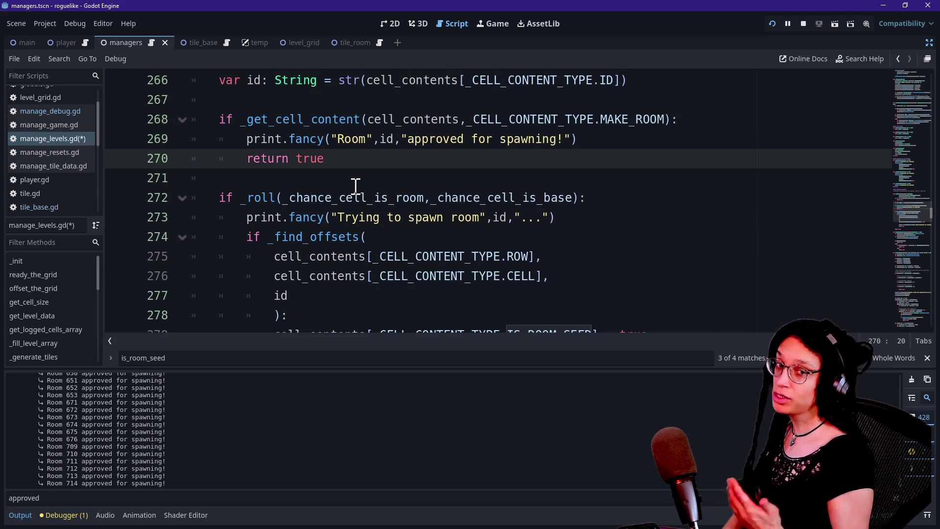
# Step the caret through lines 269–280 around the return true block, ending on the CELL argument line
pyautogui.moveTo(333, 138); pyautogui.dragTo(399, 197)
pyautogui.click(457, 229)
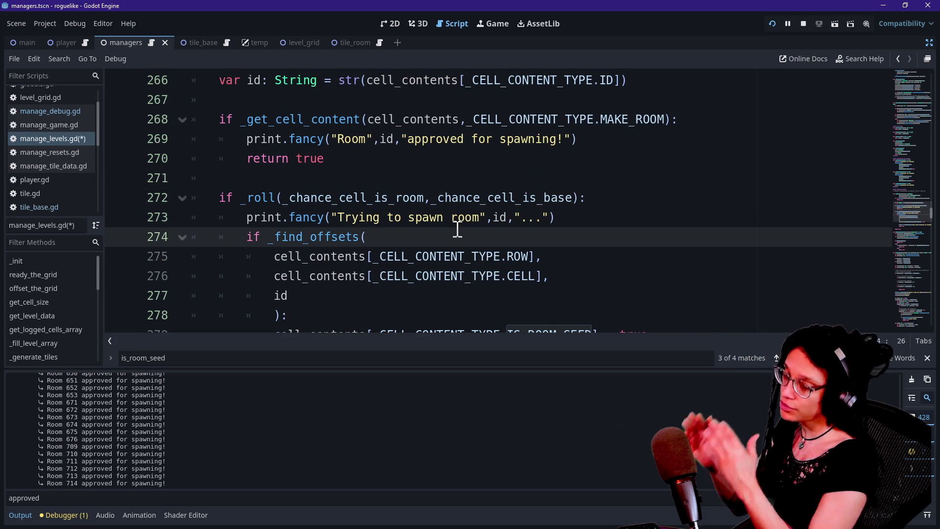
pyautogui.press('Up')
pyautogui.press('Down')
pyautogui.press('Down')
pyautogui.press('Down')
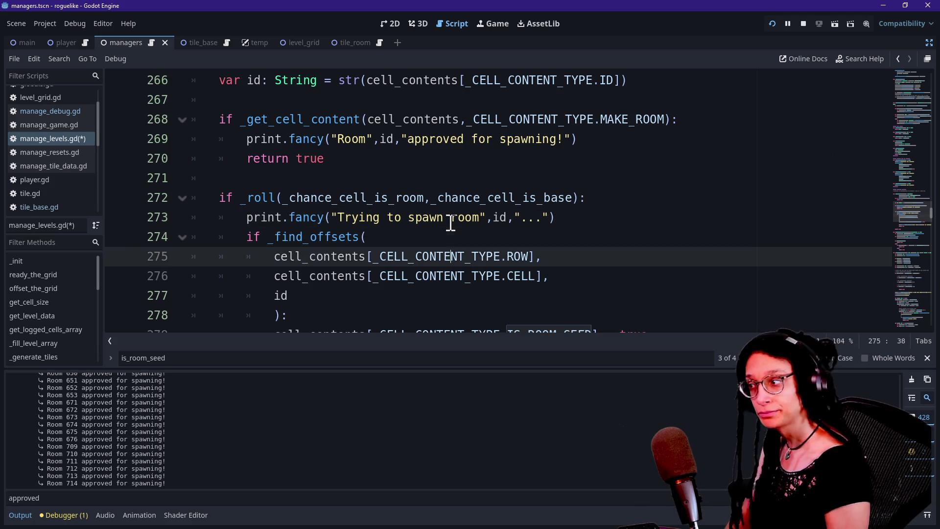
pyautogui.press('Down')
pyautogui.press('Down')
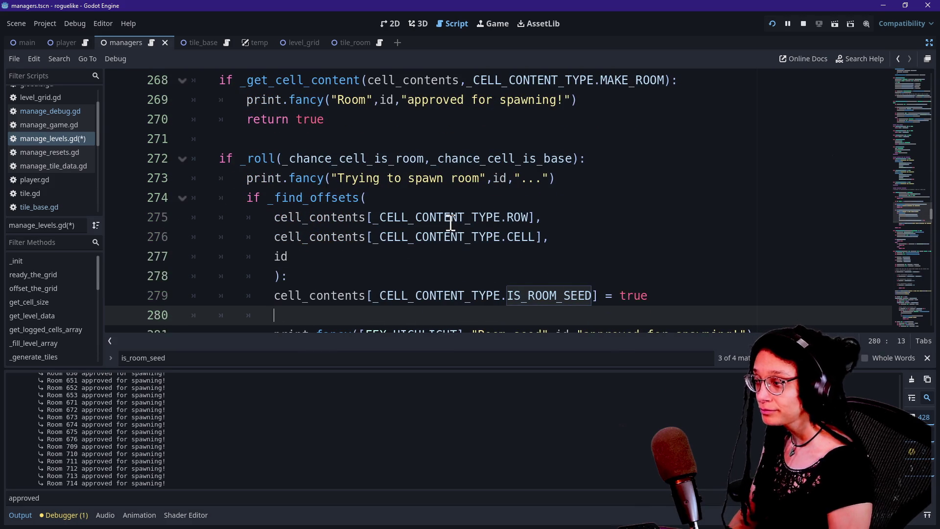
pyautogui.press('Up')
pyautogui.press('Up')
pyautogui.press('Up')
pyautogui.press('Down')
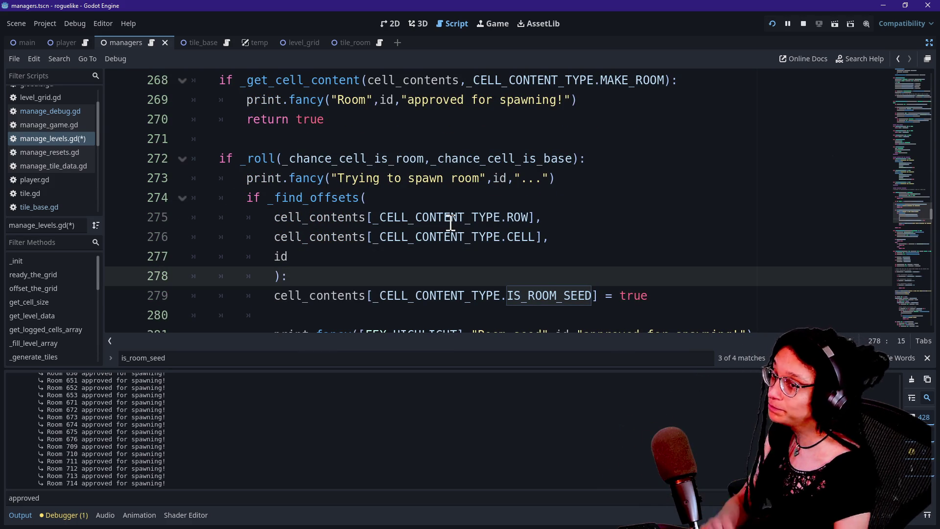
pyautogui.press('Up')
pyautogui.press('Up')
pyautogui.press('Up')
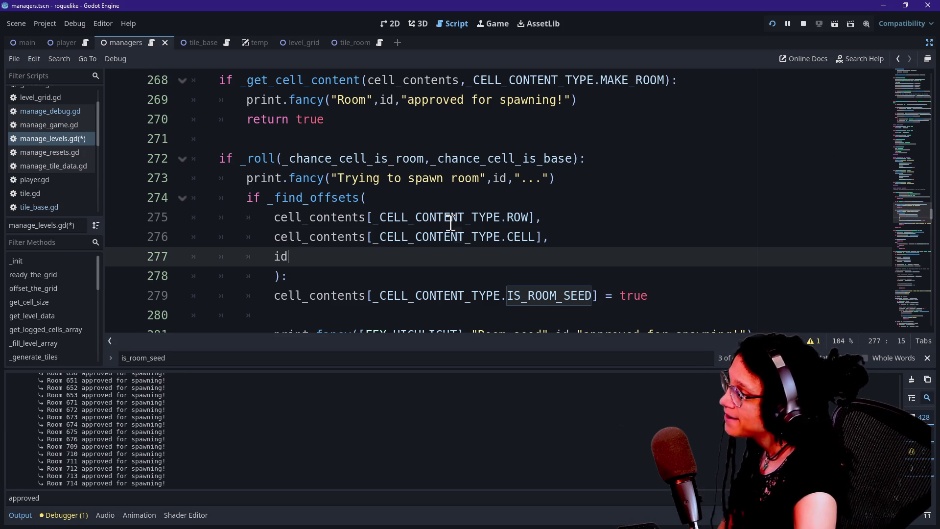
pyautogui.press('Down')
pyautogui.press('Up')
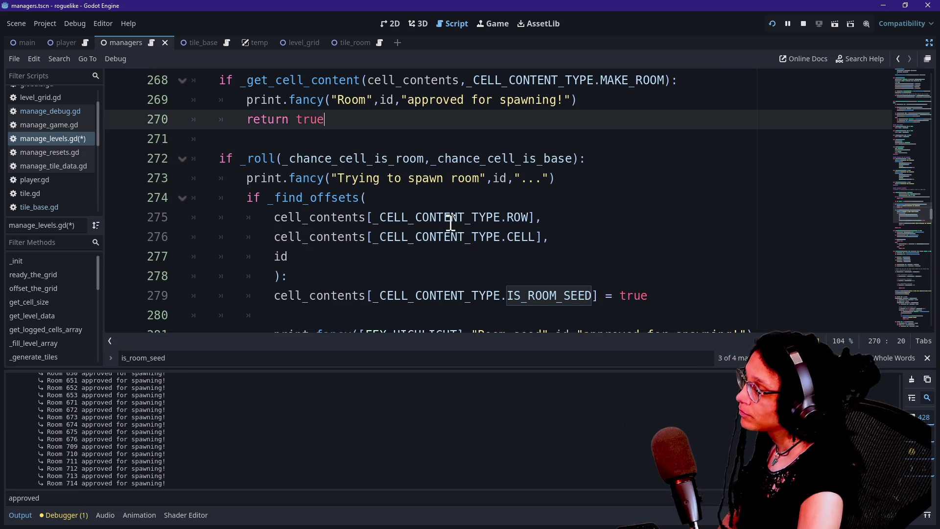
pyautogui.press('Up')
pyautogui.press('Up')
pyautogui.press('Up')
pyautogui.press('Down')
pyautogui.press('Down')
pyautogui.press('Down')
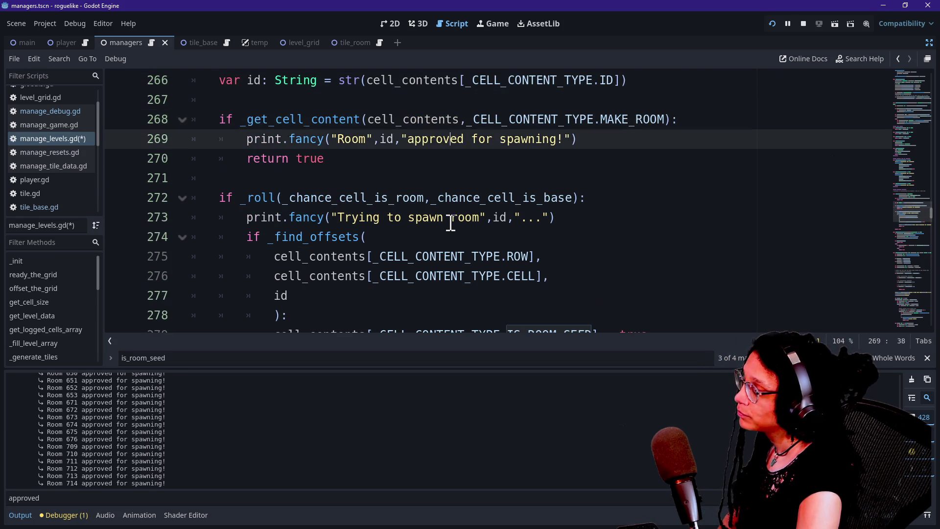
pyautogui.press('Up')
pyautogui.press('Up')
pyautogui.press('Up')
pyautogui.press('Down')
pyautogui.press('Down')
pyautogui.press('Down')
pyautogui.press('Down')
pyautogui.press('Up')
pyautogui.press('Up')
pyautogui.press('Down')
pyautogui.press('Down')
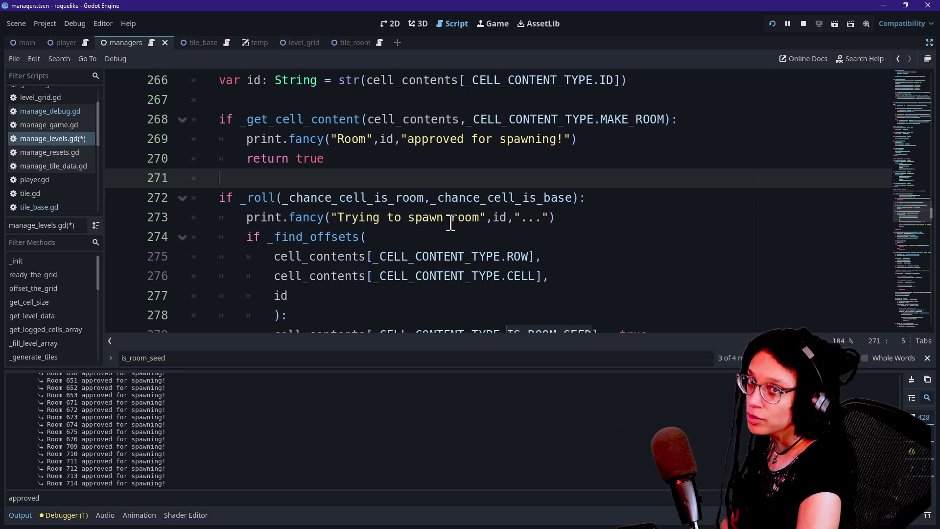
pyautogui.press('Down')
pyautogui.press('Up')
pyautogui.press('Up')
pyautogui.press('Down')
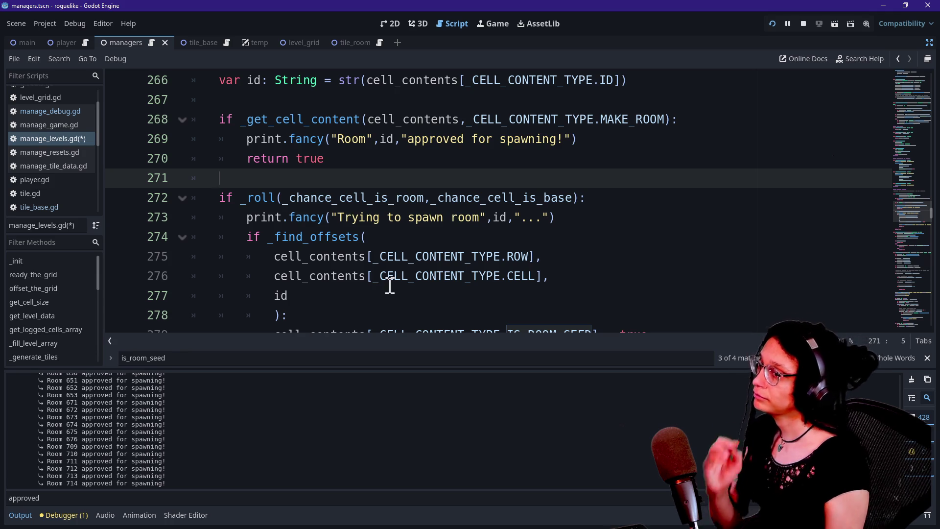
pyautogui.moveTo(390, 208)
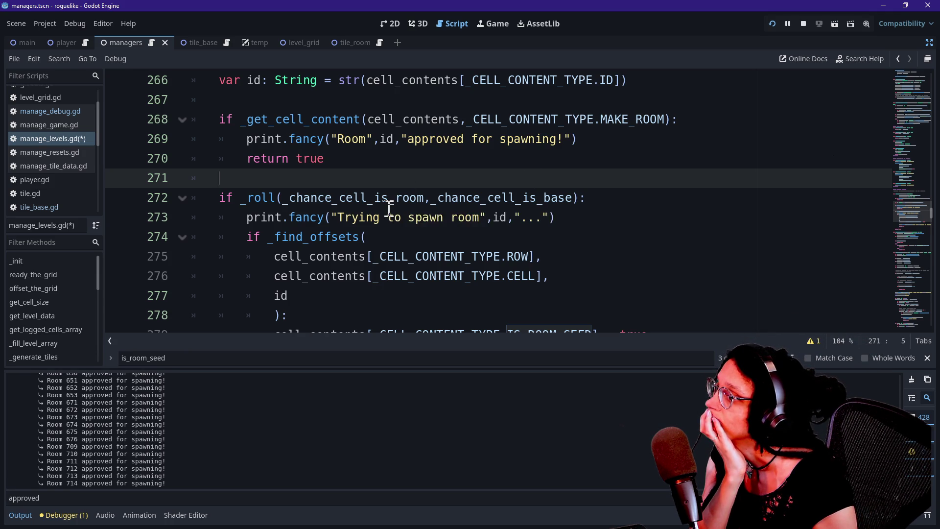
pyautogui.click(348, 272)
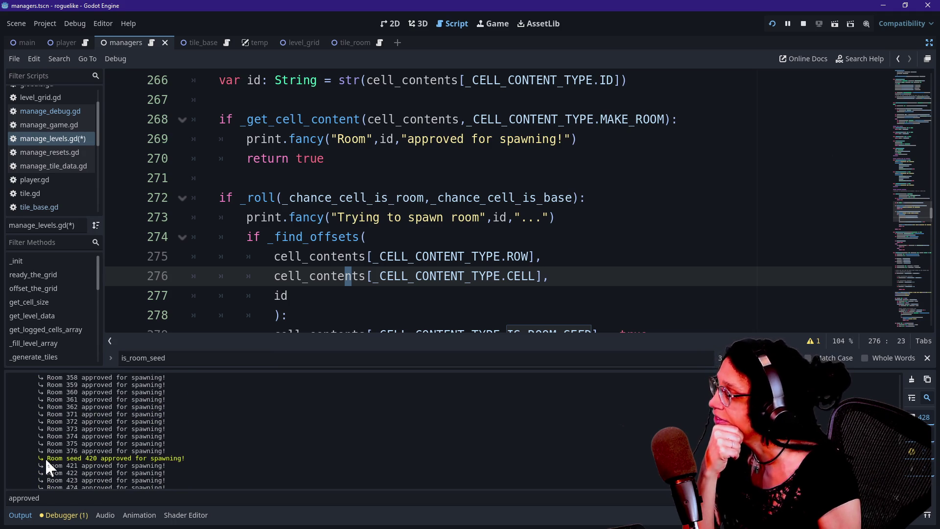
pyautogui.moveTo(47, 460); pyautogui.dragTo(206, 465)
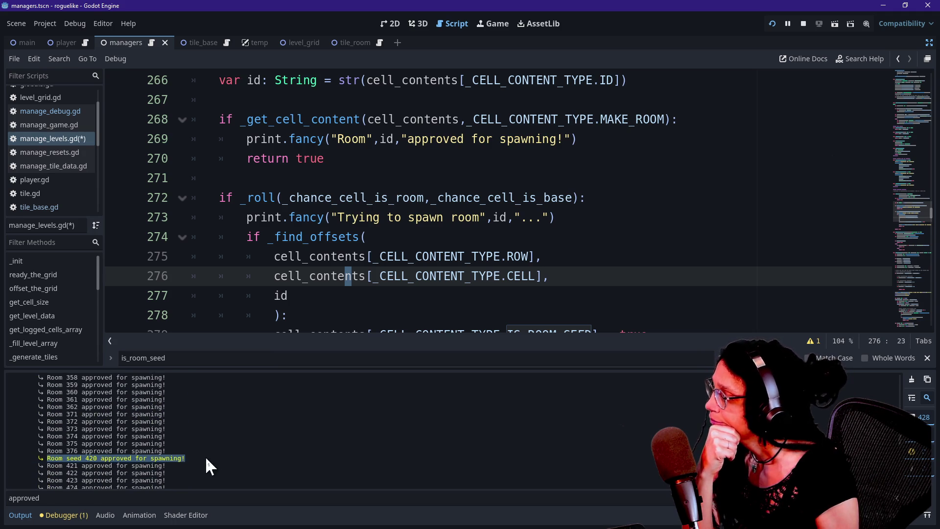
pyautogui.click(205, 465)
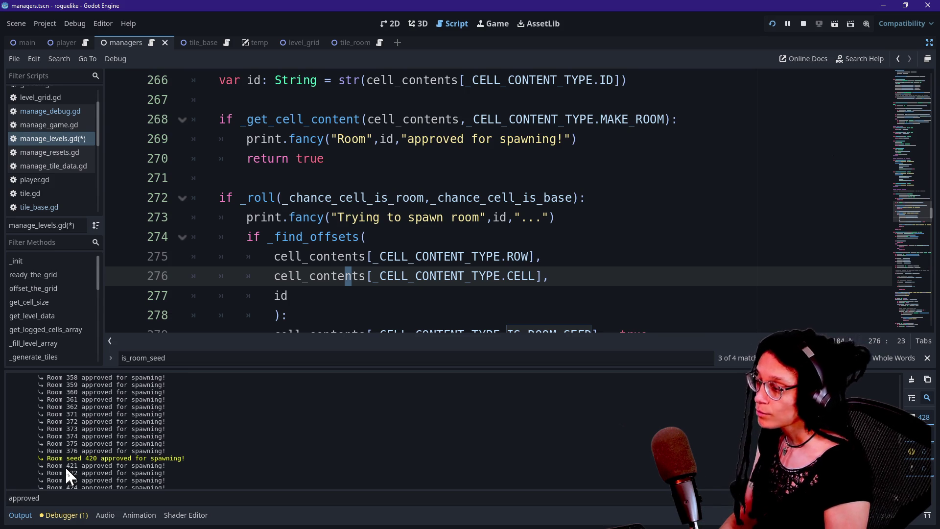
pyautogui.scroll(-1, 69, 451)
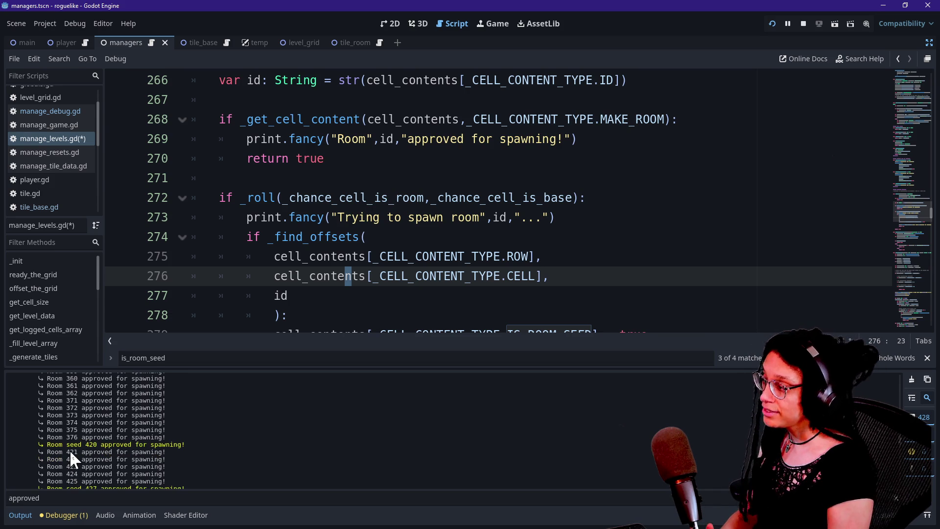
pyautogui.scroll(-2, 69, 450)
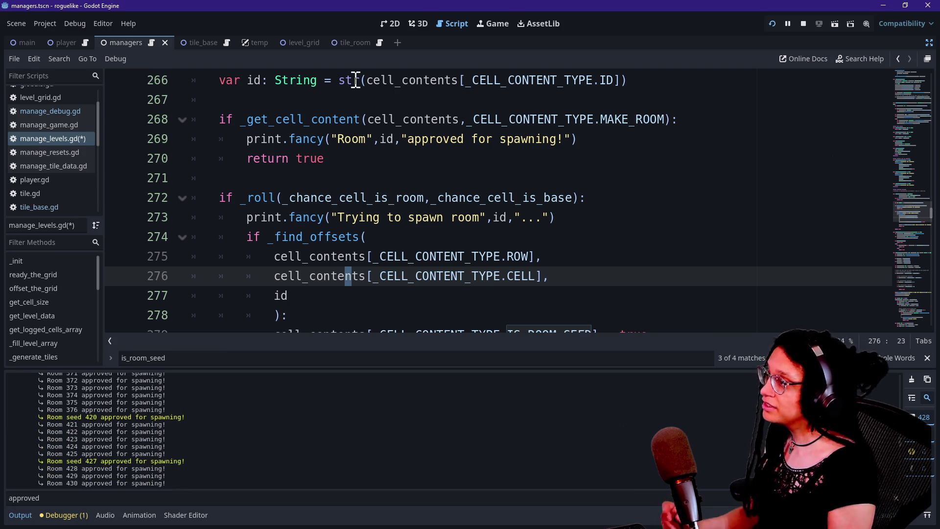
pyautogui.click(495, 23)
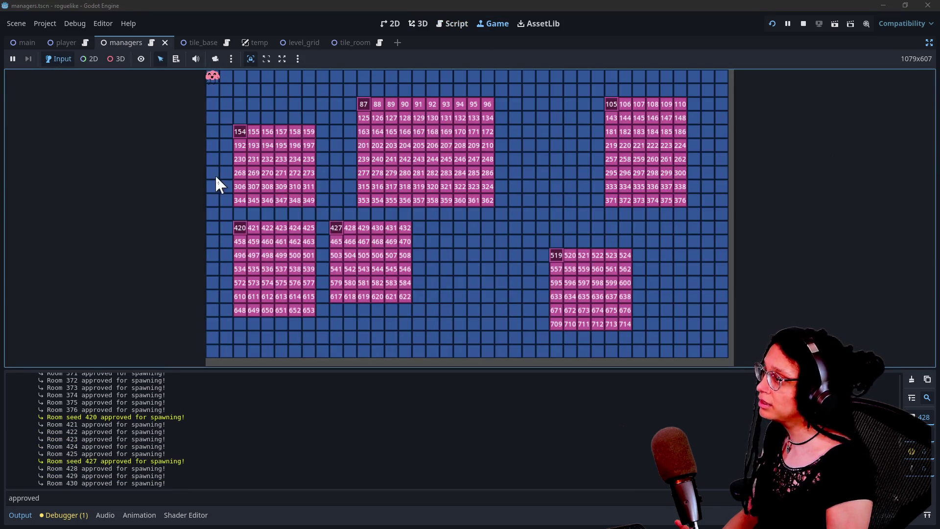
# Select the Room seed 420 log entry and scroll down through the approval log
pyautogui.click(66, 417)
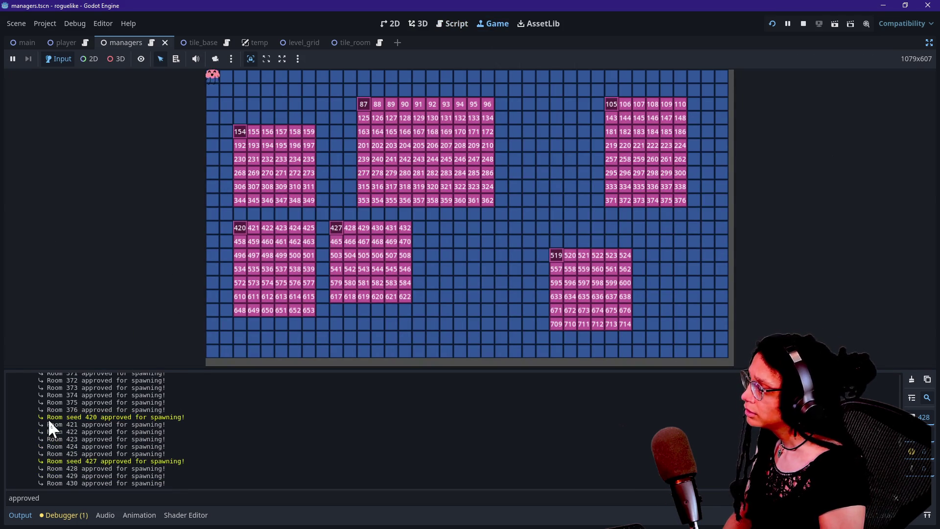
pyautogui.moveTo(49, 418); pyautogui.dragTo(111, 417)
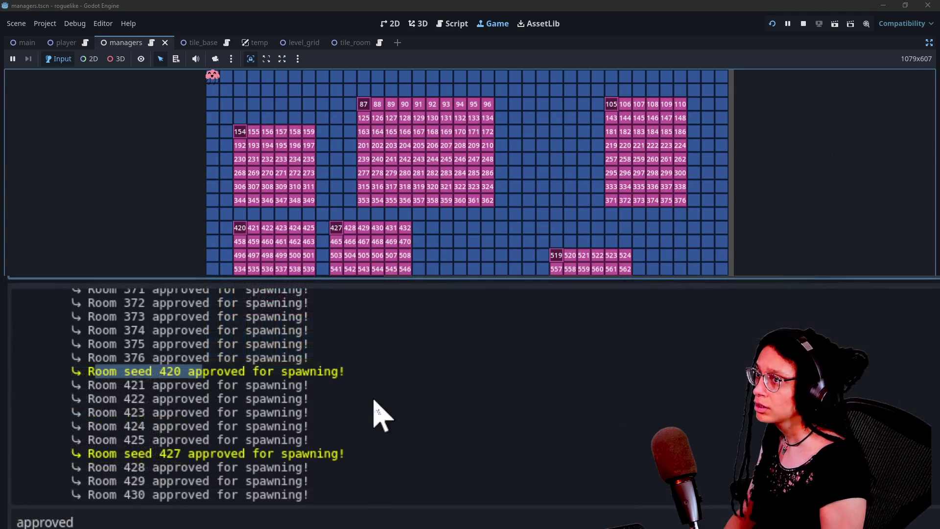
pyautogui.scroll(20, 381, 415)
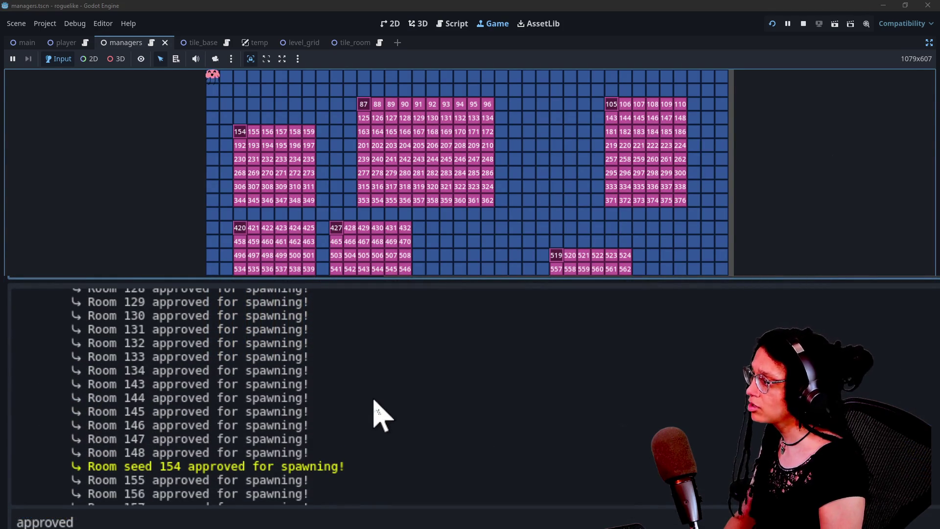
pyautogui.scroll(-2, 380, 415)
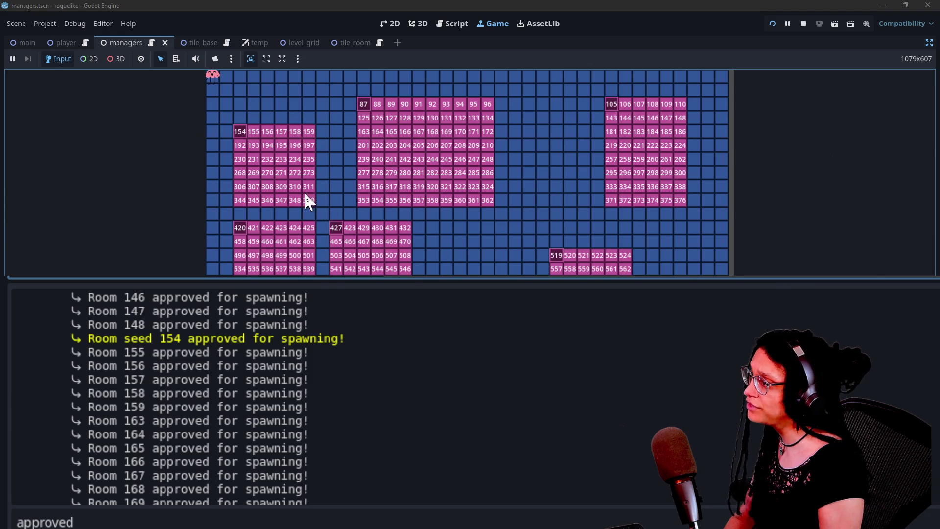
pyautogui.scroll(-10, 374, 382)
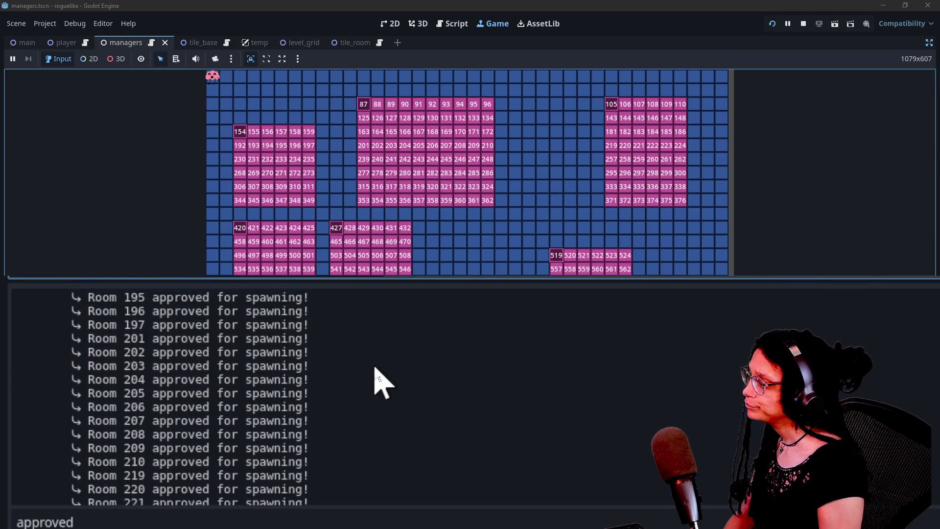
pyautogui.scroll(-9, 375, 382)
pyautogui.scroll(-1, 319, 409)
pyautogui.scroll(-4, 247, 379)
pyautogui.scroll(-10, 245, 380)
pyautogui.scroll(-8, 245, 379)
# Bring up and dismiss the log's Copy/Select All menu, then focus the running game view
pyautogui.rightClick(245, 379)
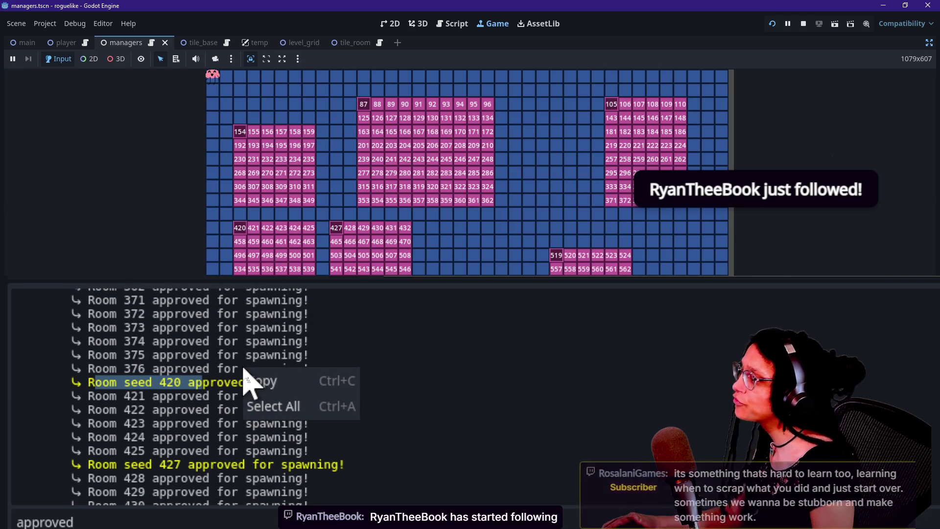
pyautogui.click(247, 382)
pyautogui.click(342, 335)
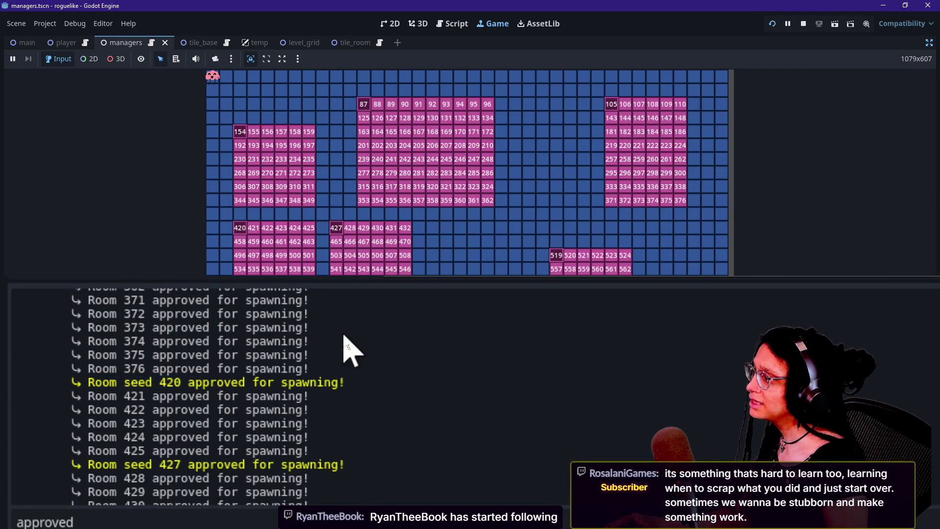
pyautogui.scroll(1, 128, 395)
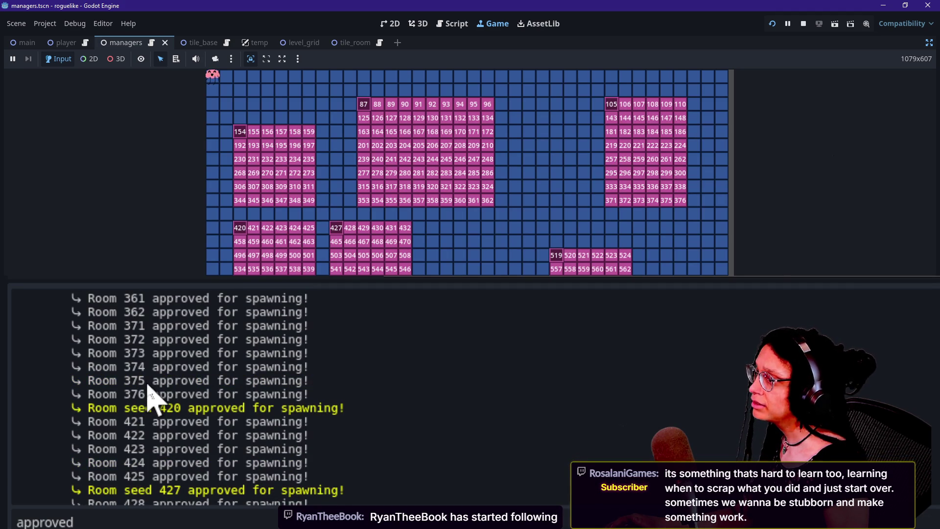
pyautogui.click(433, 228)
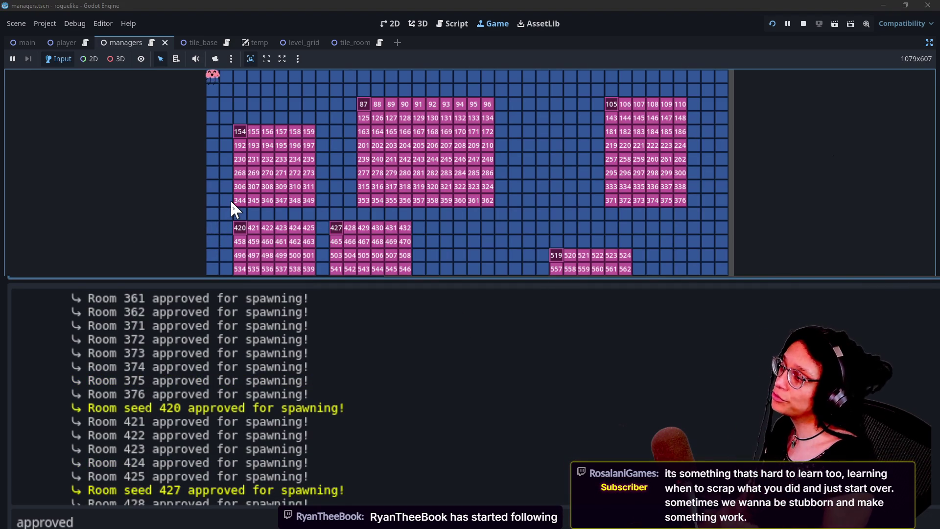
# Walk the player from room 344 right to room 358, then back up to room 155
pyautogui.press('Down')
pyautogui.press('Left')
pyautogui.press('Right')
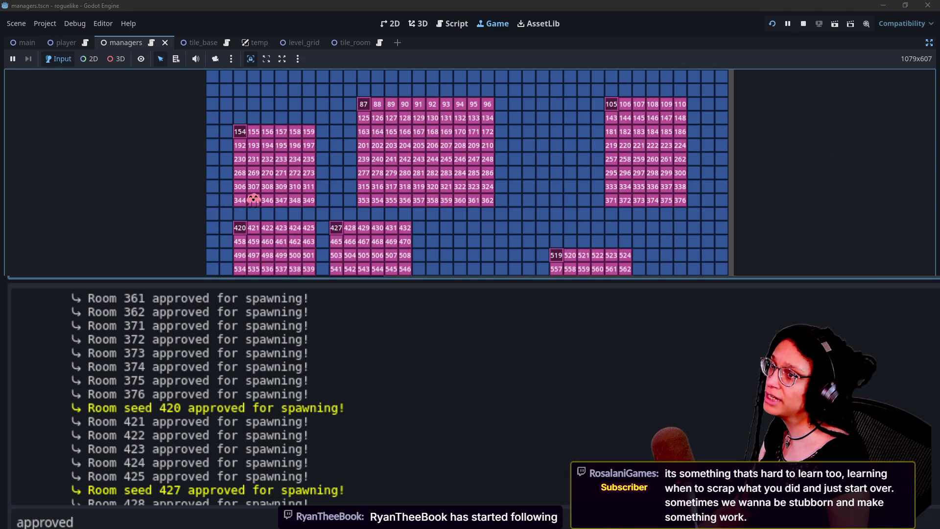
pyautogui.press('Right')
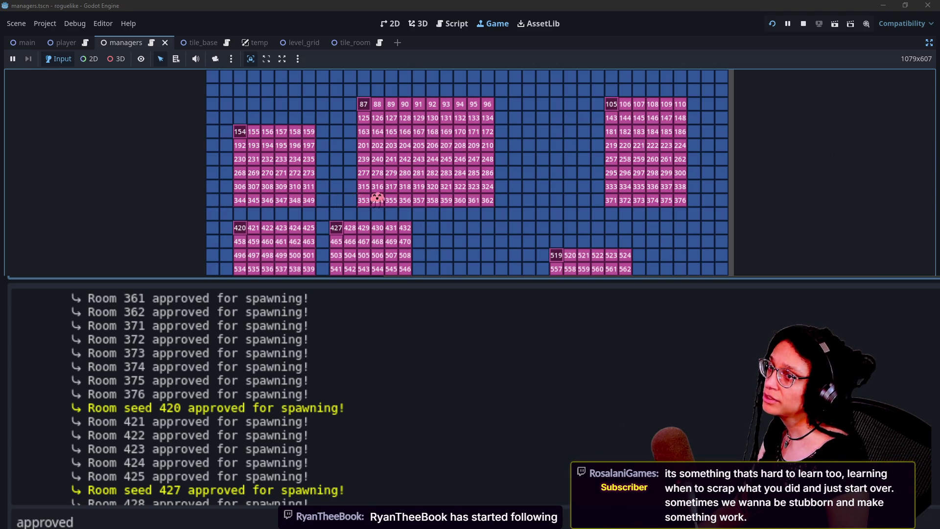
pyautogui.press('Right')
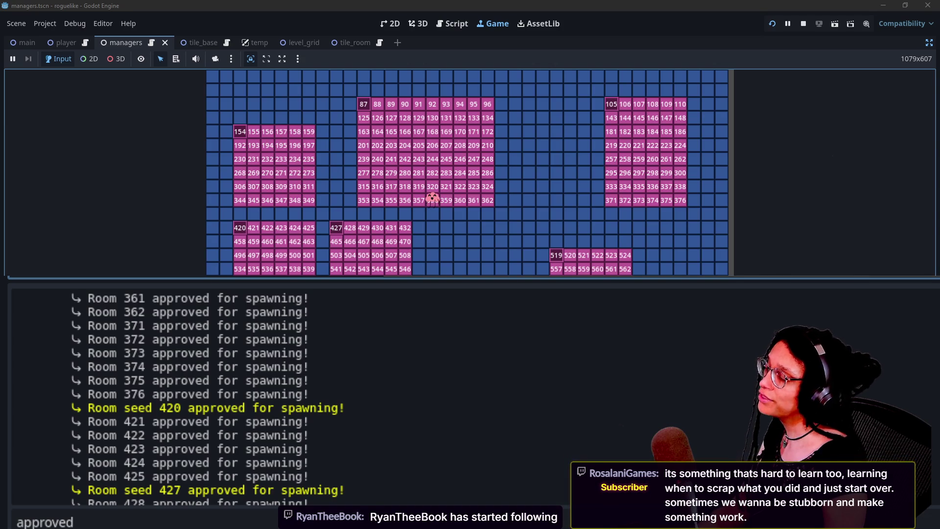
pyautogui.press('Left')
pyautogui.press('Left')
pyautogui.press('Up')
pyautogui.press('Up')
pyautogui.press('Up')
pyautogui.press('Right')
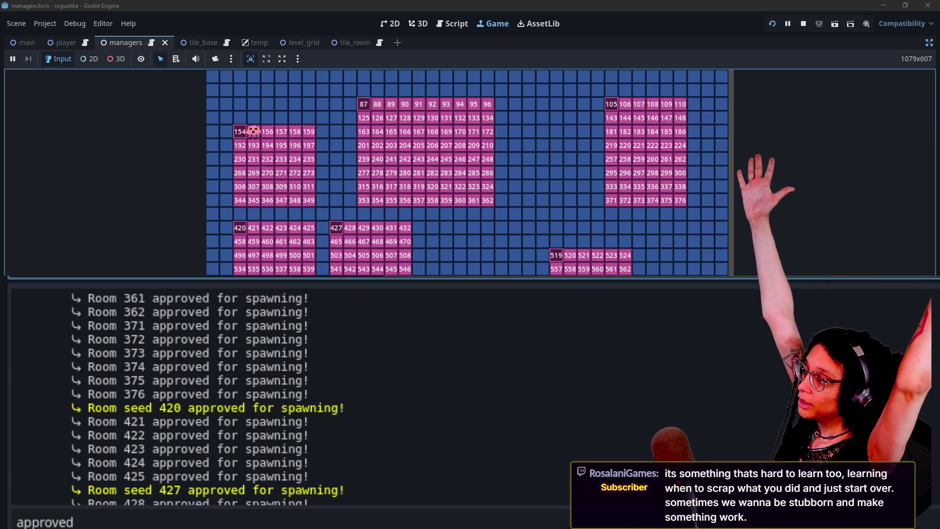
# Continue the player through rooms 156, 193 and 273, then two tiles left
pyautogui.press('Right')
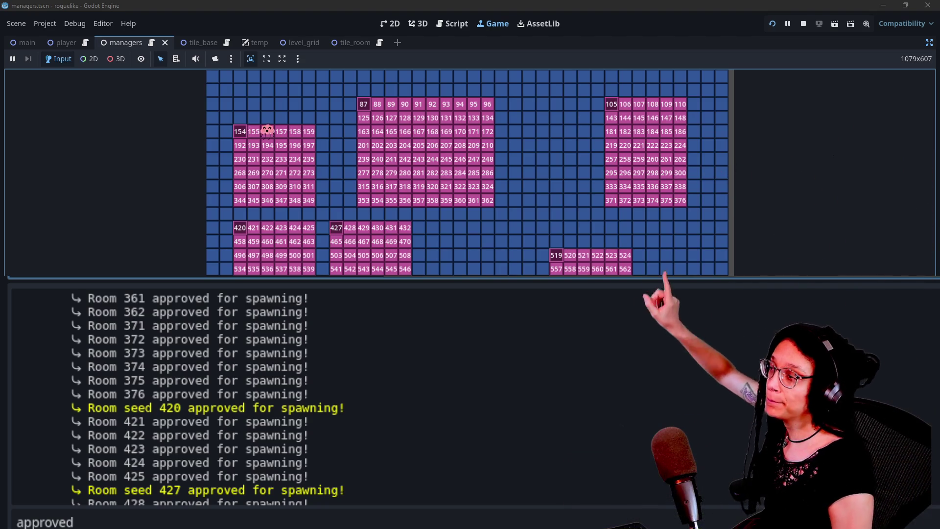
pyautogui.press('Down')
pyautogui.press('Down')
pyautogui.press('Left')
pyautogui.press('Up')
pyautogui.press('Right')
pyautogui.press('Right')
pyautogui.press('Right')
pyautogui.press('Down')
pyautogui.press('Down')
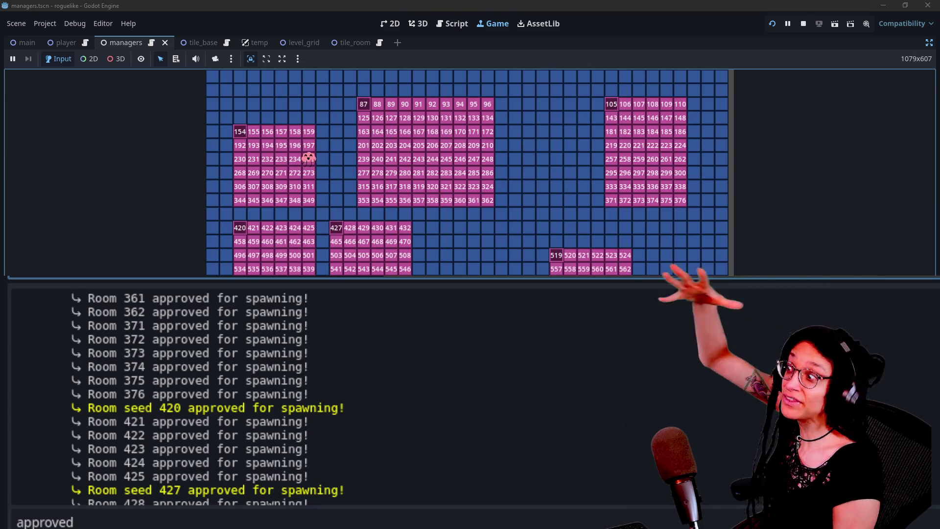
pyautogui.press('Left')
pyautogui.press('Left')
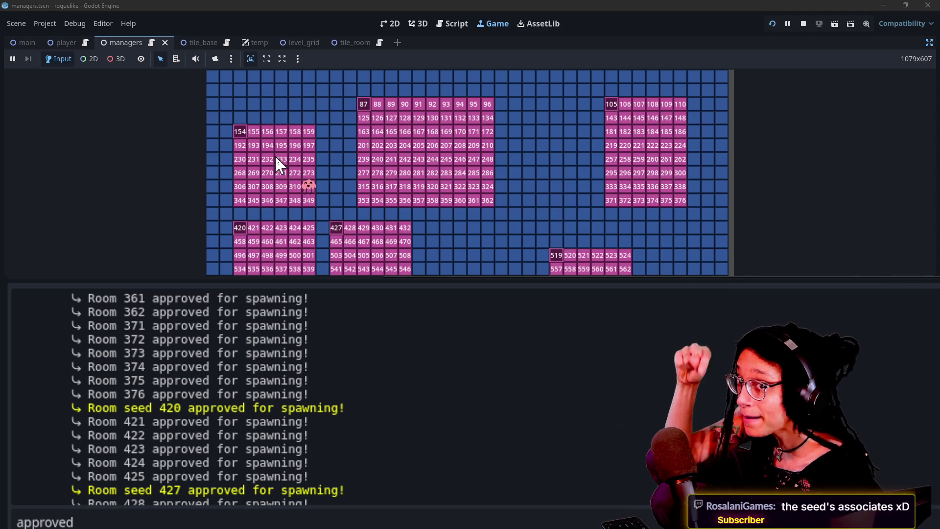
# Give the running game view focus again
pyautogui.click(276, 158)
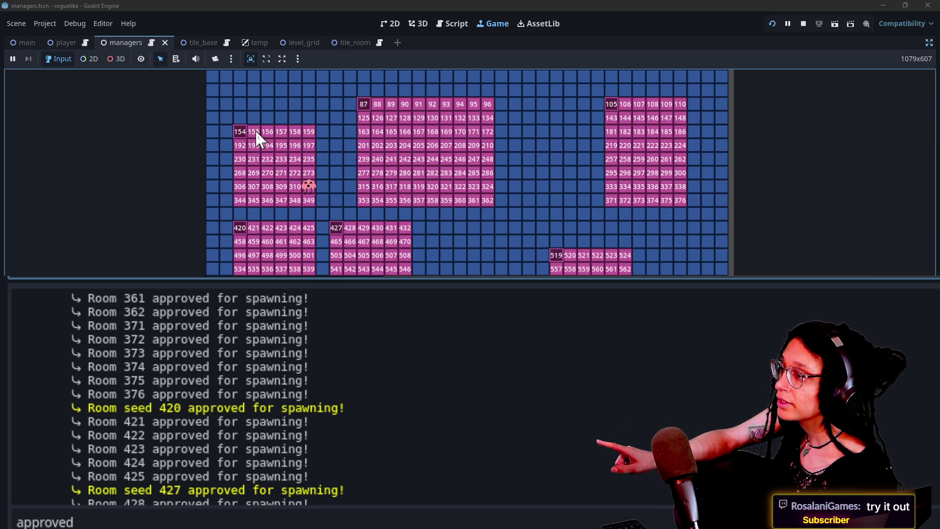
pyautogui.press('Up')
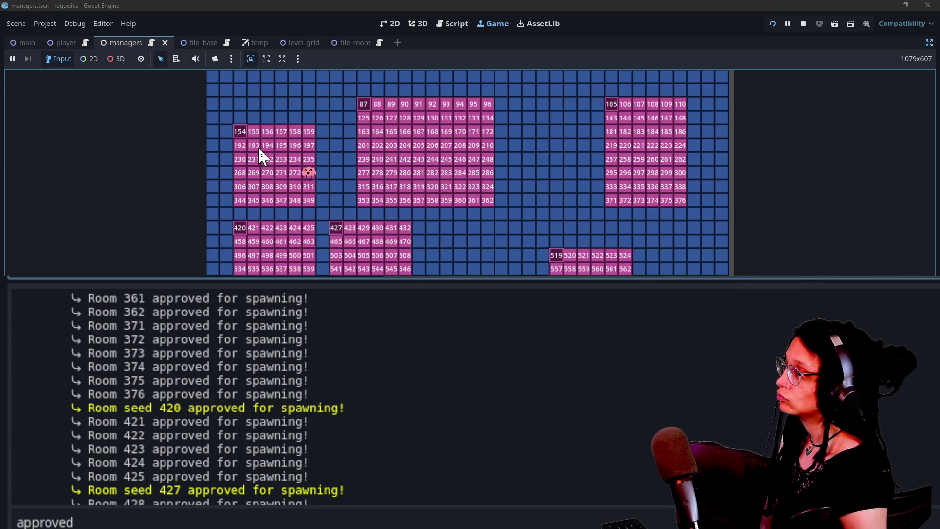
# Return to manage_levels.gd and put the caret on line 273's 'Trying to spawn room' print
pyautogui.click(452, 22)
pyautogui.click(521, 197)
pyautogui.click(529, 215)
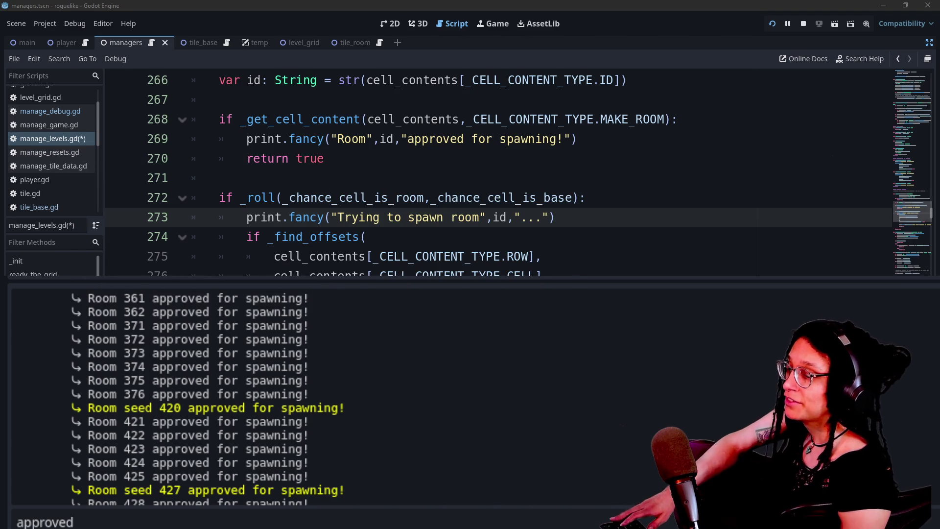
# Hide the console output and search the script for make_room to reach the MAKE_ROOM enum entry
pyautogui.scroll(3, 475, 254)
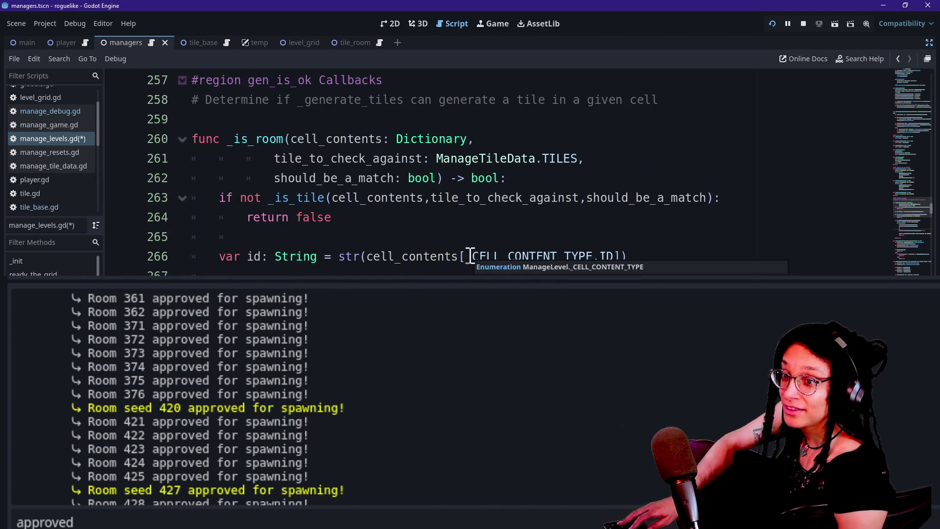
pyautogui.scroll(9, 529, 261)
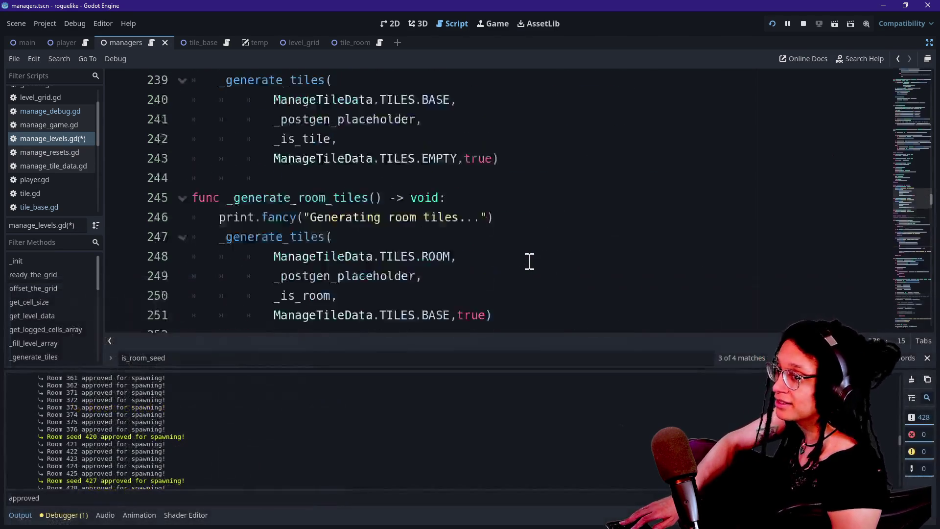
pyautogui.scroll(3, 529, 260)
pyautogui.hotkey('alt', 'o')
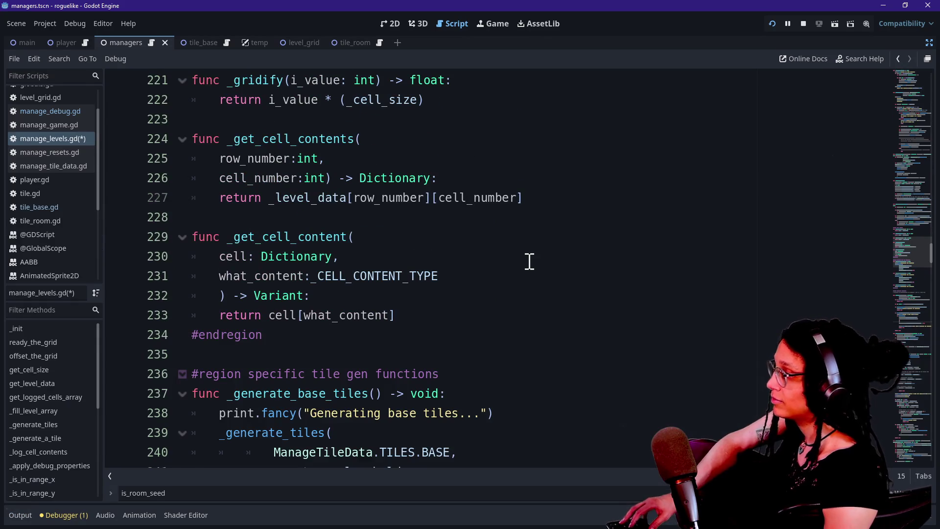
pyautogui.scroll(20, 529, 260)
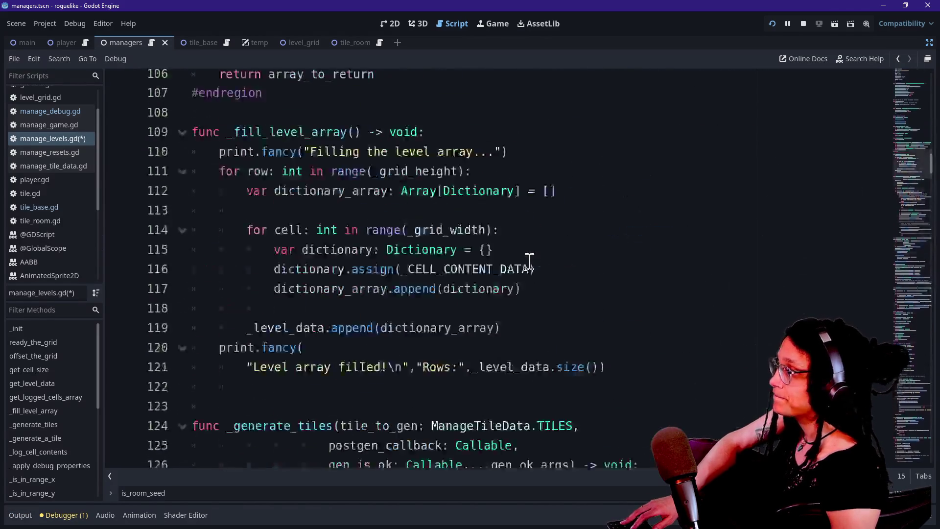
pyautogui.scroll(13, 529, 261)
pyautogui.scroll(-1, 529, 261)
pyautogui.hotkey('ctrl', 'f')
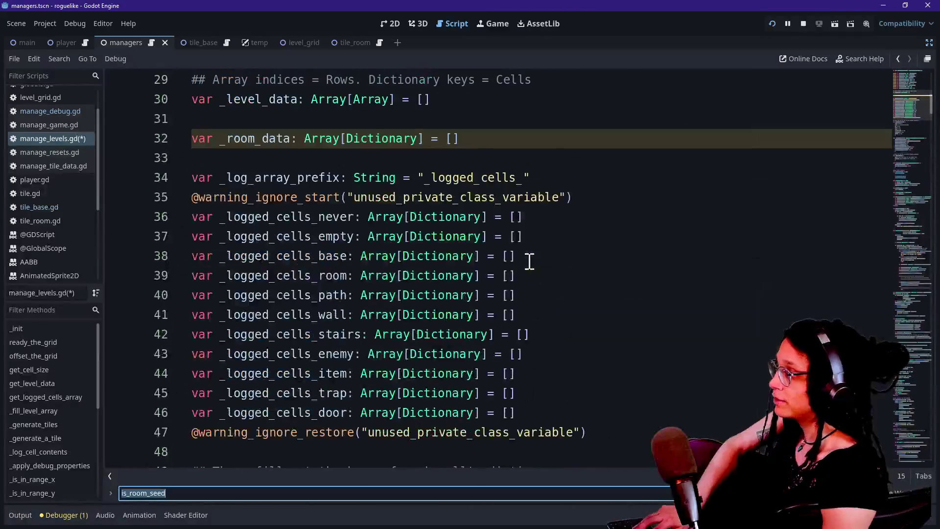
pyautogui.write('make_room')
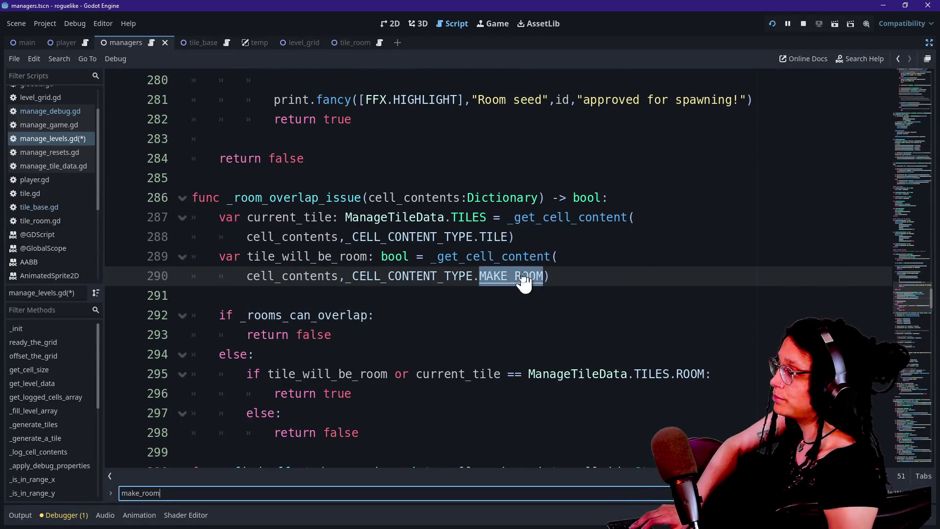
pyautogui.keyDown('ctrl'); pyautogui.click(523, 277); pyautogui.keyUp('ctrl')
# Delete the VISITED ## bool enum entry and its VISITED default from the _CELL_CONTENT_DATA dictionary
pyautogui.moveTo(221, 277); pyautogui.dragTo(307, 279)
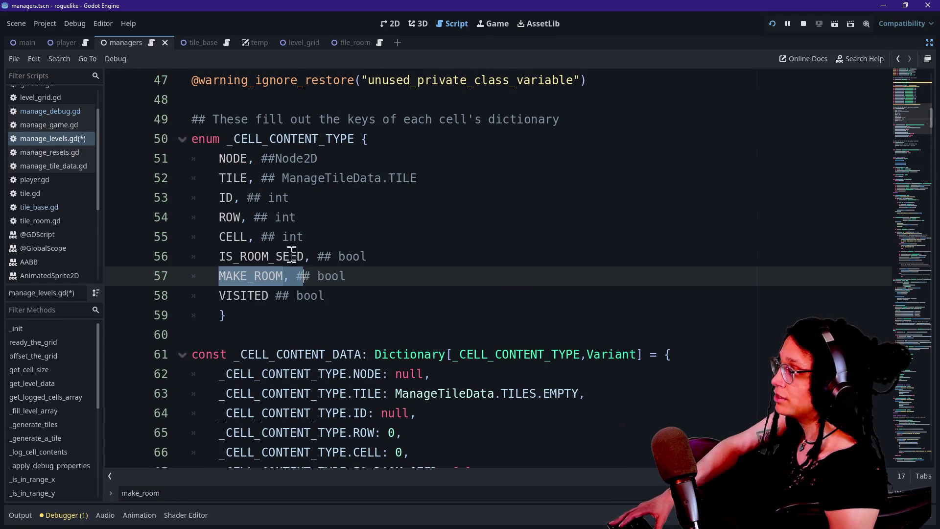
pyautogui.click(245, 147)
pyautogui.moveTo(245, 146)
pyautogui.mouseDown()
pyautogui.moveTo(310, 295)
pyautogui.moveTo(283, 178)
pyautogui.mouseUp()
pyautogui.click(310, 294)
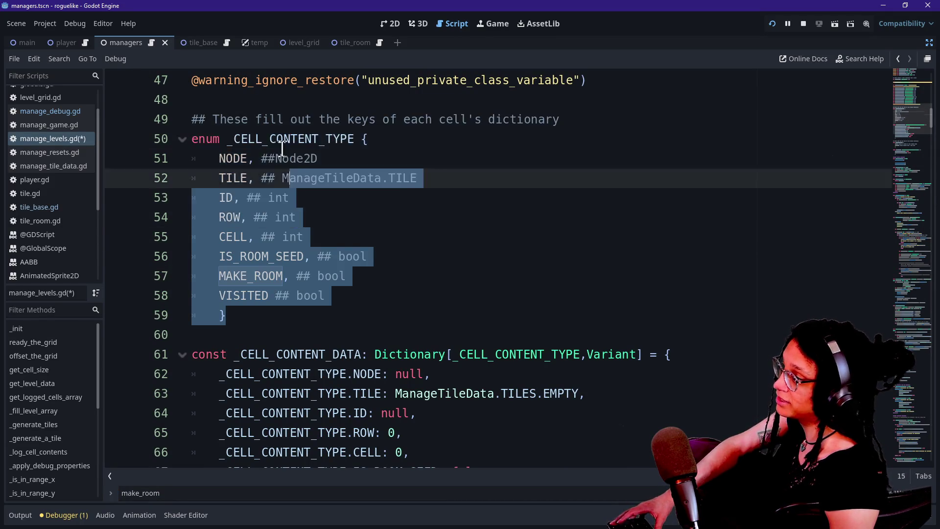
pyautogui.click(325, 260)
pyautogui.click(392, 276)
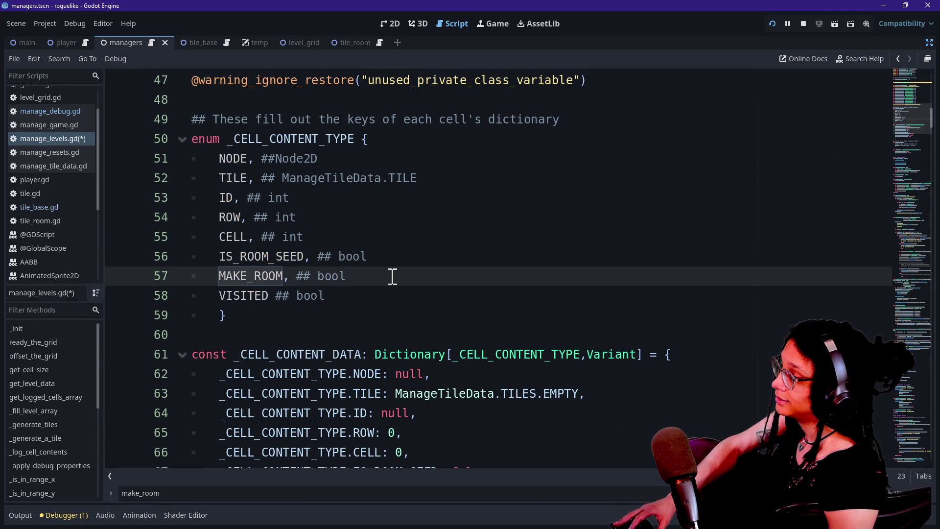
pyautogui.press('Return')
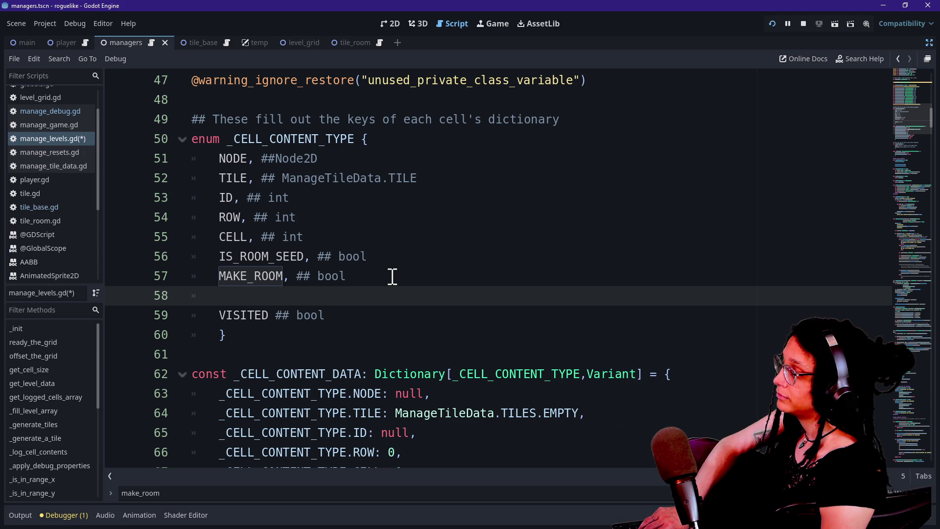
pyautogui.moveTo(189, 319)
pyautogui.mouseDown()
pyautogui.moveTo(394, 318)
pyautogui.moveTo(405, 300)
pyautogui.mouseUp()
pyautogui.press('BackSpace')
pyautogui.press('BackSpace')
pyautogui.press('BackSpace')
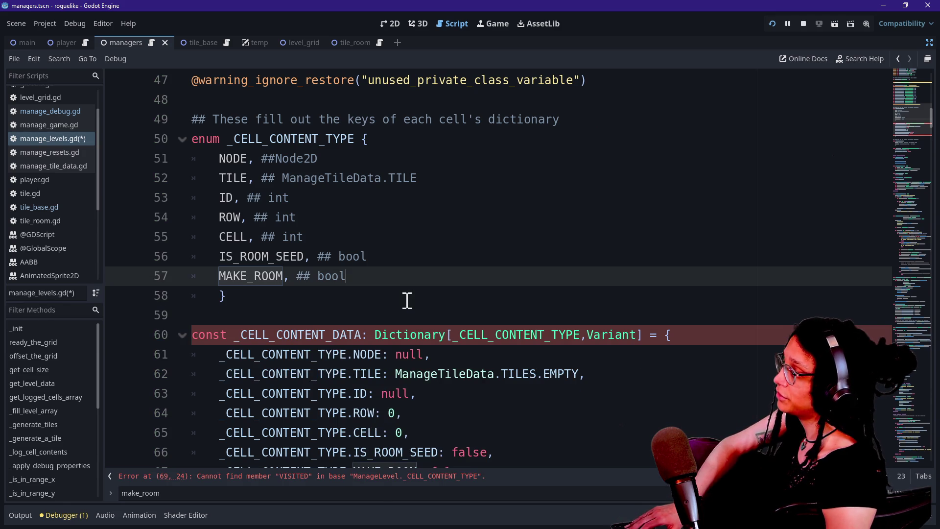
pyautogui.scroll(-1, 402, 306)
pyautogui.moveTo(541, 440); pyautogui.dragTo(554, 423)
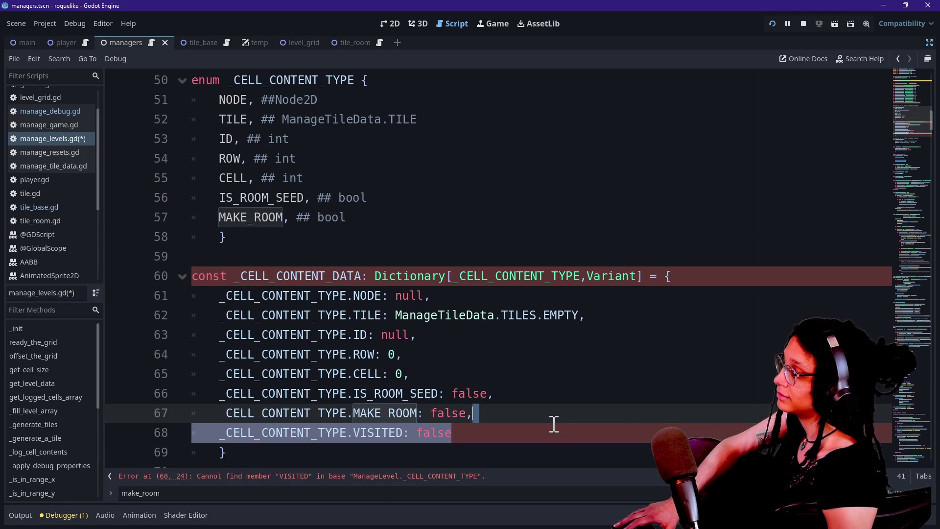
pyautogui.press('BackSpace')
# Add a new enum line after MAKE_ROOM named ORIGIN_ROOM_SEED with a ## type comment
pyautogui.click(387, 237)
pyautogui.click(391, 224)
pyautogui.press('Return')
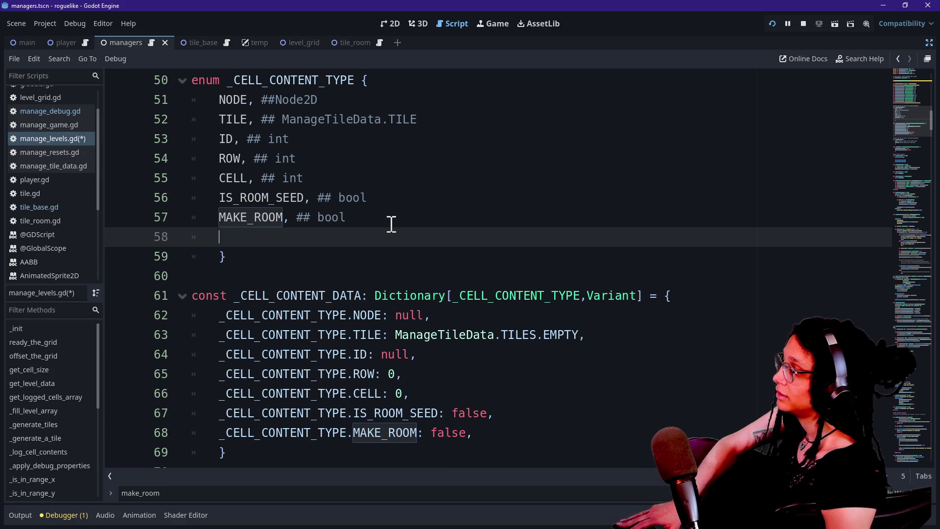
pyautogui.write('MA')
pyautogui.press('BackSpace')
pyautogui.press('BackSpace')
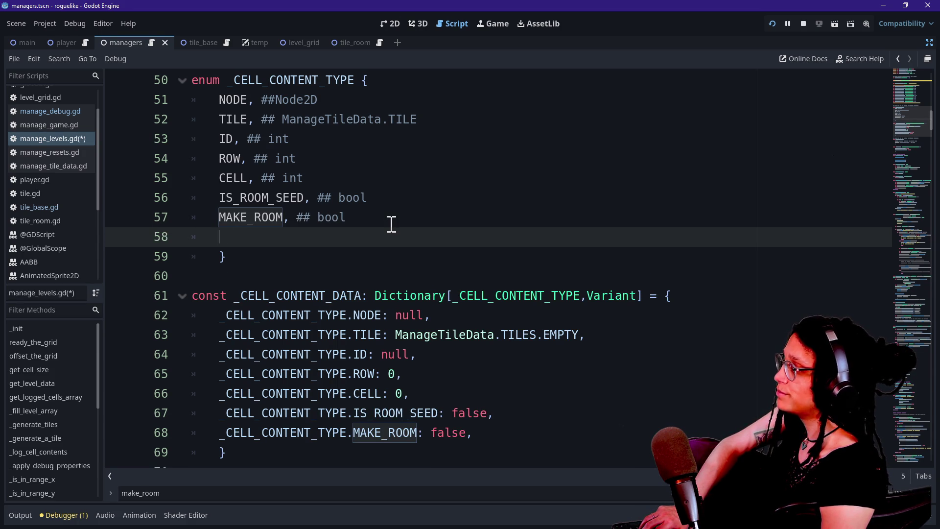
pyautogui.write('ROOM')
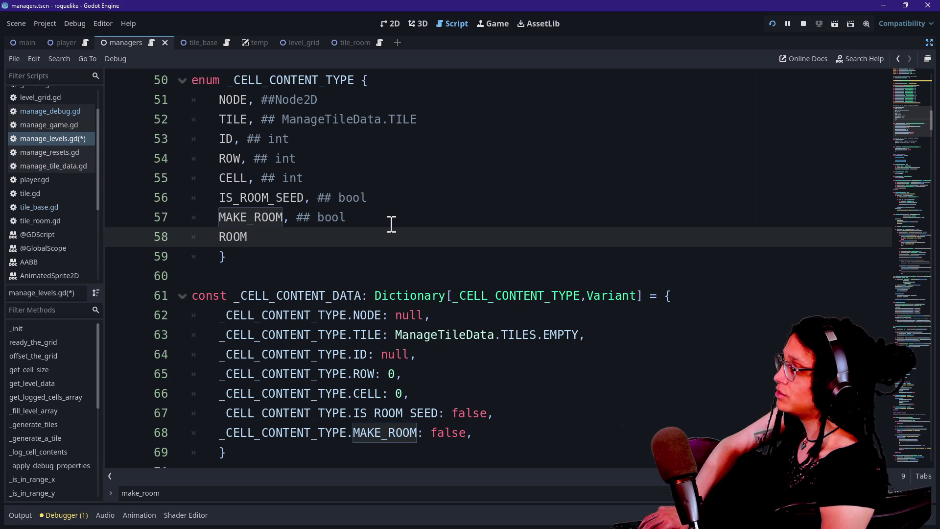
pyautogui.press('BackSpace')
pyautogui.press('BackSpace')
pyautogui.press('BackSpace')
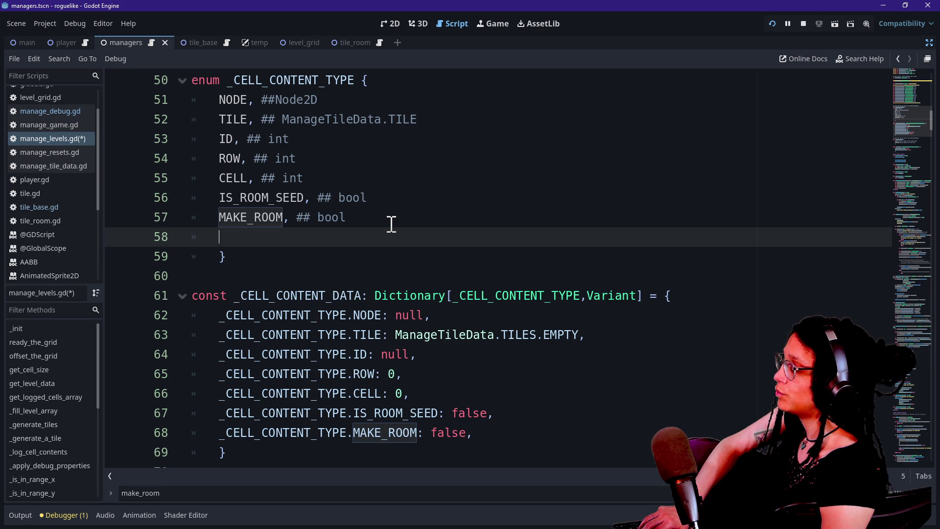
pyautogui.write('ROOM_SEED')
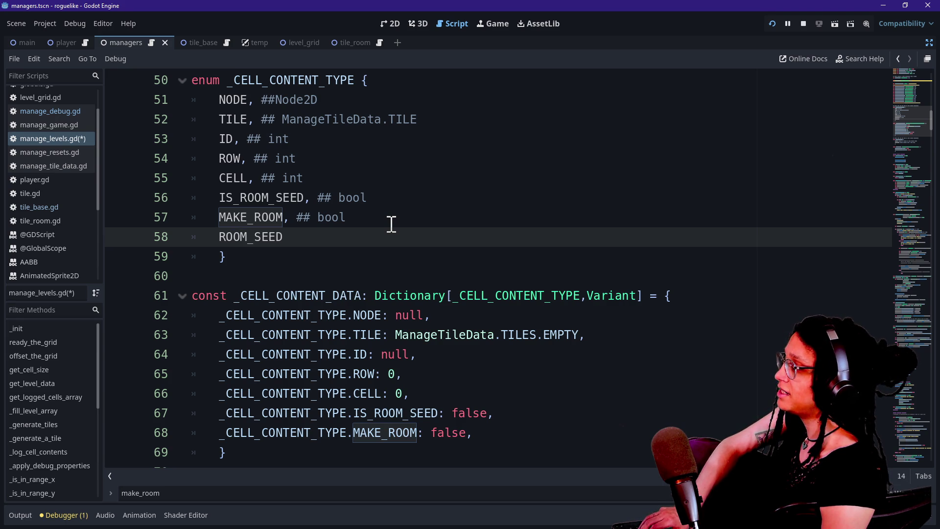
pyautogui.write('_ASSOCIATE')
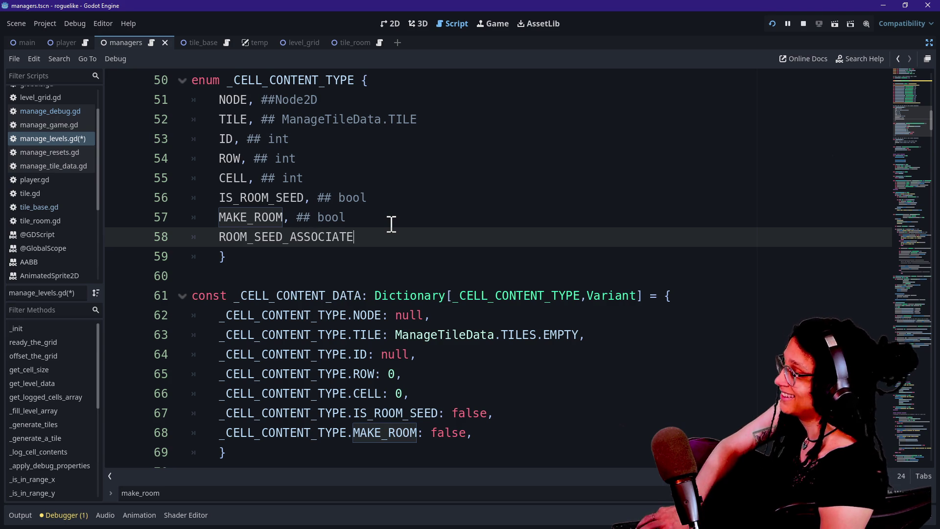
pyautogui.press('BackSpace')
pyautogui.press('BackSpace')
pyautogui.press('BackSpace')
pyautogui.press('BackSpace')
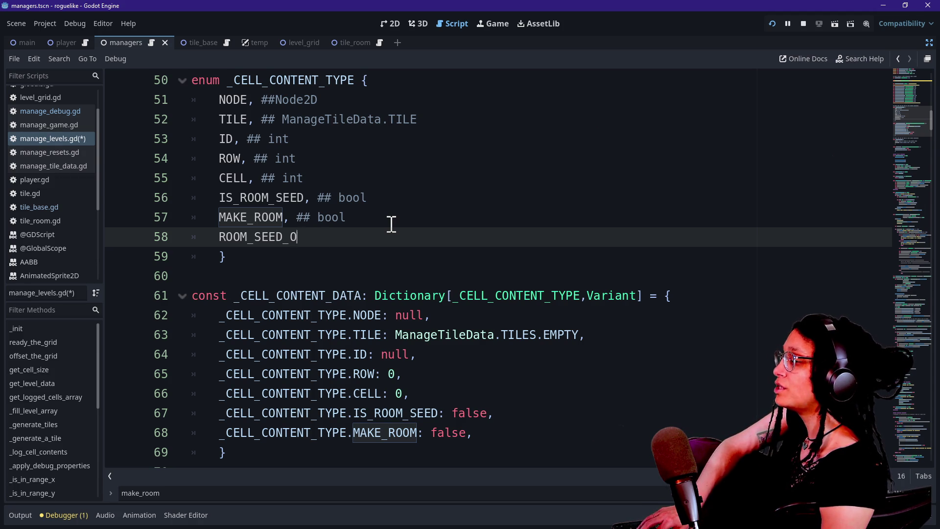
pyautogui.press('BackSpace')
pyautogui.press('BackSpace')
pyautogui.press('BackSpace')
pyautogui.write('ORIGIN')
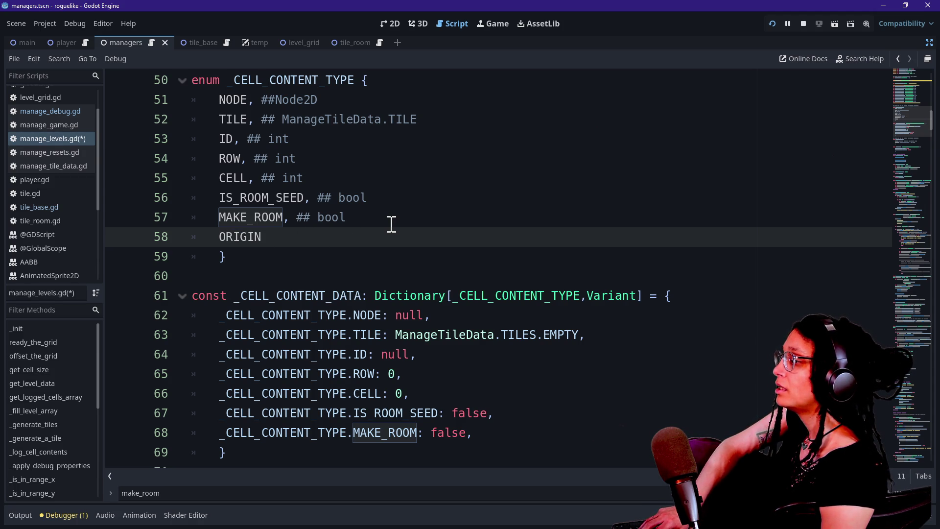
pyautogui.write('_ROOM_SEED')
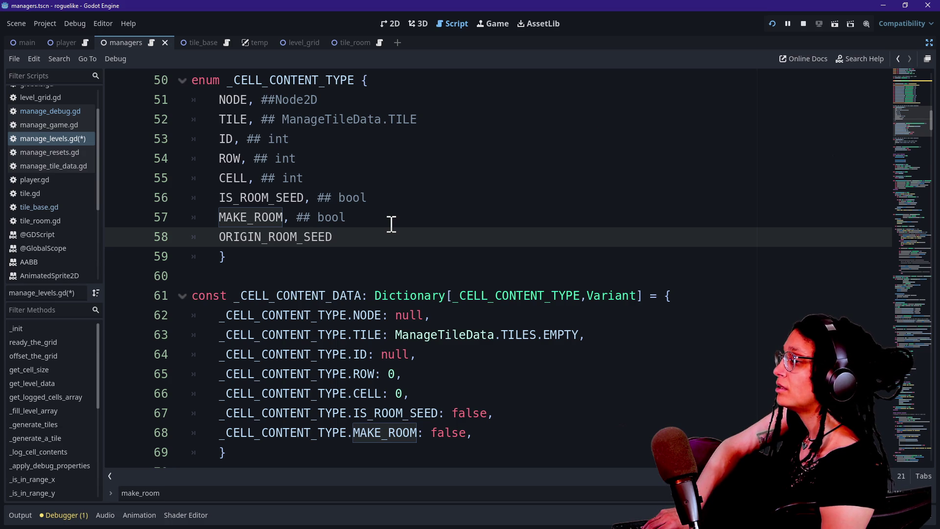
pyautogui.write(', ## ')
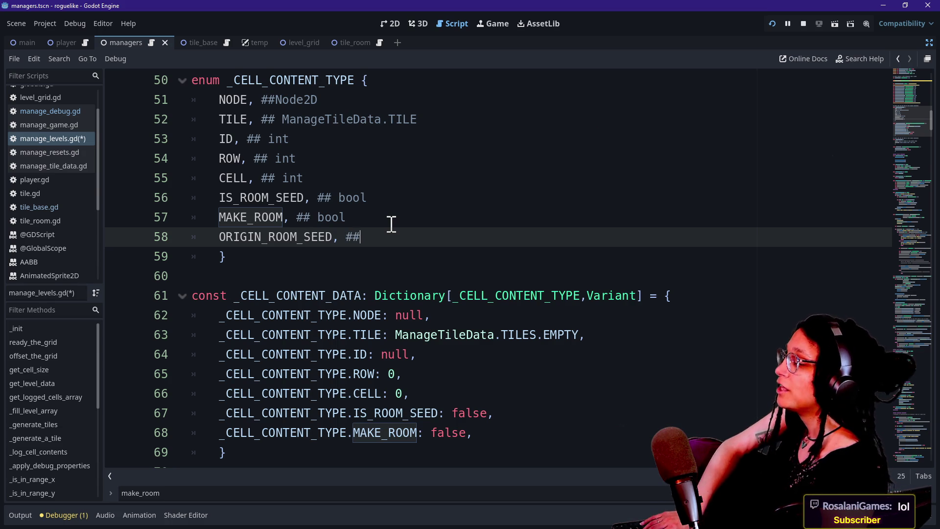
pyautogui.write('g')
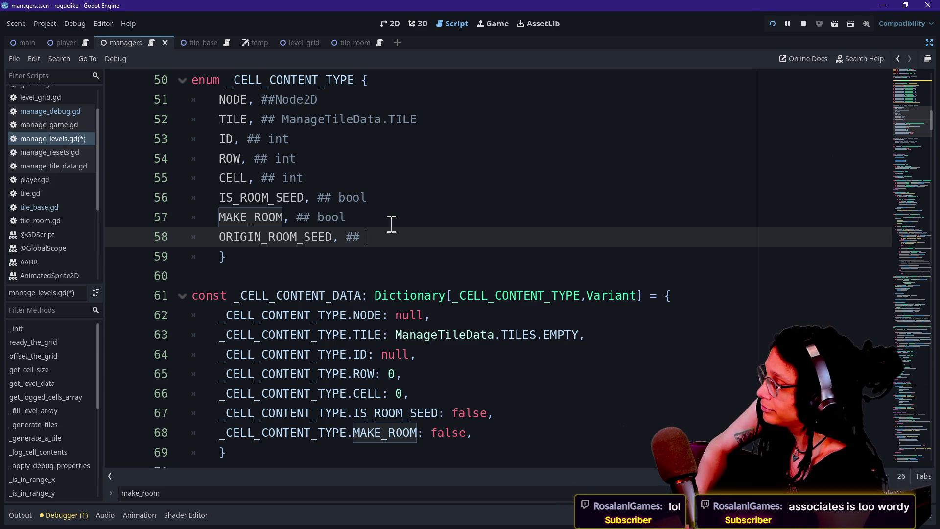
pyautogui.write('int')
# Extend the entry name to ORIGIN_ROOM_SEED_ID and fix its comment to ## int
pyautogui.moveTo(303, 237); pyautogui.dragTo(373, 237)
pyautogui.click(373, 237)
pyautogui.moveTo(210, 142); pyautogui.dragTo(261, 139)
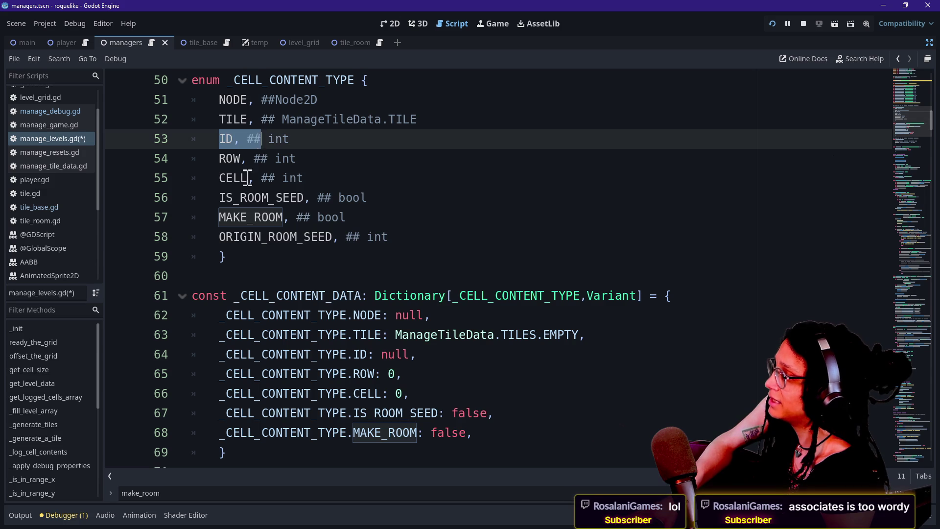
pyautogui.click(222, 255)
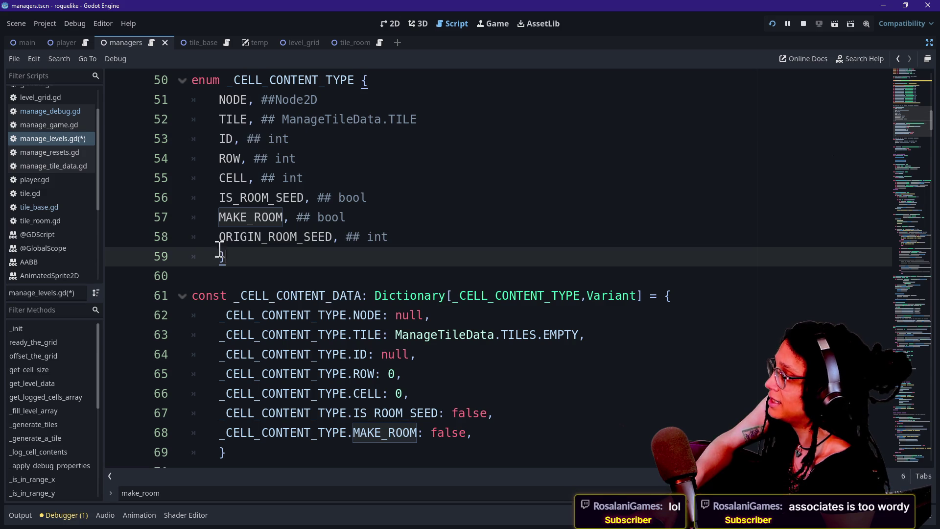
pyautogui.click(333, 237)
pyautogui.write('_ID')
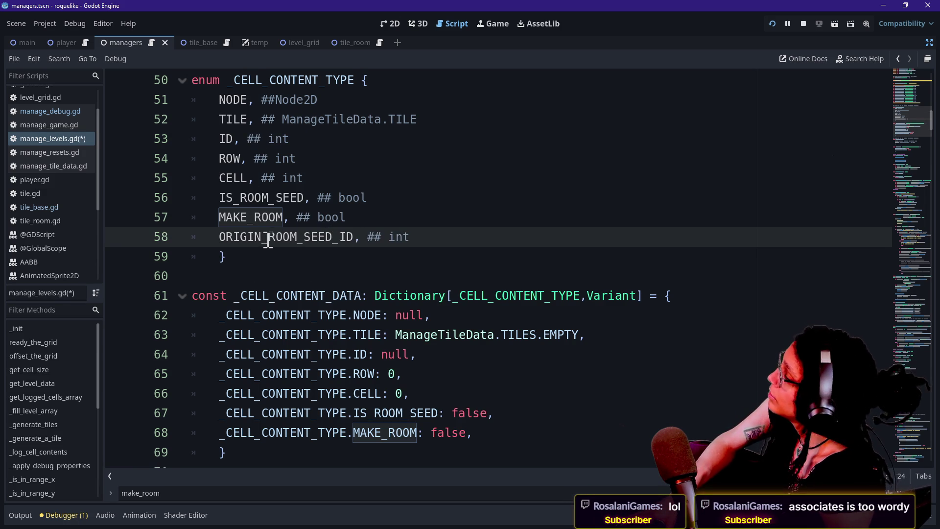
pyautogui.click(219, 238)
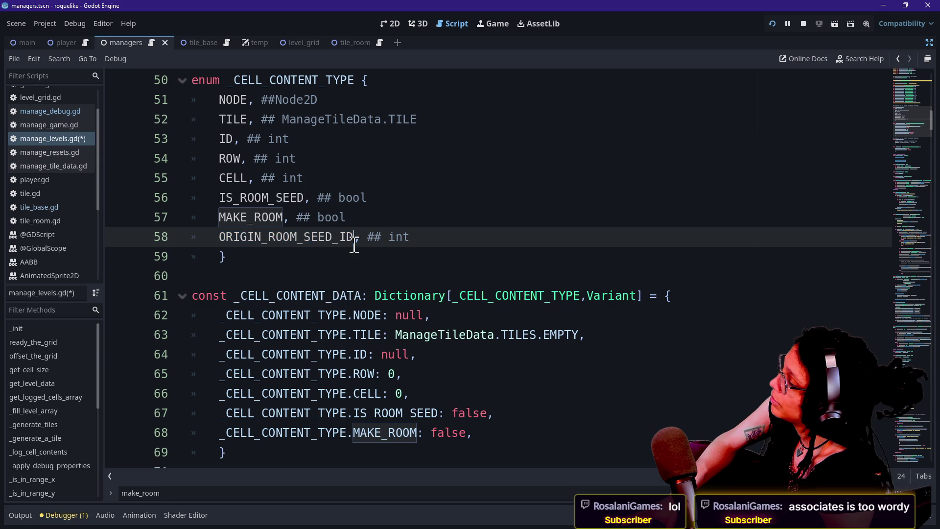
pyautogui.doubleClick(432, 237)
pyautogui.click(373, 237)
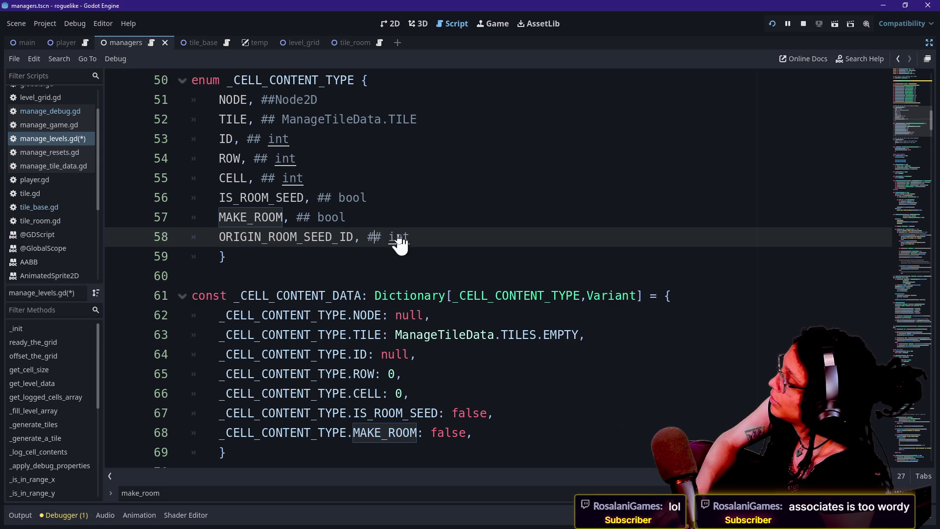
# Save the script, duplicate the MAKE_ROOM dictionary default line, and retype its key as ORIGIN_ROOM_SEED_
pyautogui.hotkey('ctrl', 's')
pyautogui.scroll(-1, 410, 254)
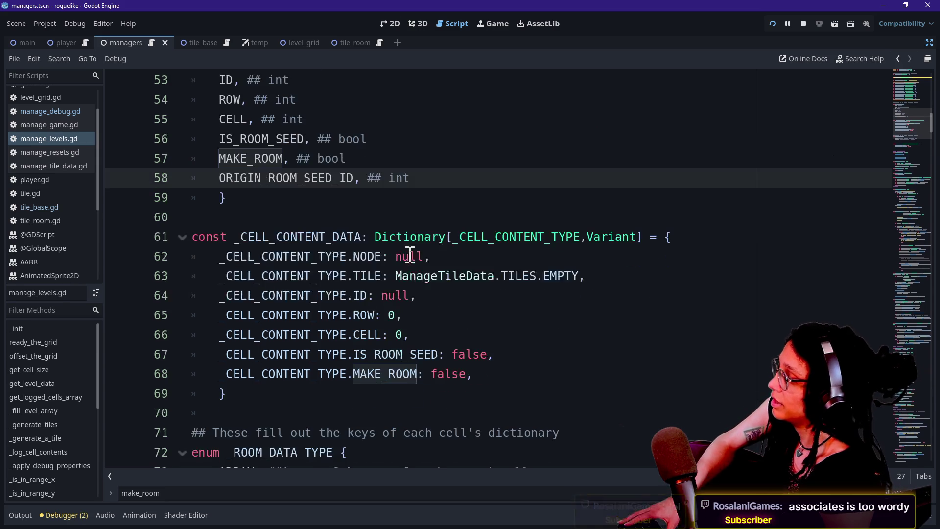
pyautogui.moveTo(506, 378); pyautogui.dragTo(510, 355)
pyautogui.hotkey('ctrl', 'shift', 'd')
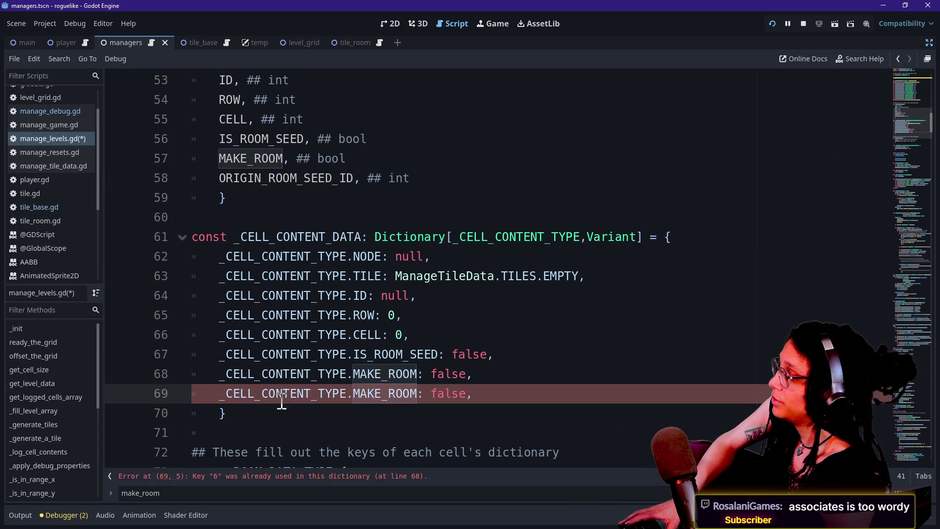
pyautogui.moveTo(353, 395); pyautogui.dragTo(417, 394)
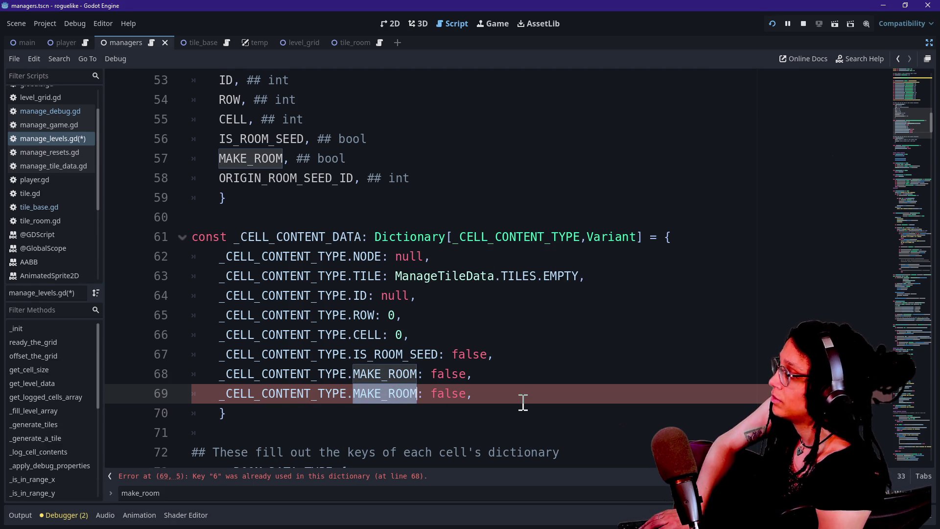
pyautogui.write('ORIGIN_ROOM_SEE')
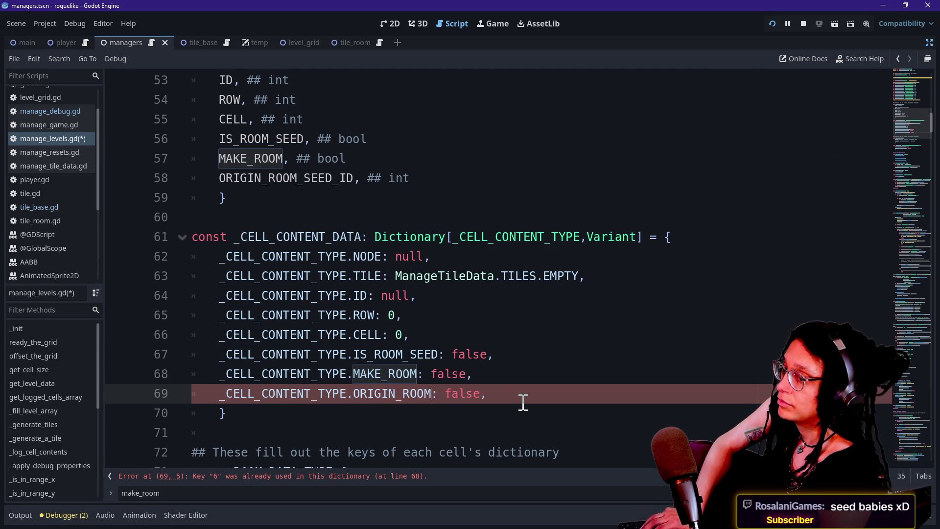
pyautogui.write('D')
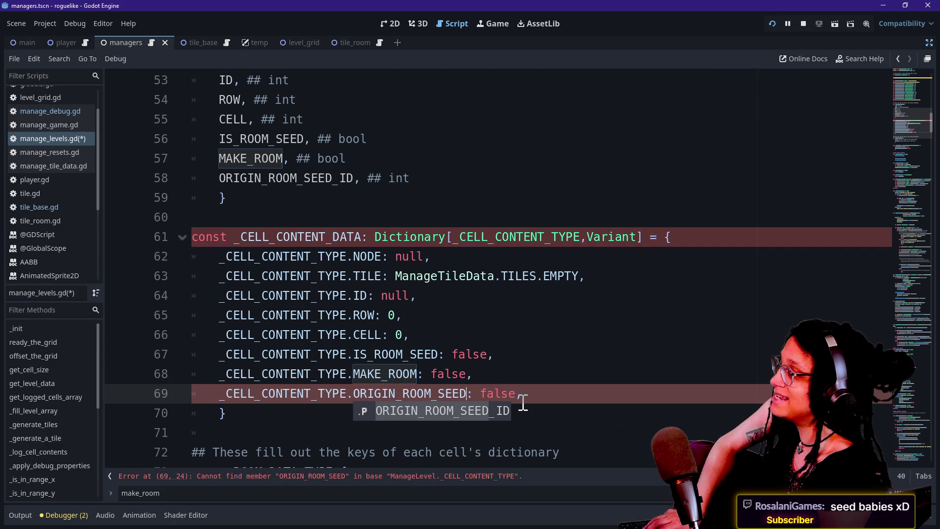
pyautogui.write('_')
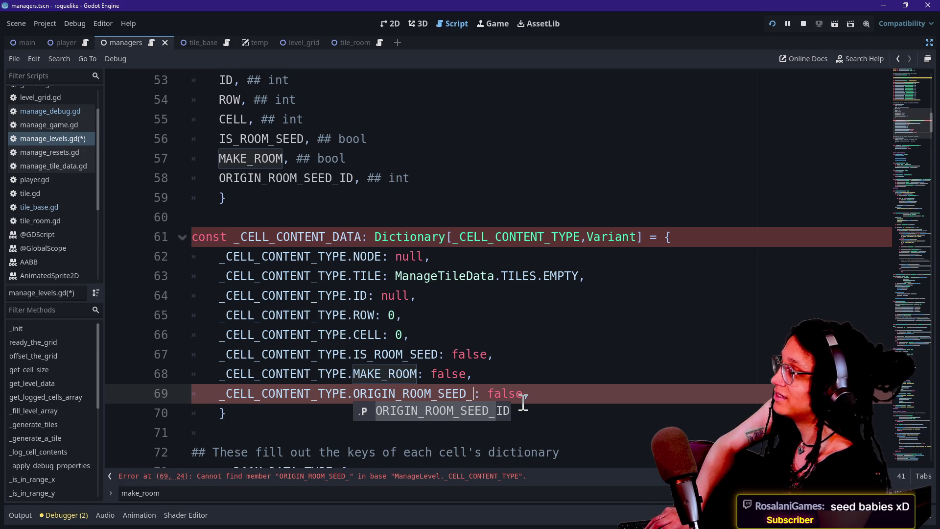